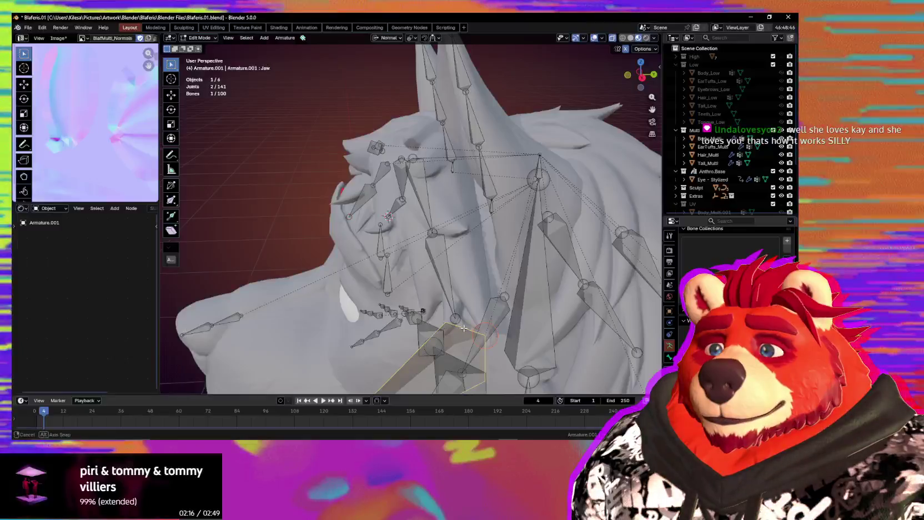
Orbit around the head and nudge the Hair.002 bone slightly
middle_drag(446, 321, 450, 239)
mouse_move(440, 238)
mouse_down()
mouse_move(458, 234)
mouse_move(448, 233)
mouse_up()
mouse_move(448, 233)
middle_down()
mouse_move(508, 252)
mouse_move(529, 274)
middle_up()
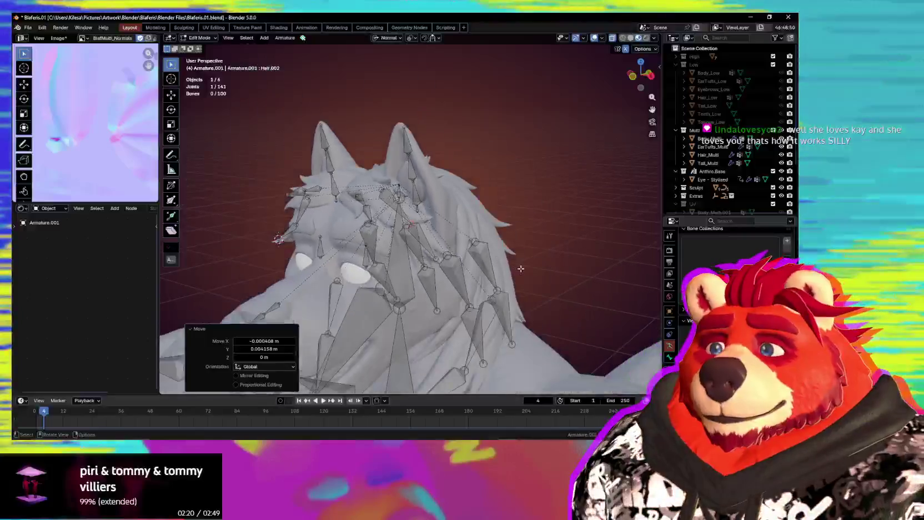
Return to Object Mode, add Hair_Multi to the selection, and enter Weight Paint mode
key(ctrl+Tab)
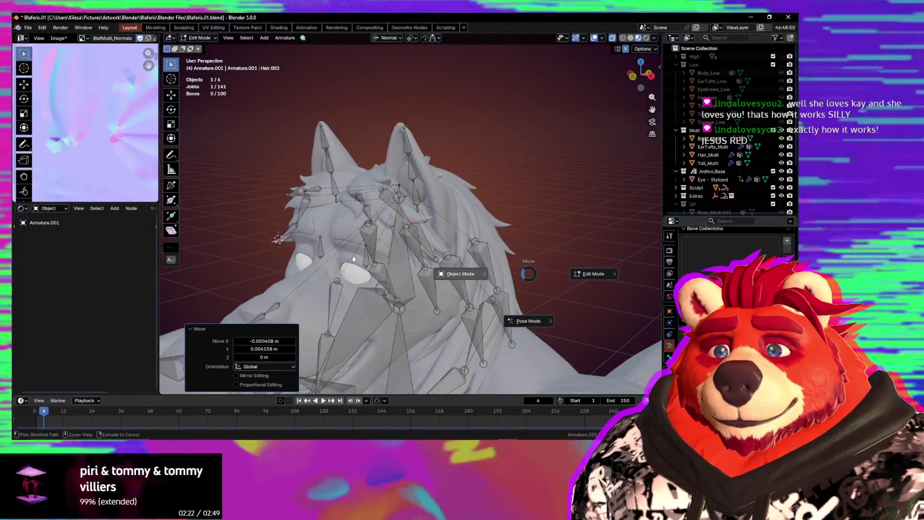
click(346, 224)
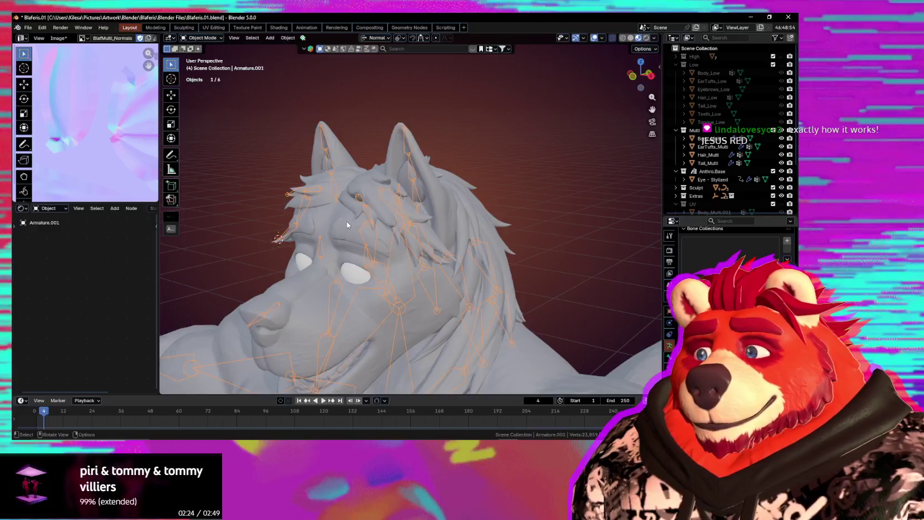
shift+click(367, 183)
key(ctrl+Tab)
click(418, 251)
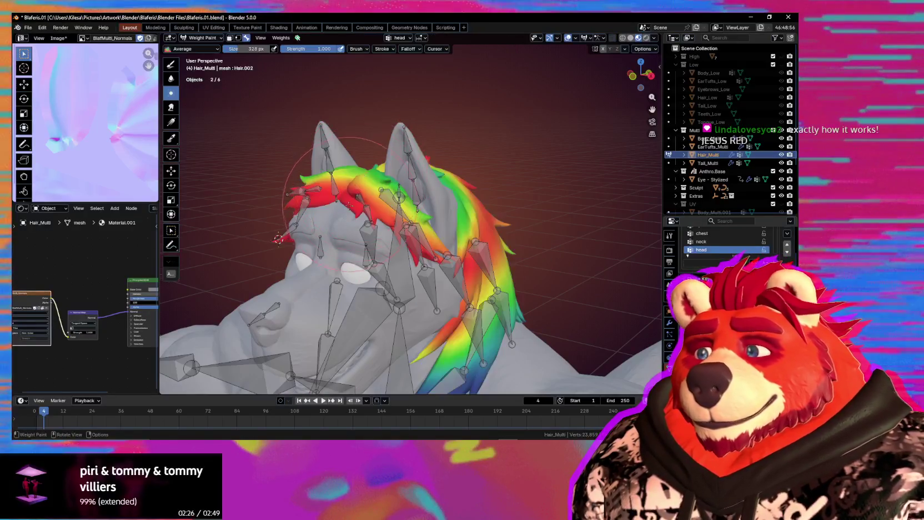
Orbit to the side of the head and make Hair.011 the active weight group
mouse_move(418, 251)
middle_down()
mouse_move(359, 247)
mouse_move(370, 240)
middle_up()
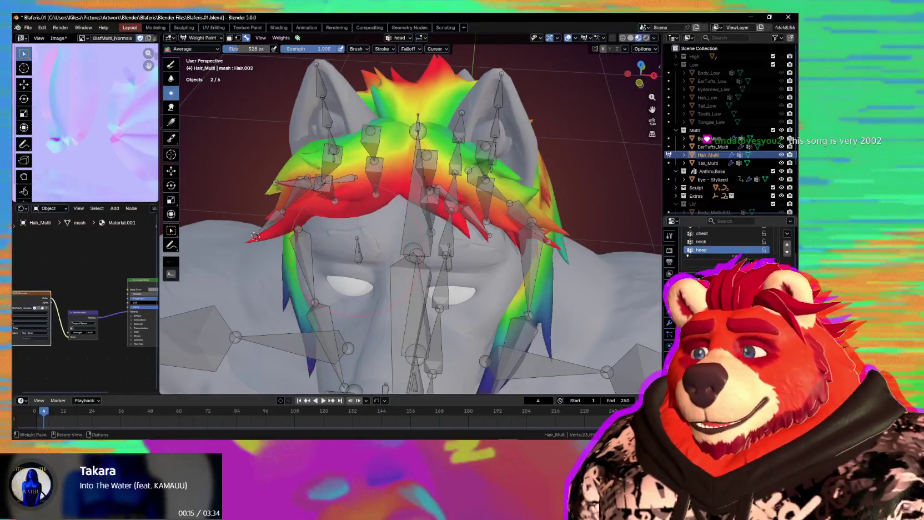
mouse_move(355, 209)
middle_down()
mouse_move(407, 306)
mouse_move(389, 289)
mouse_move(380, 238)
middle_up()
ctrl+click(414, 261)
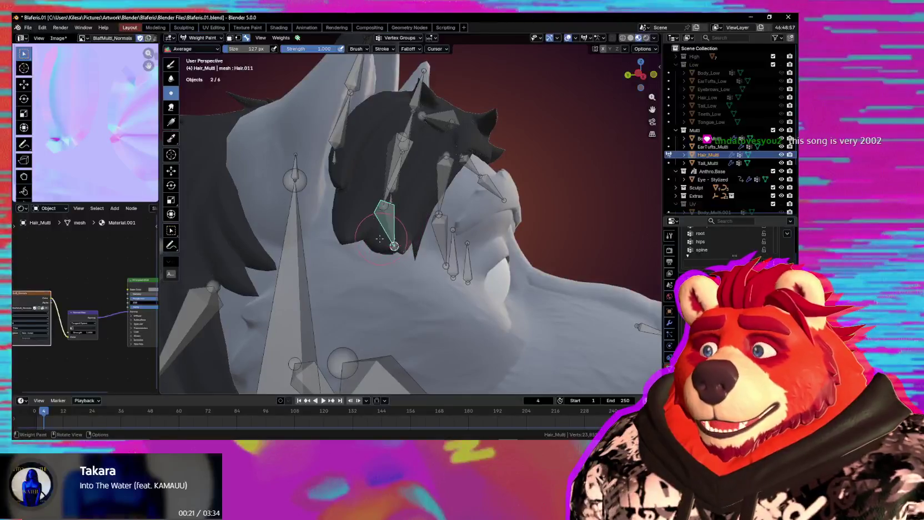
Switch to the Draw weight brush, dab the Hair.011 tip, and set brush size to 209 px
key(shift)
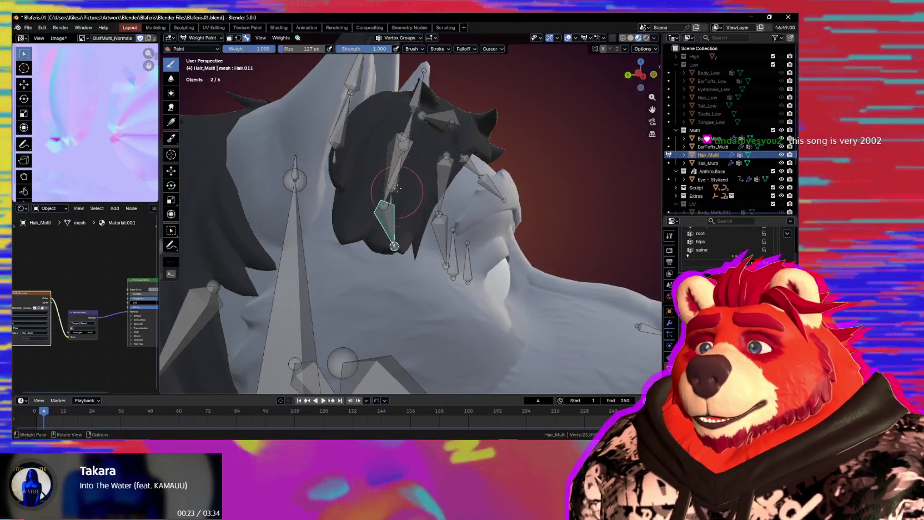
drag(398, 188, 389, 257)
middle_drag(407, 245, 390, 247)
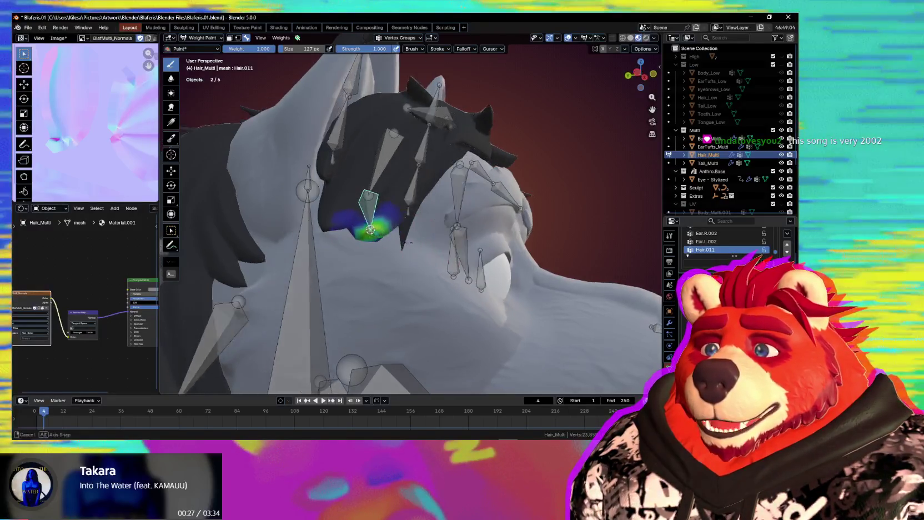
key(f)
click(403, 251)
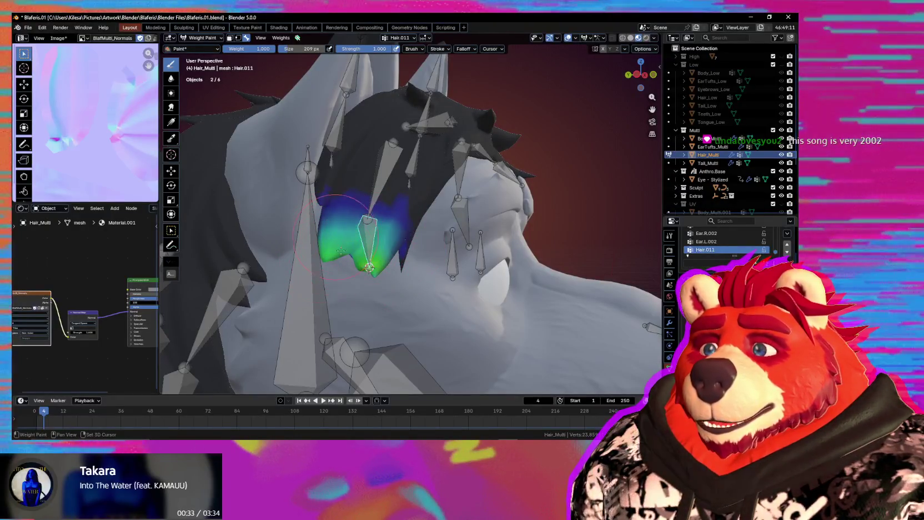
Paint Hair.011 weight up the side hair strand and over its lower part
middle_drag(341, 251, 362, 206)
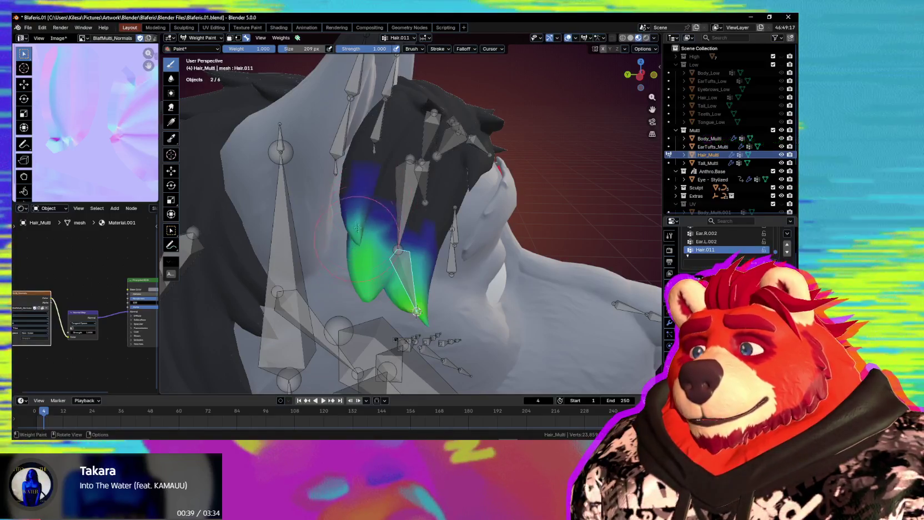
drag(370, 203, 367, 242)
mouse_move(367, 242)
middle_down()
mouse_move(399, 207)
mouse_move(357, 218)
mouse_move(373, 223)
mouse_move(367, 211)
mouse_move(344, 217)
mouse_move(324, 190)
middle_up()
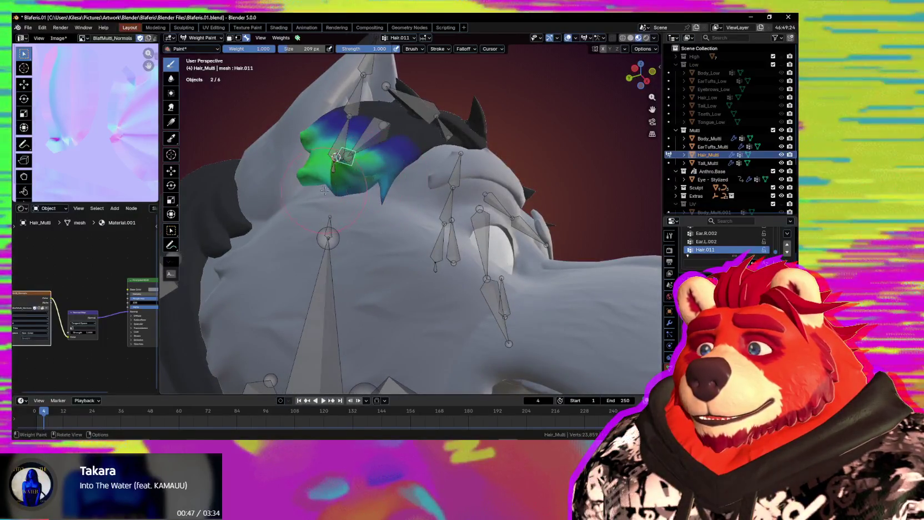
drag(370, 184, 364, 186)
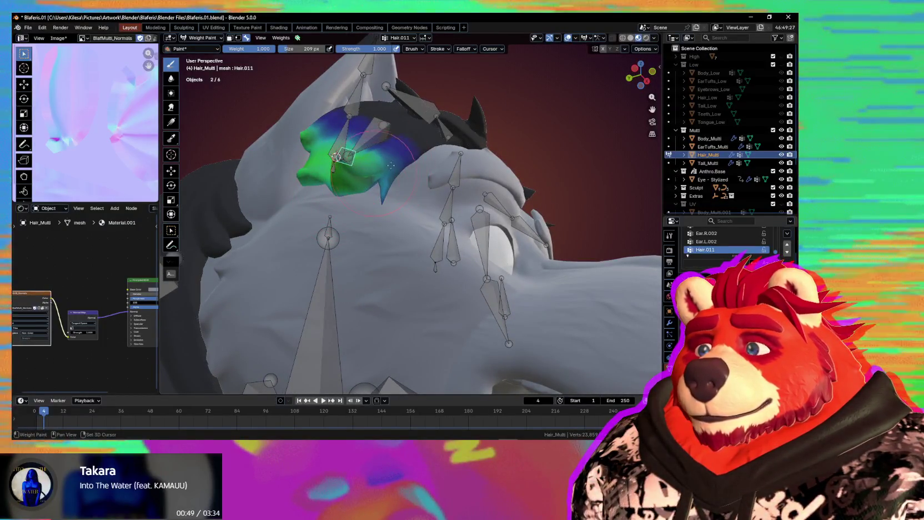
mouse_move(355, 173)
middle_down()
mouse_move(408, 188)
mouse_move(404, 211)
middle_up()
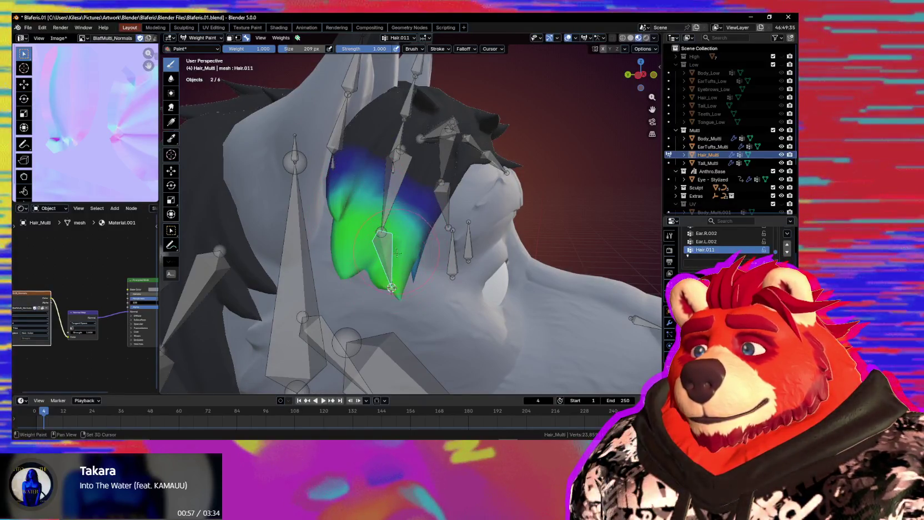
mouse_move(397, 253)
middle_down()
mouse_move(401, 276)
mouse_move(365, 198)
middle_up()
ctrl+click(365, 198)
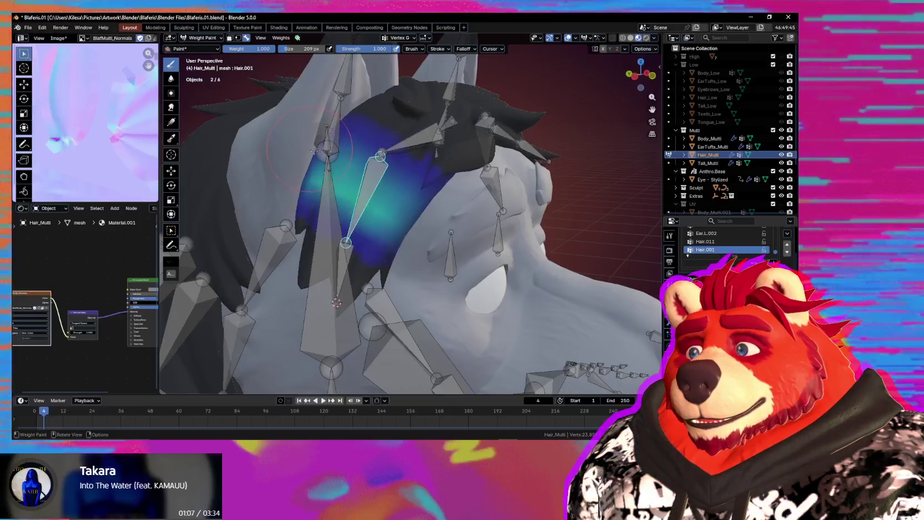
Isolate the hair and armature in Local View and zoom in behind the head
mouse_move(392, 176)
middle_down()
mouse_move(457, 215)
mouse_move(454, 186)
middle_up()
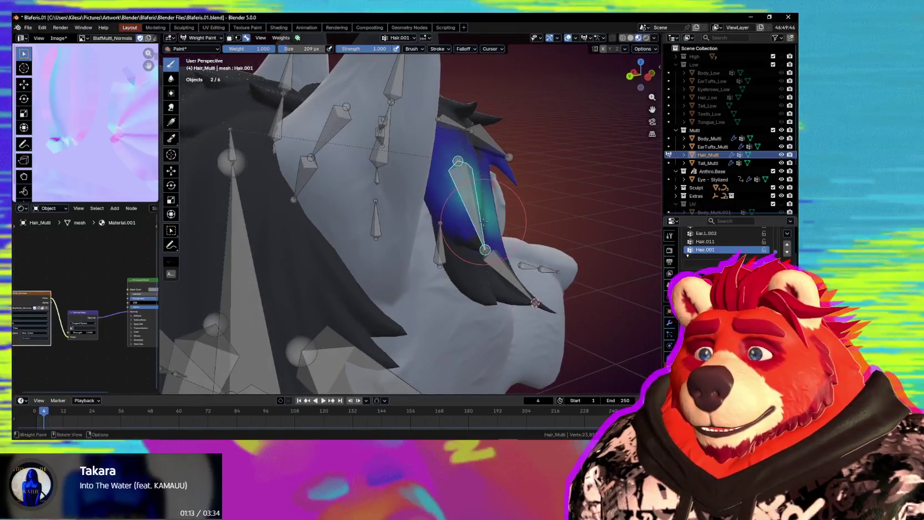
middle_drag(469, 190, 475, 237)
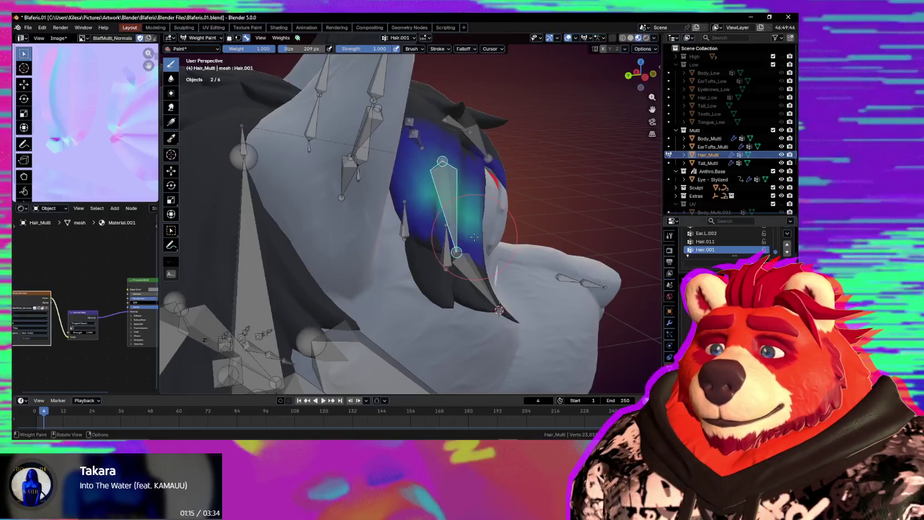
key(KP_Divide)
middle_drag(500, 118, 423, 154)
scroll(423, 166, up, 5)
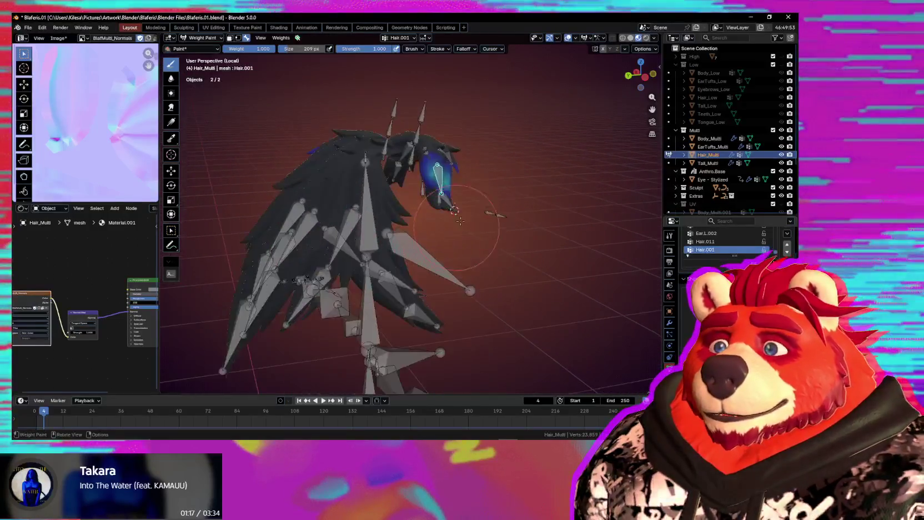
scroll(446, 184, up, 4)
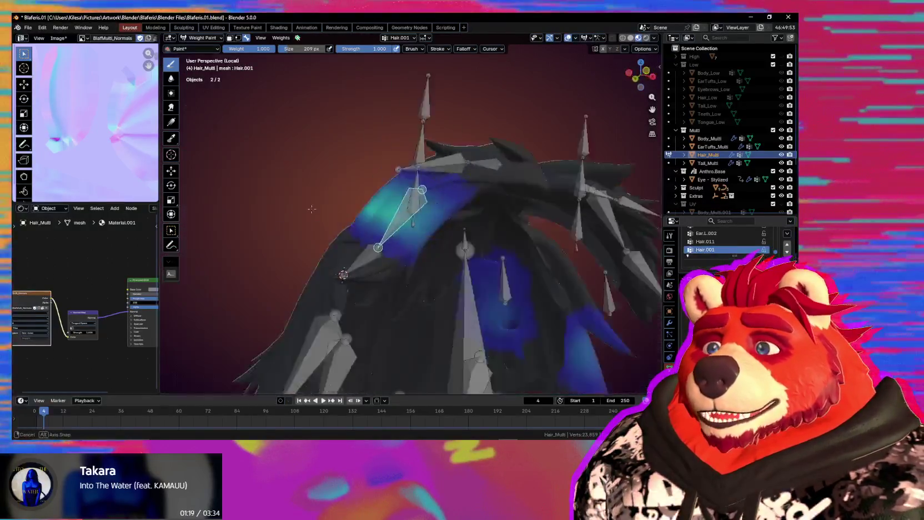
Paint Hair.001's weight across its strand, then make Hair.011 active again
middle_drag(446, 184, 242, 196)
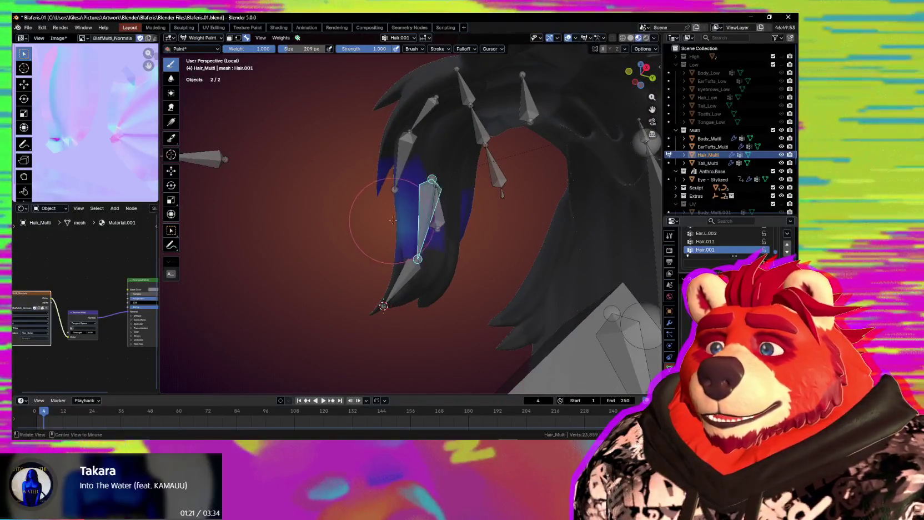
middle_drag(372, 211, 468, 200)
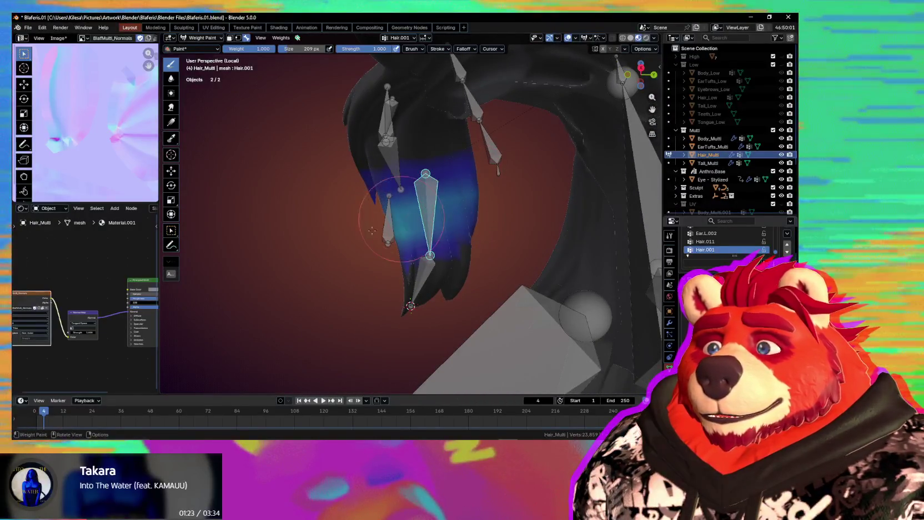
mouse_move(372, 231)
mouse_down()
mouse_move(505, 176)
mouse_move(348, 243)
mouse_up()
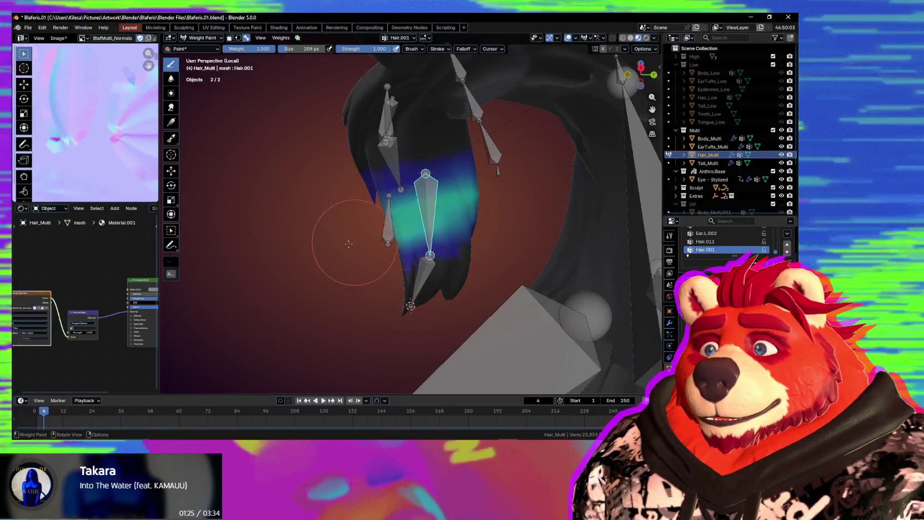
ctrl+click(429, 266)
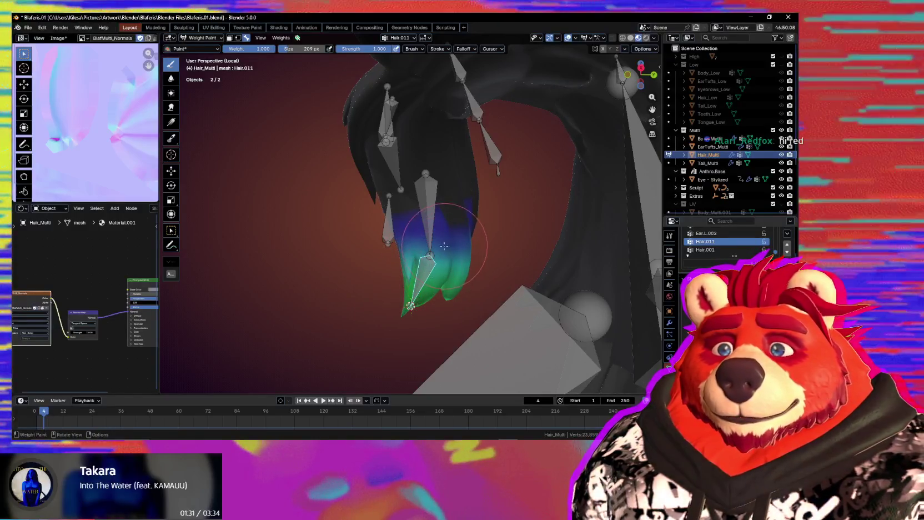
Test-rotate the active bone and undo the stray weight patch on the back hair
mouse_move(443, 279)
middle_down()
mouse_move(510, 277)
mouse_move(382, 297)
middle_up()
key(r)
key(r)
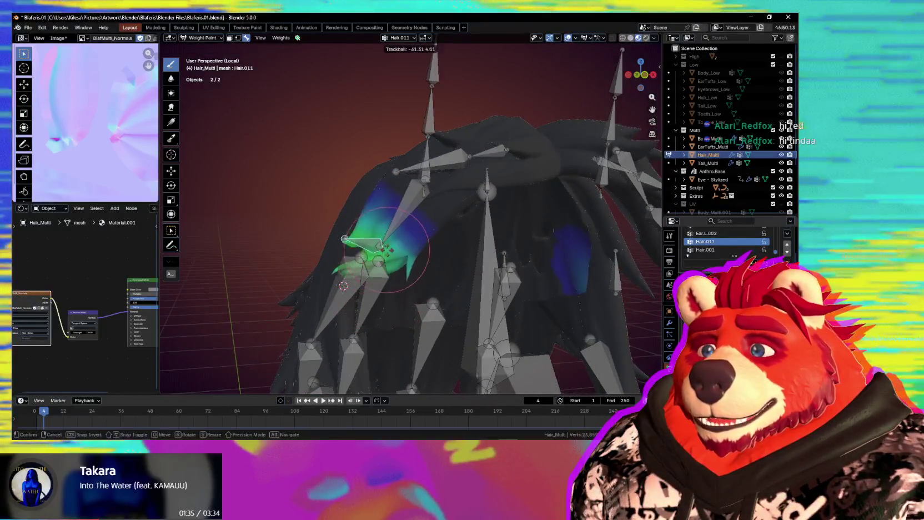
click(427, 280)
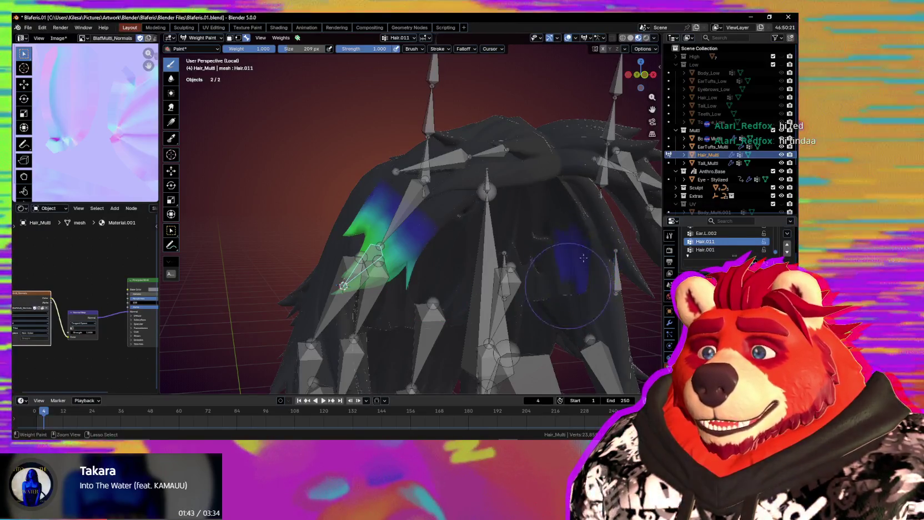
key(ctrl+z)
Set the brush size to 308 px and inspect the Hair.011-weighted strand from several angles
middle_drag(580, 300, 454, 300)
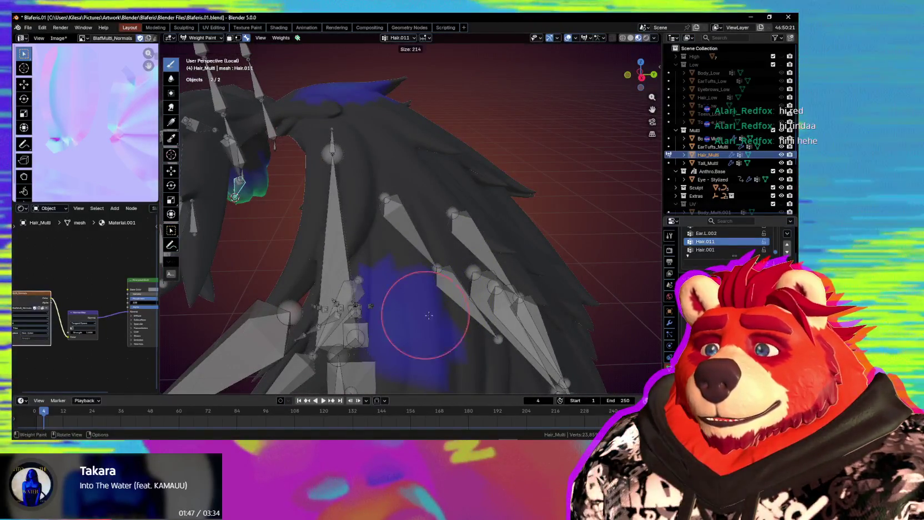
key(f)
click(380, 261)
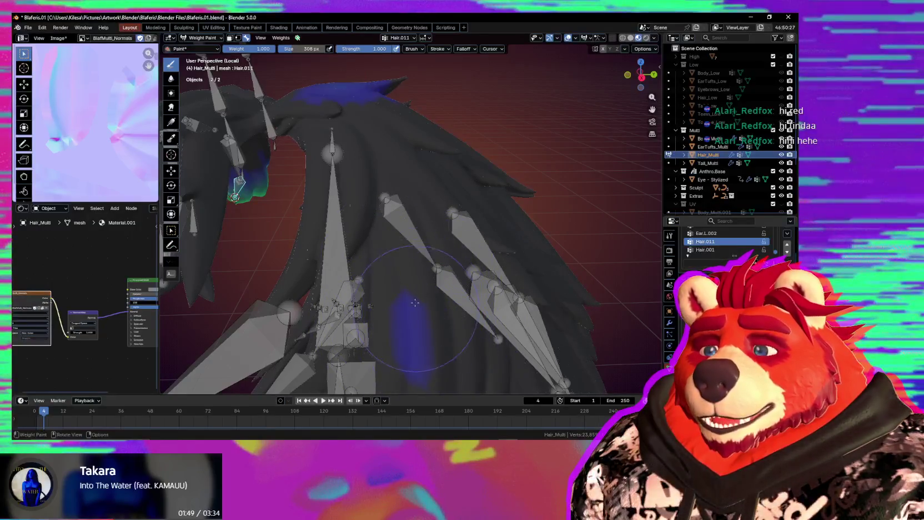
middle_drag(415, 302, 392, 191)
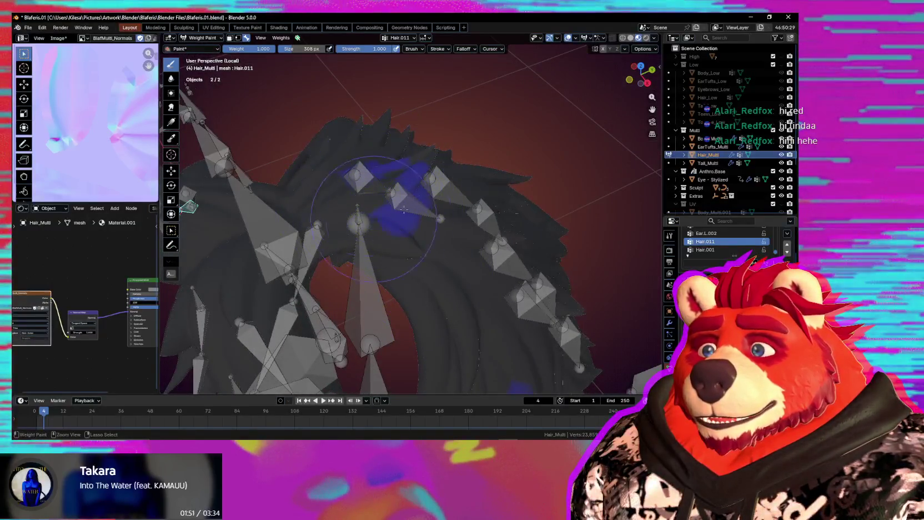
middle_drag(393, 275, 464, 279)
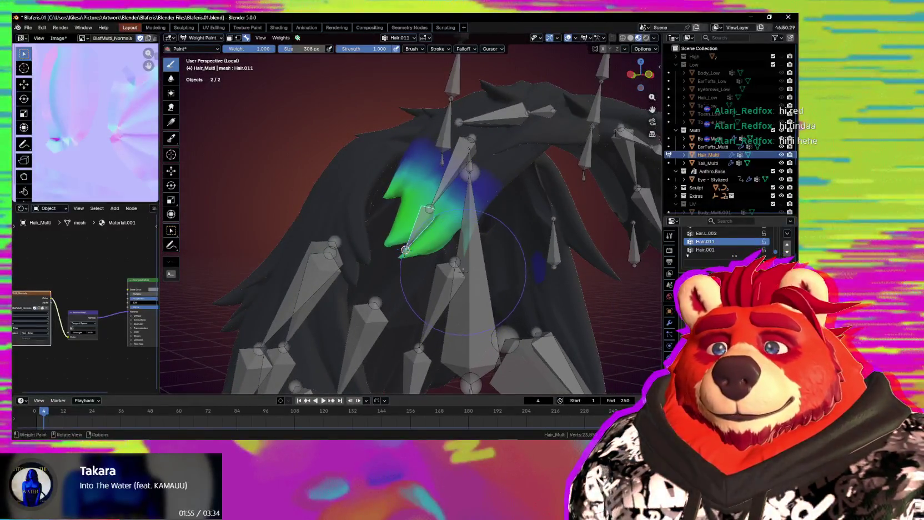
middle_drag(464, 279, 431, 278)
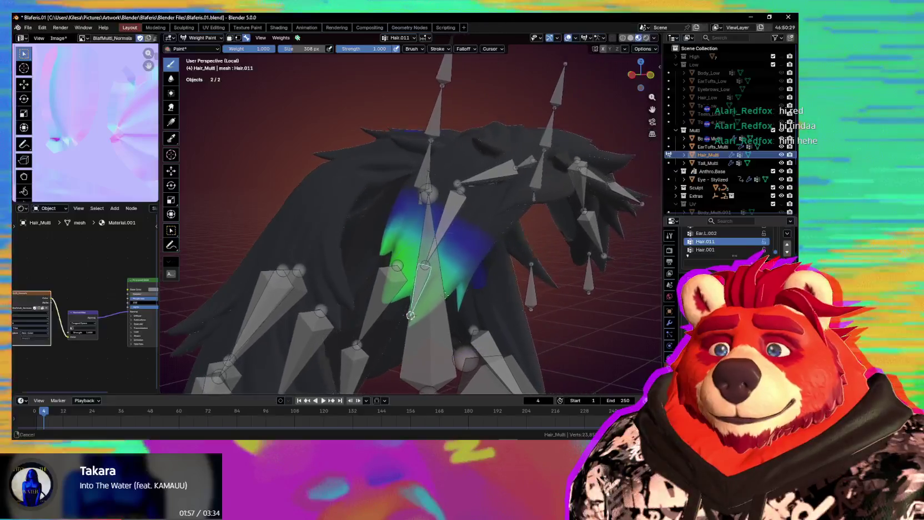
ctrl+click(431, 278)
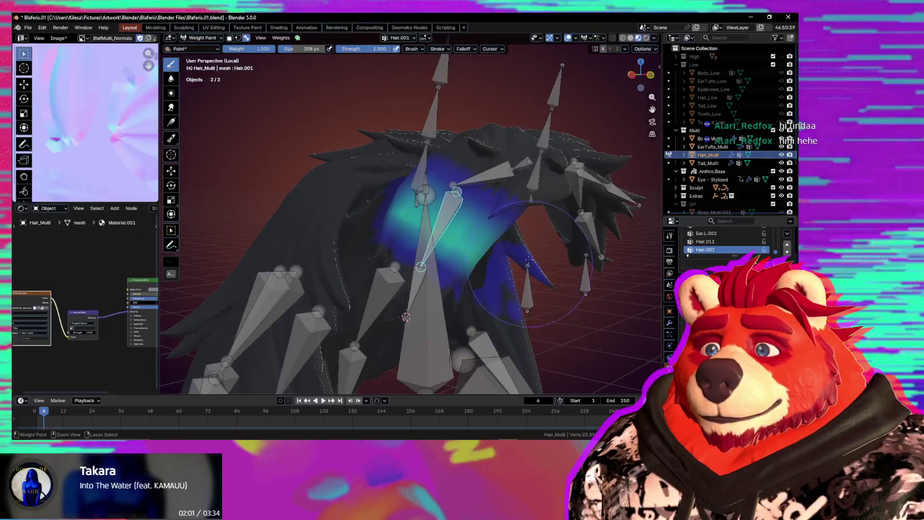
Trackball-rotate the Hair.001 bone to a new angle to test its strand
middle_drag(508, 304, 535, 256)
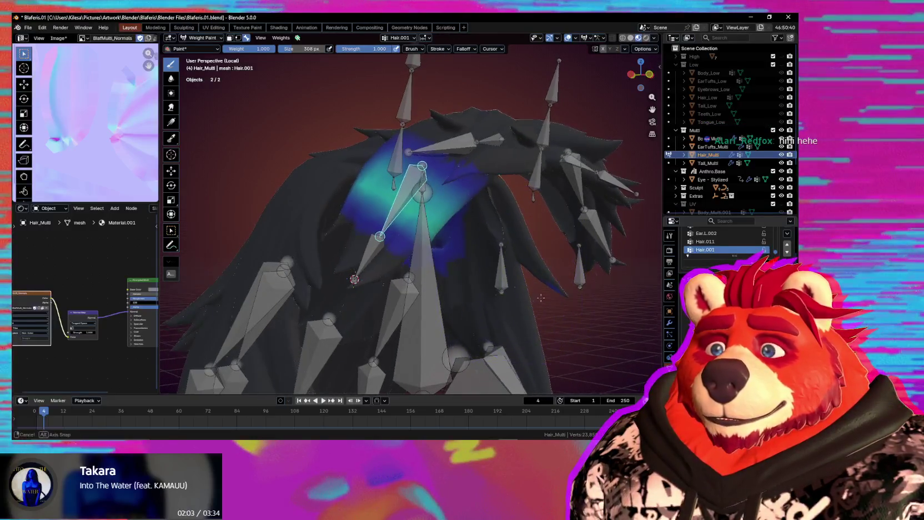
middle_drag(488, 290, 453, 297)
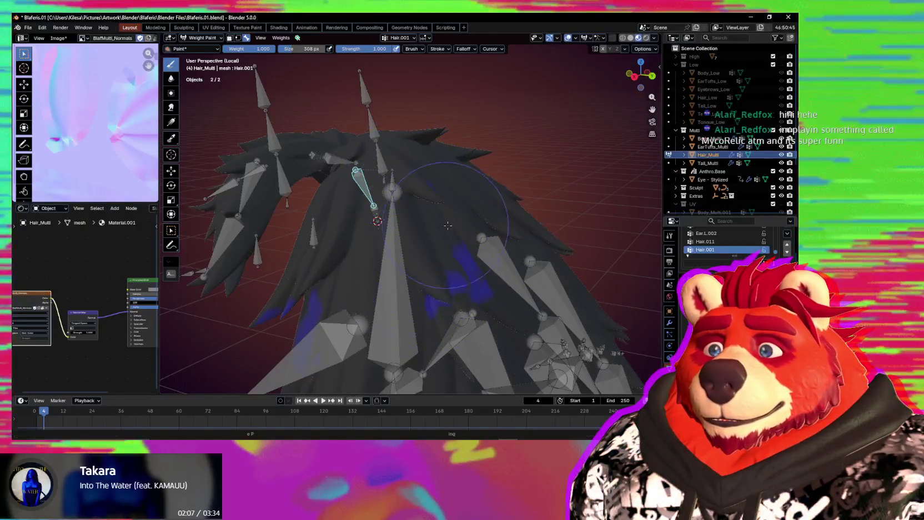
middle_drag(349, 314, 393, 295)
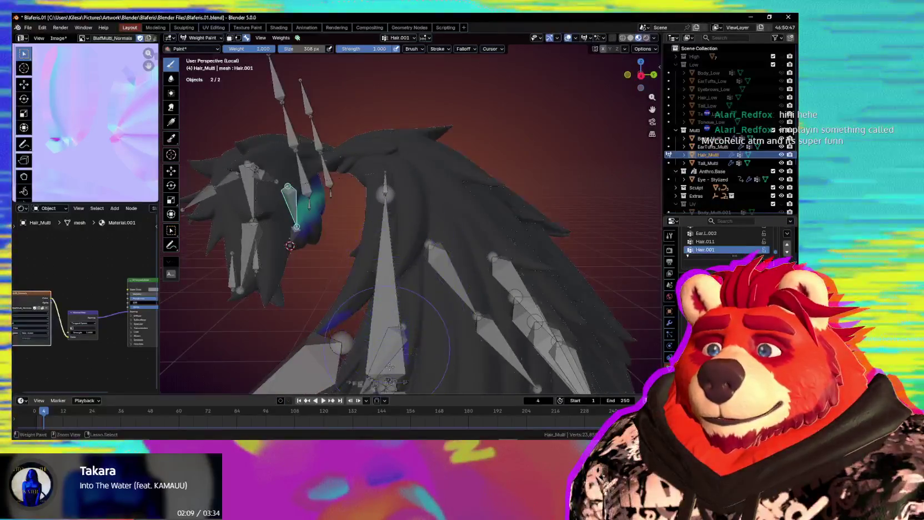
key(r)
key(r)
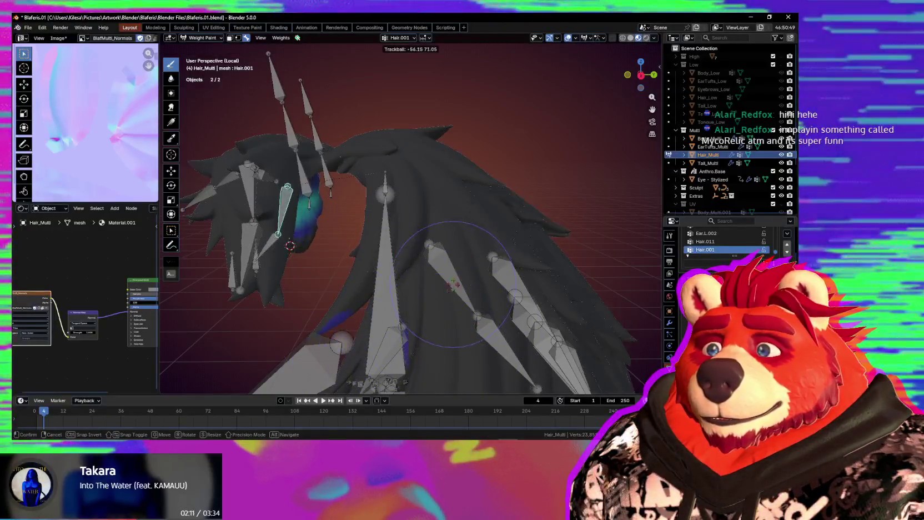
click(385, 303)
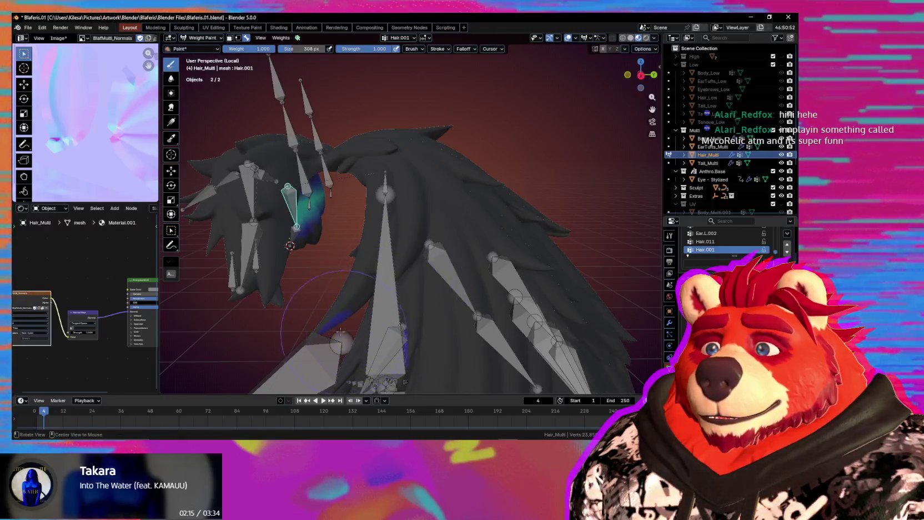
Compare strand weights by switching between the Hair.011 and Hair.001 groups
mouse_move(341, 331)
middle_down()
mouse_move(451, 282)
mouse_move(484, 275)
mouse_move(485, 282)
mouse_move(501, 268)
middle_up()
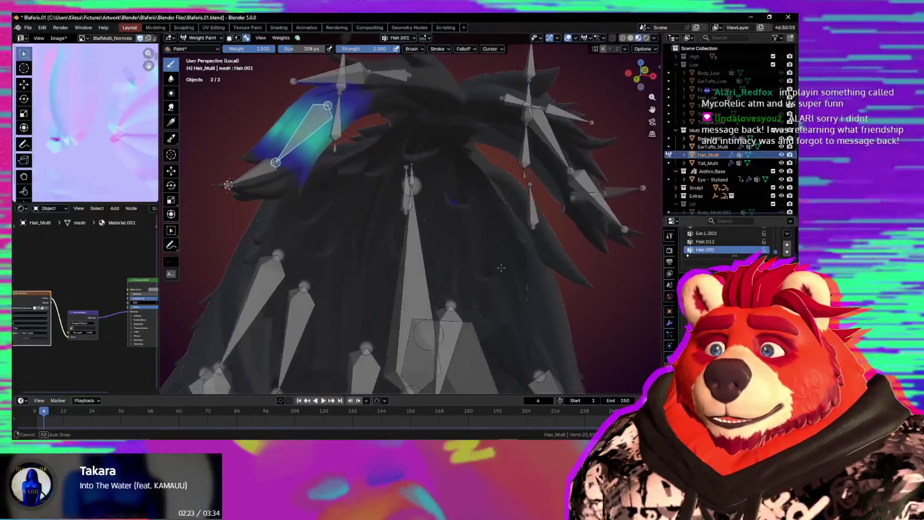
middle_drag(501, 268, 435, 259)
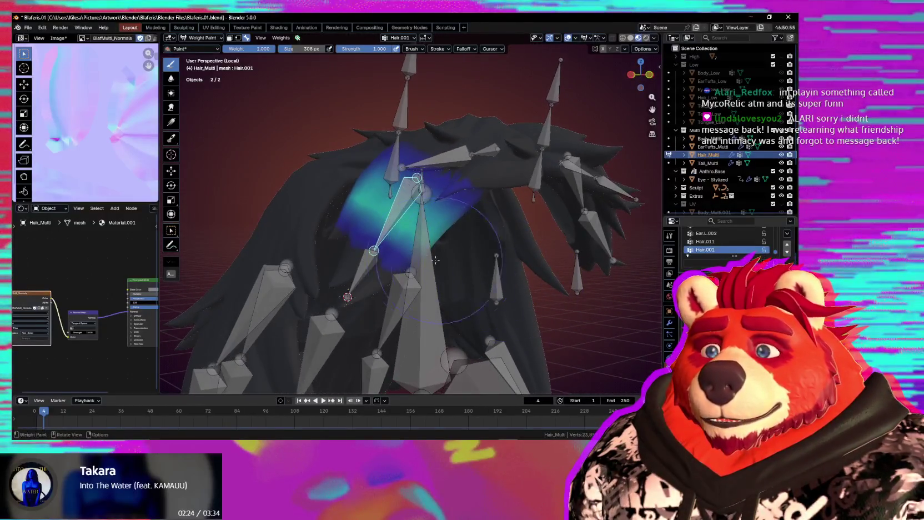
ctrl+click(362, 259)
ctrl+click(378, 247)
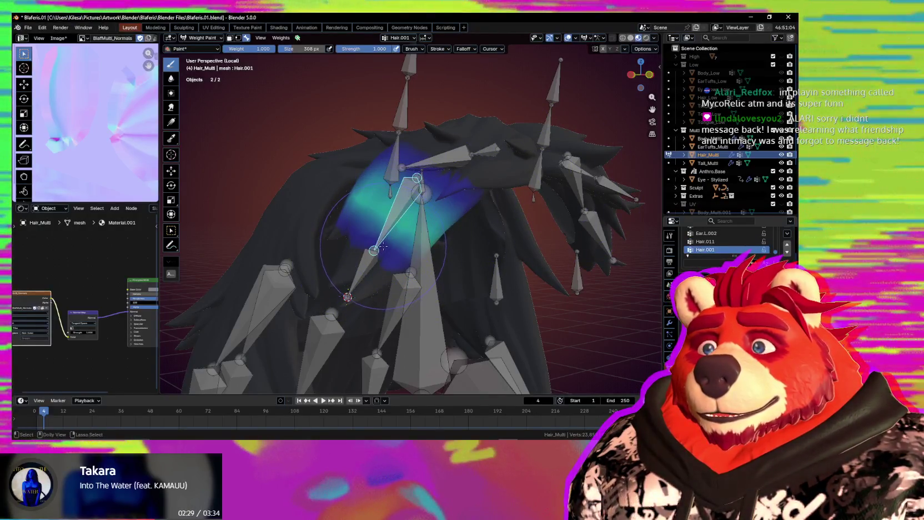
middle_drag(370, 264, 373, 261)
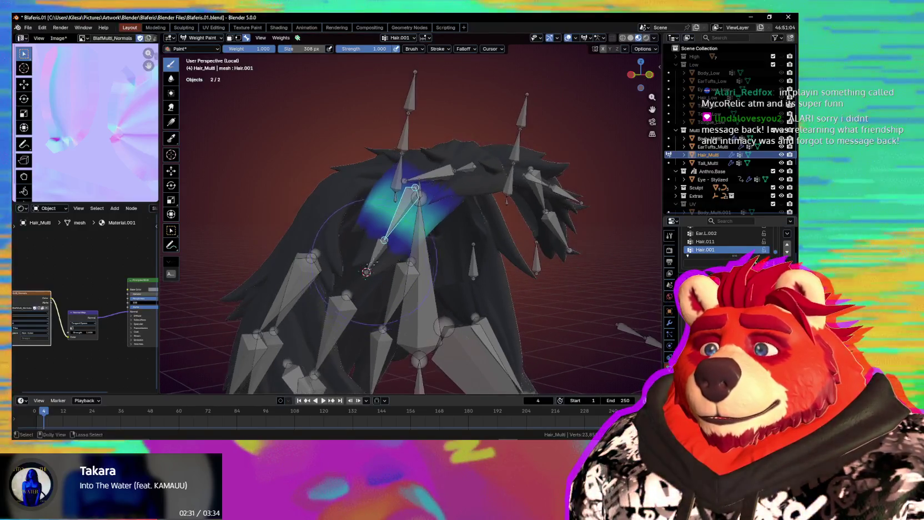
Paint a stroke near Hair.001, undo and redo to compare, then switch to Hair.011
drag(389, 239, 399, 222)
key(ctrl+z)
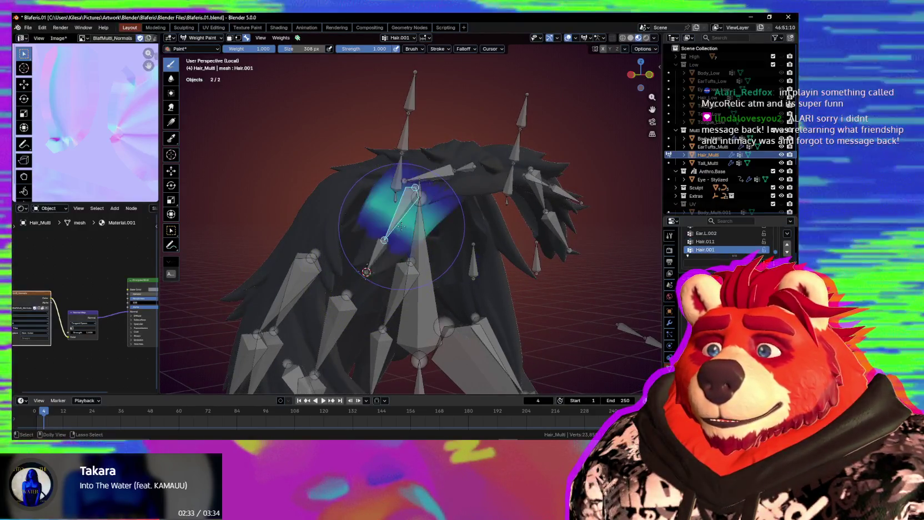
key(ctrl+z)
key(ctrl+shift+z)
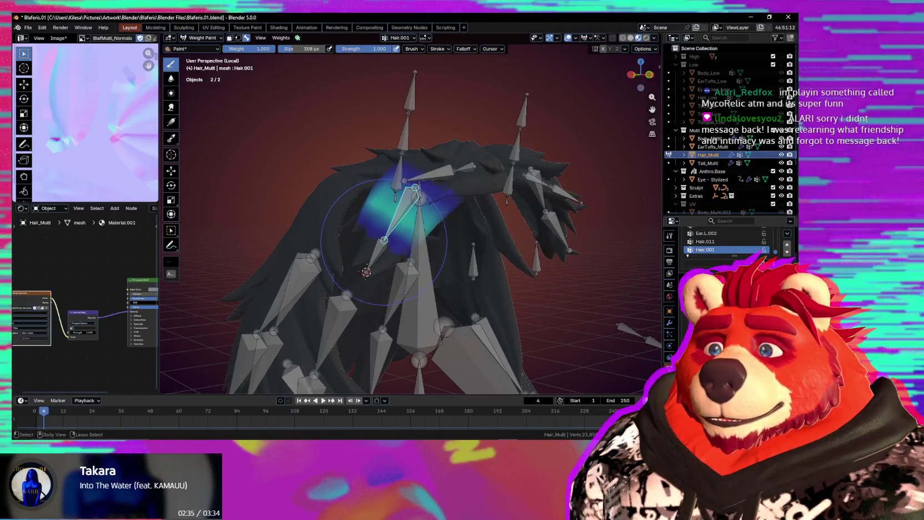
ctrl+click(379, 260)
mouse_move(416, 271)
middle_down()
mouse_move(400, 240)
mouse_move(443, 187)
middle_up()
Make Hair.014 the active weight group and bring its strand into view
ctrl+click(443, 186)
scroll(411, 217, up, 2)
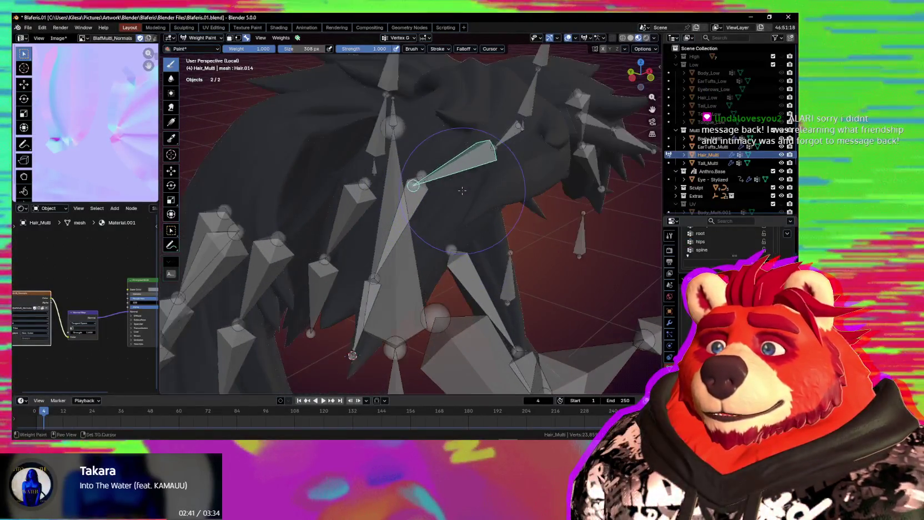
shift+middle_drag(411, 217, 375, 246)
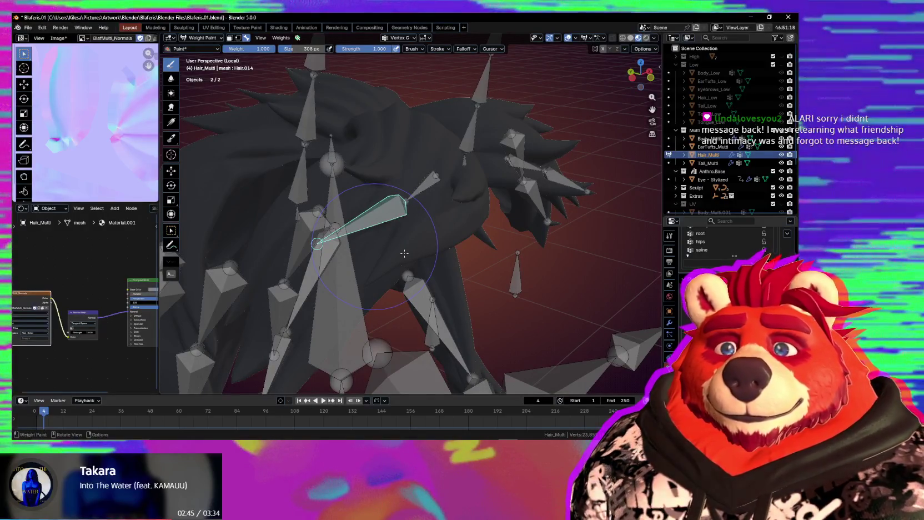
middle_drag(405, 254, 400, 256)
middle_drag(388, 265, 361, 247)
Switch to Object Mode and set Armature.001's bone display to Stick
key(ctrl+Tab)
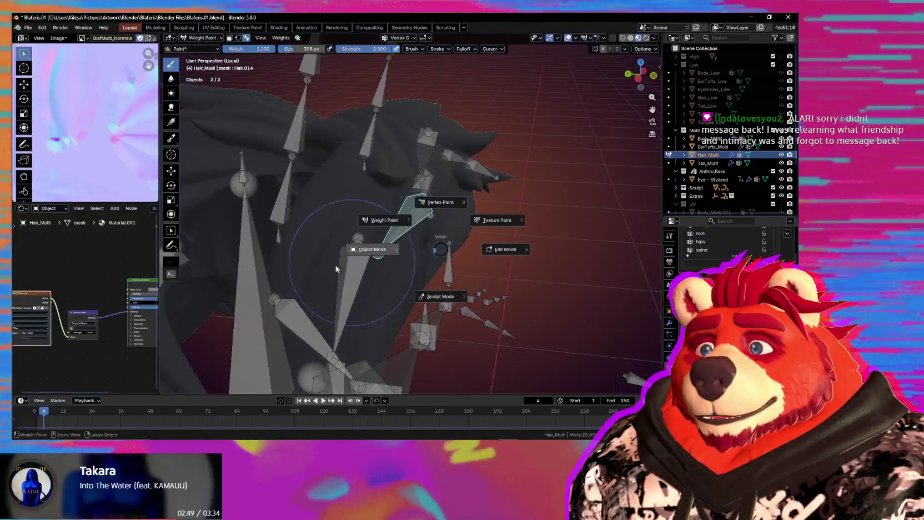
click(409, 228)
click(427, 221)
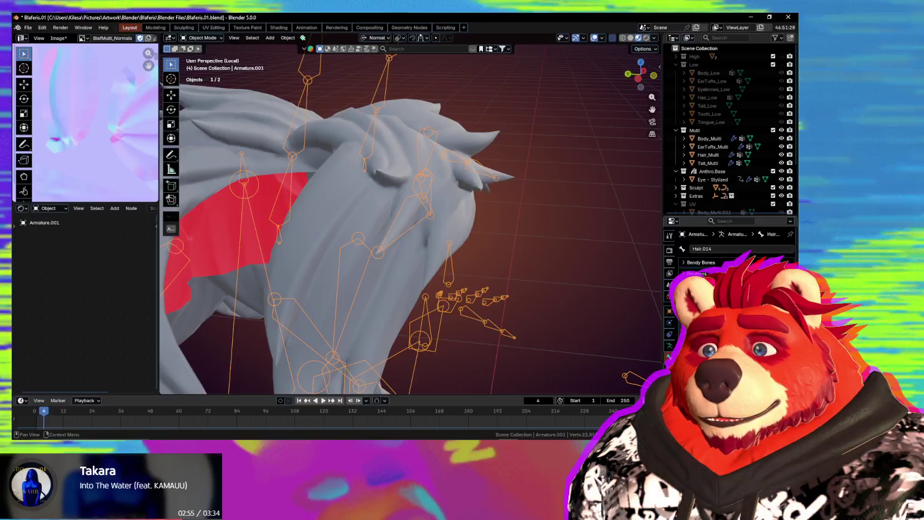
click(670, 346)
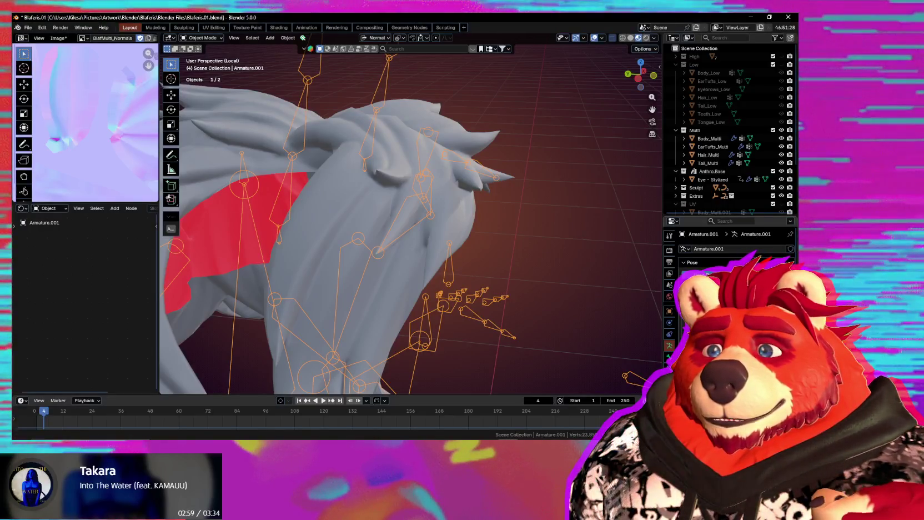
click(723, 300)
Return Hair_Multi to Weight Paint mode and save Blaferis.01.blend
shift+click(403, 264)
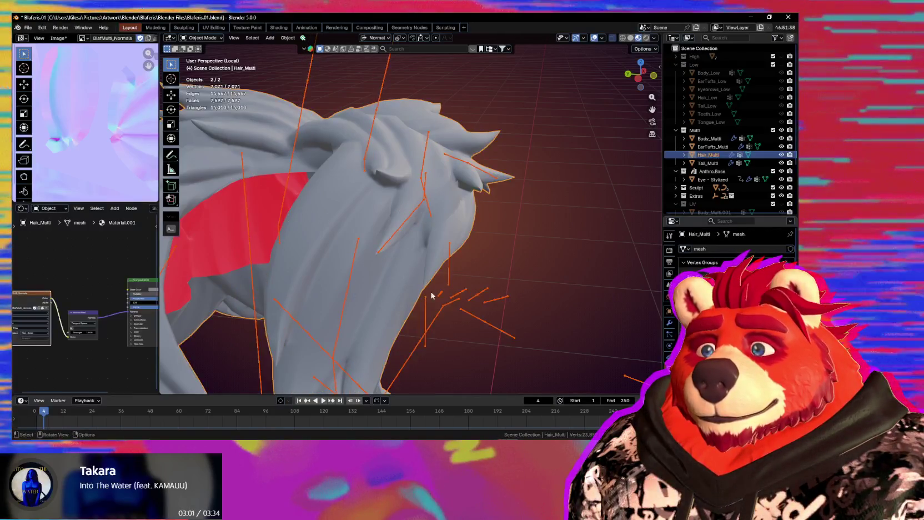
key(ctrl+Tab)
middle_drag(402, 257, 410, 251)
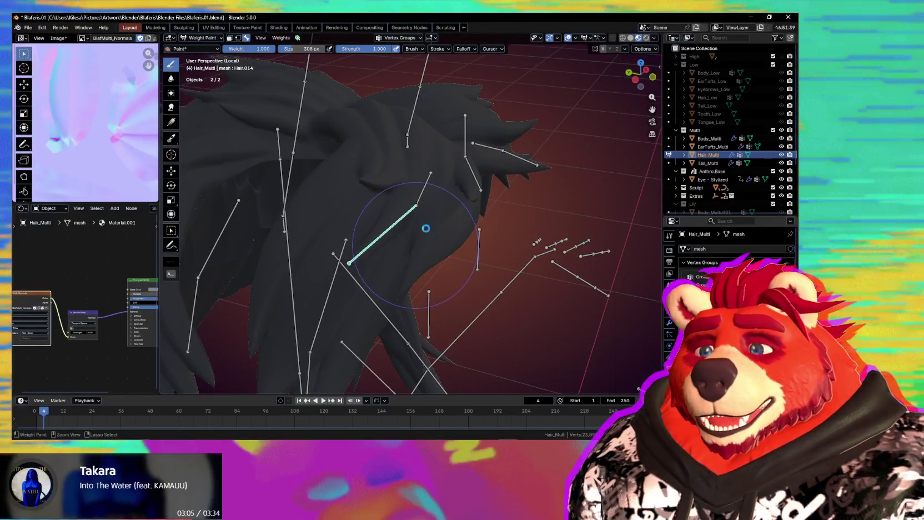
key(ctrl+s)
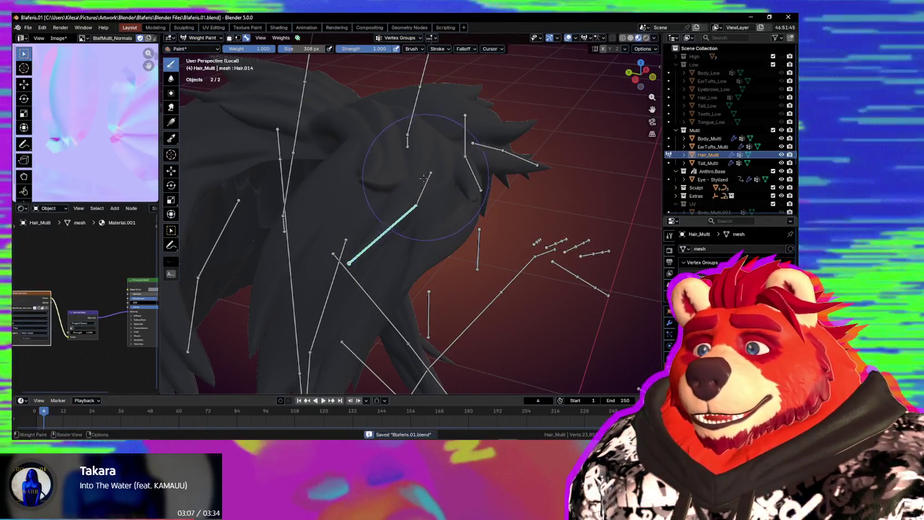
mouse_move(409, 233)
middle_down()
mouse_move(396, 254)
mouse_move(422, 222)
middle_up()
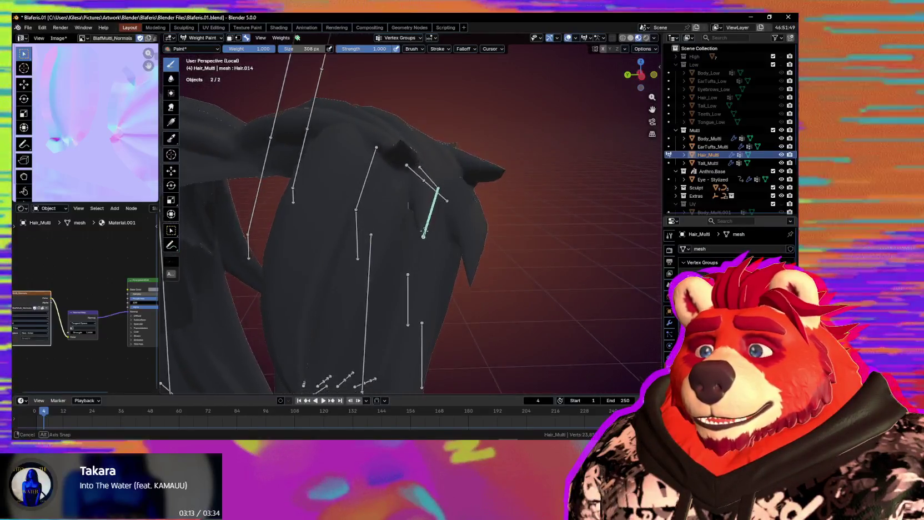
Shrink the brush to 190 px and paint weight around and above the Hair.014 bone
key(f)
click(386, 240)
drag(428, 235, 433, 225)
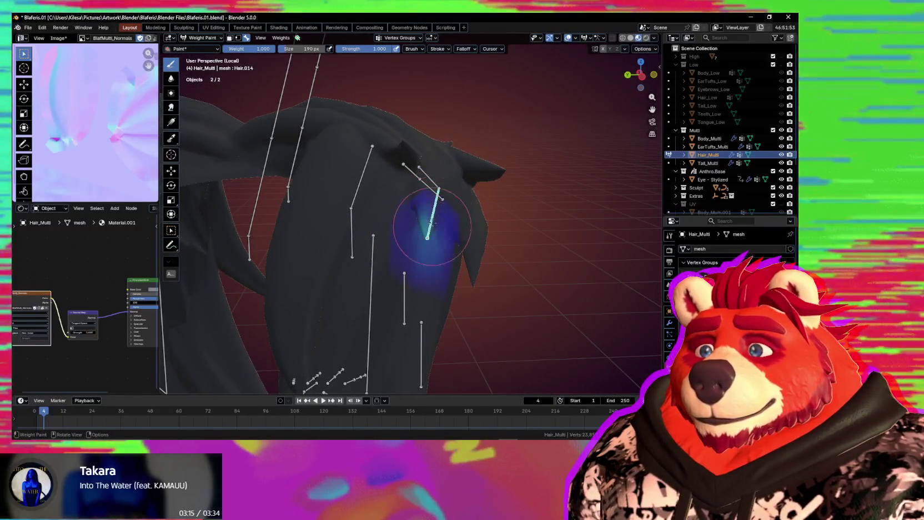
middle_drag(438, 223, 412, 243)
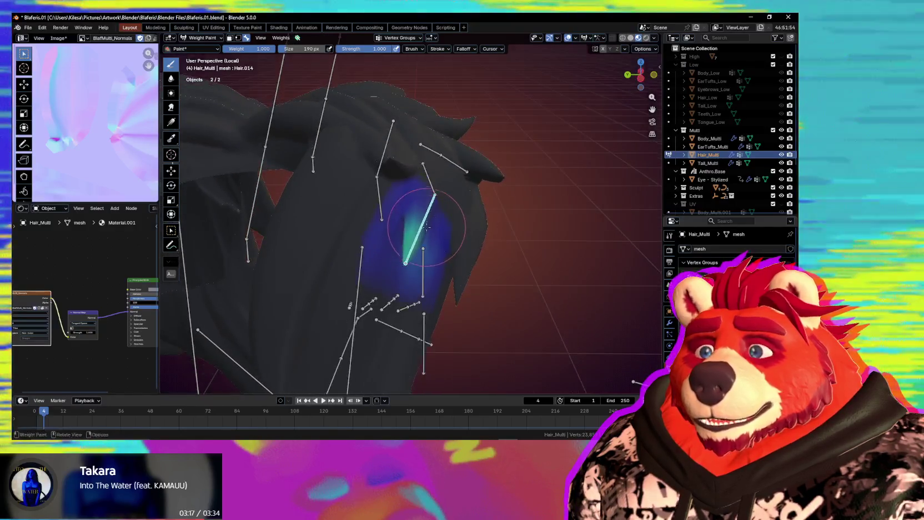
drag(412, 243, 404, 246)
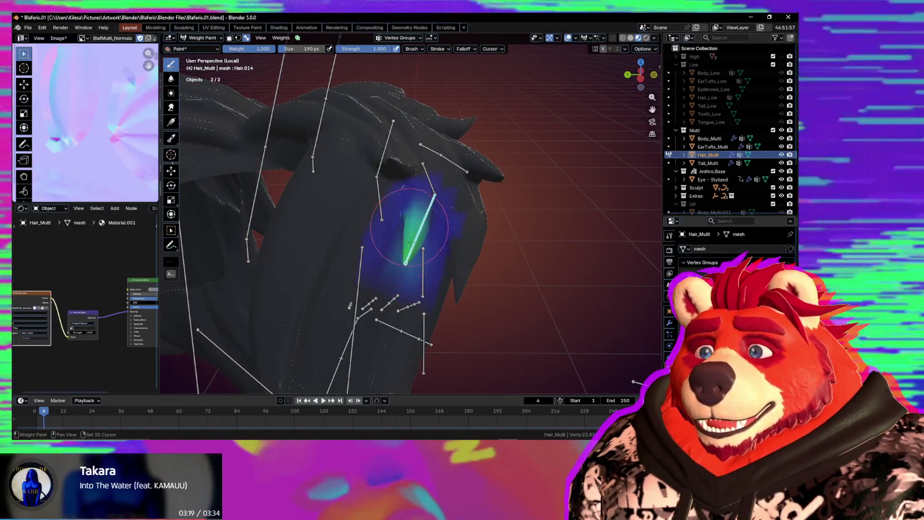
middle_drag(443, 248, 418, 219)
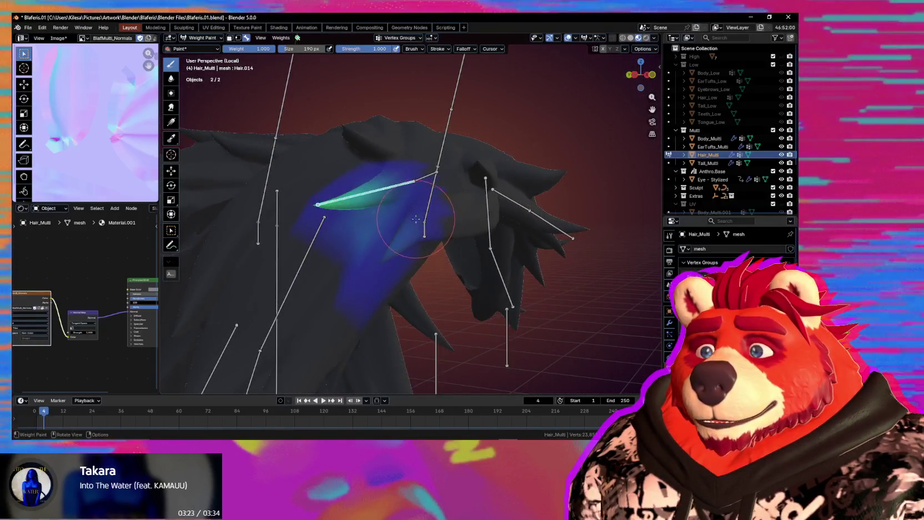
middle_drag(408, 229, 416, 252)
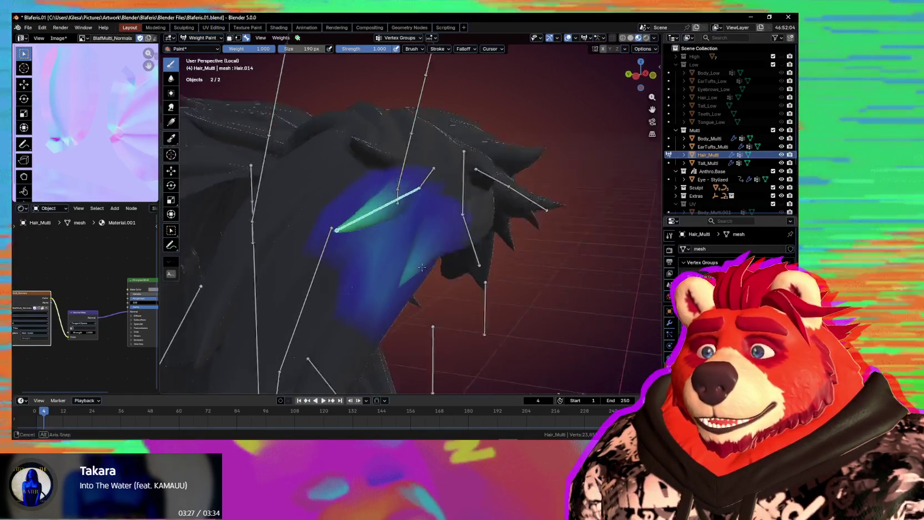
drag(371, 196, 373, 240)
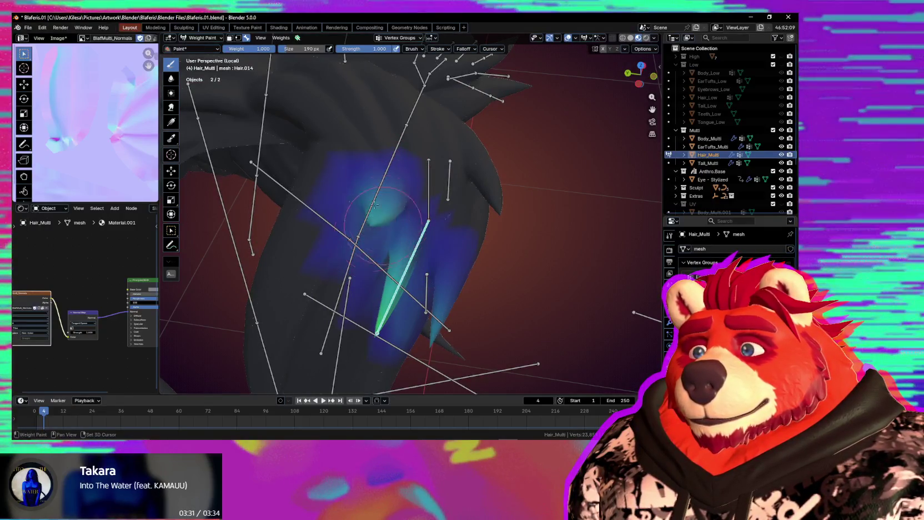
Rotate the Hair.014 bone to test, then smooth the weight blobs on the hair spike
middle_drag(379, 223, 446, 227)
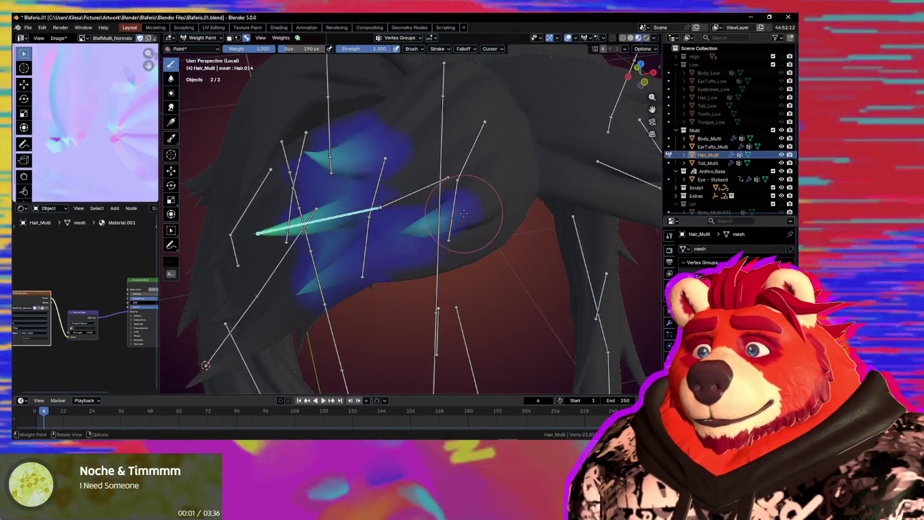
shift+middle_drag(463, 197, 471, 192)
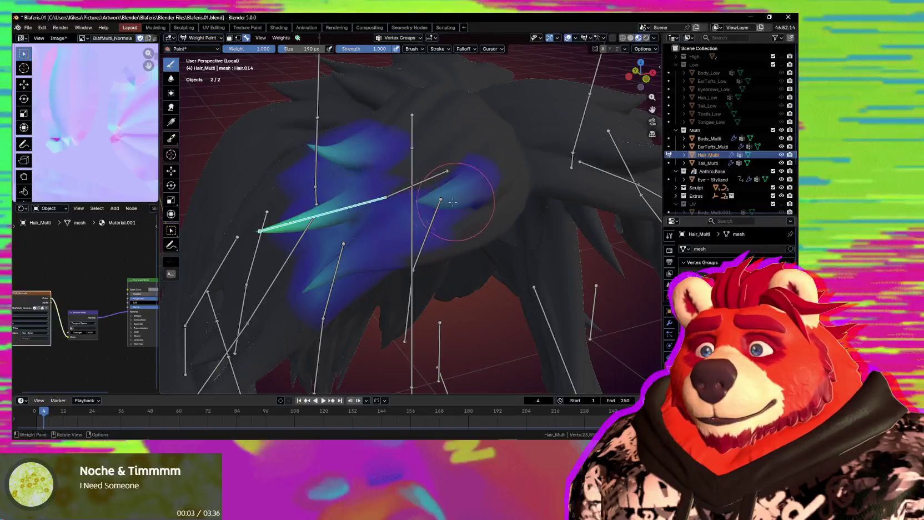
key(r)
key(r)
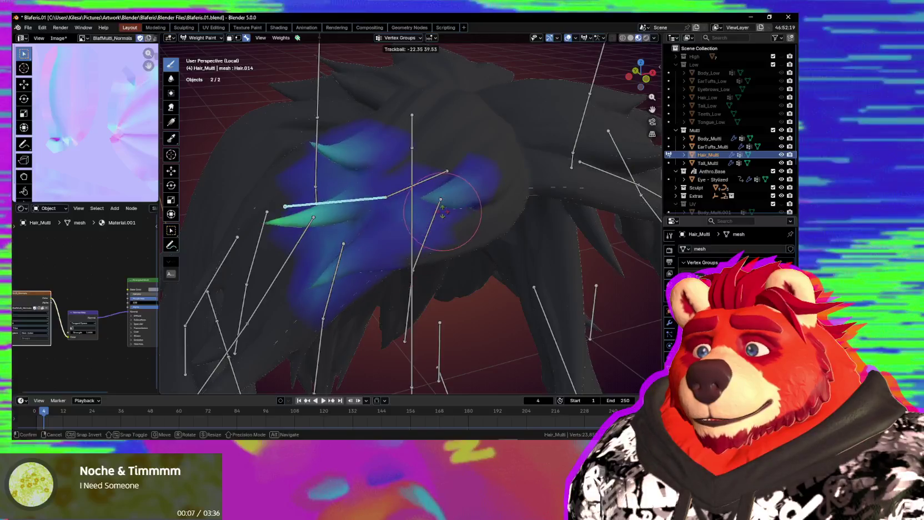
click(456, 201)
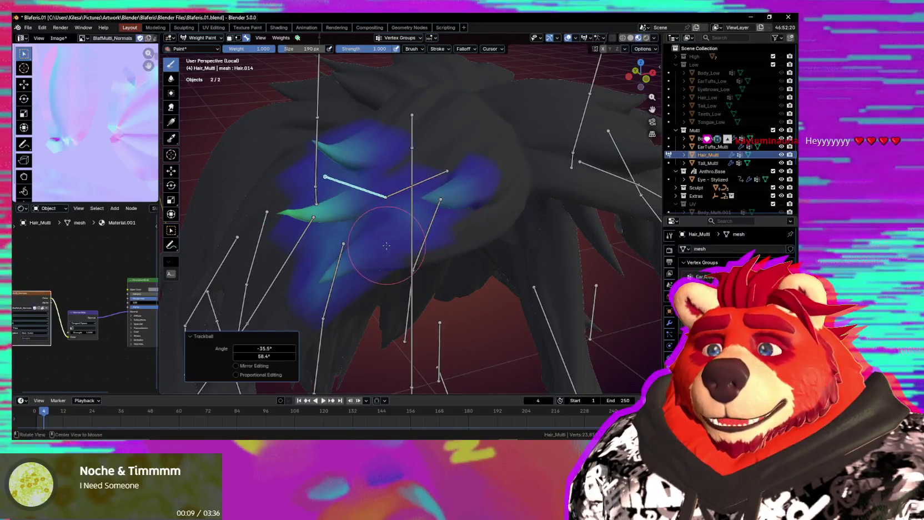
mouse_move(386, 245)
middle_down()
mouse_move(426, 256)
mouse_move(405, 254)
middle_up()
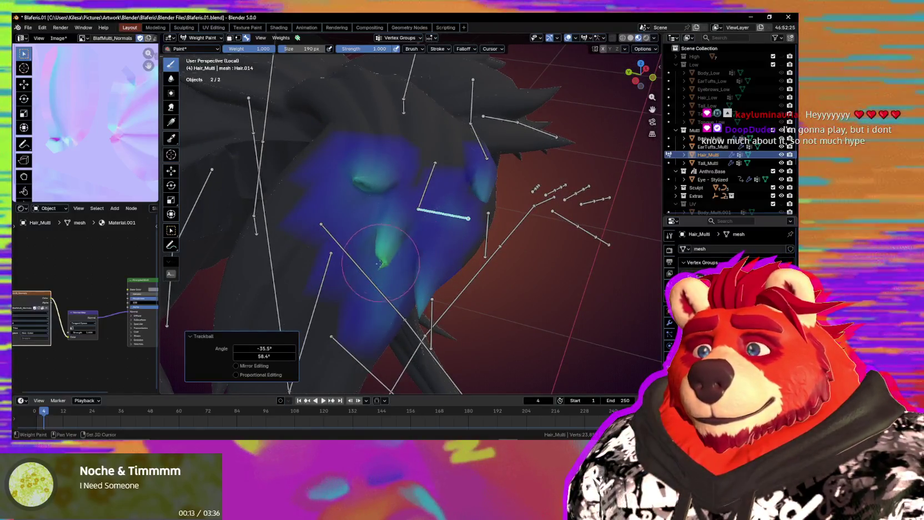
shift+drag(376, 260, 387, 261)
middle_drag(386, 261, 405, 224)
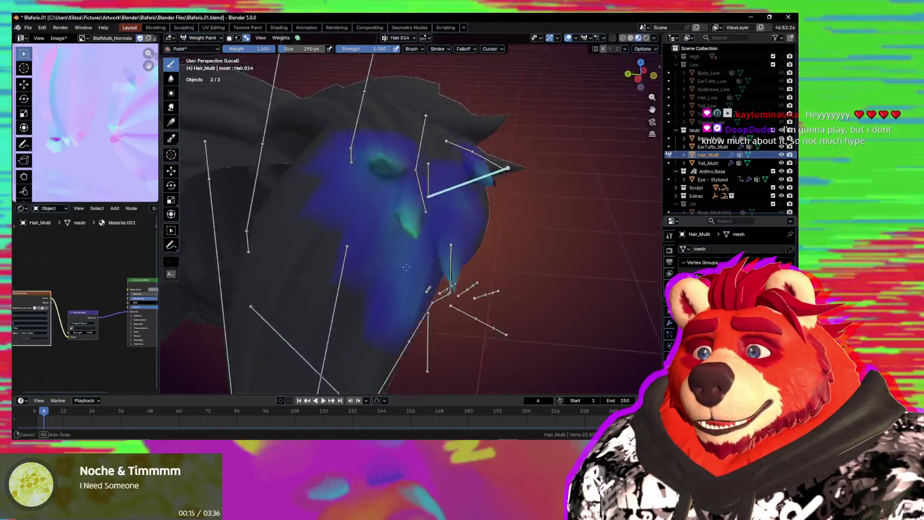
shift+drag(396, 157, 392, 162)
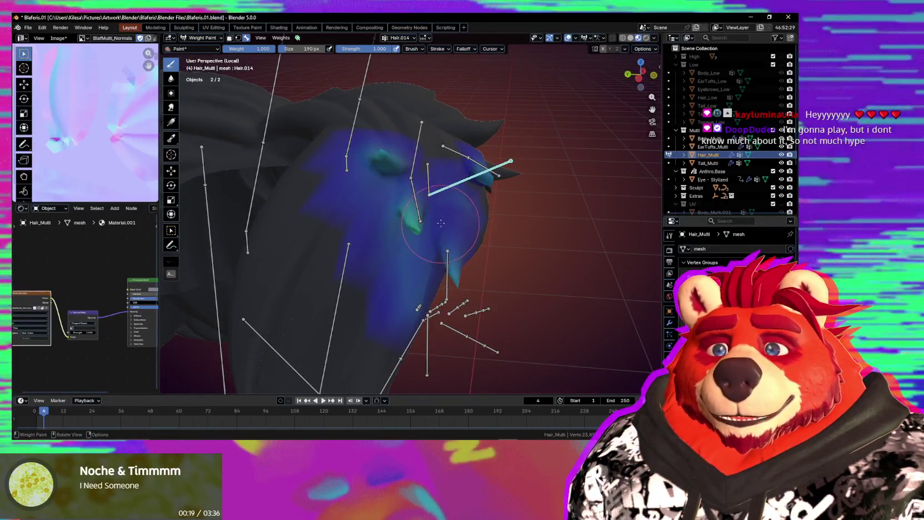
middle_drag(437, 231, 374, 290)
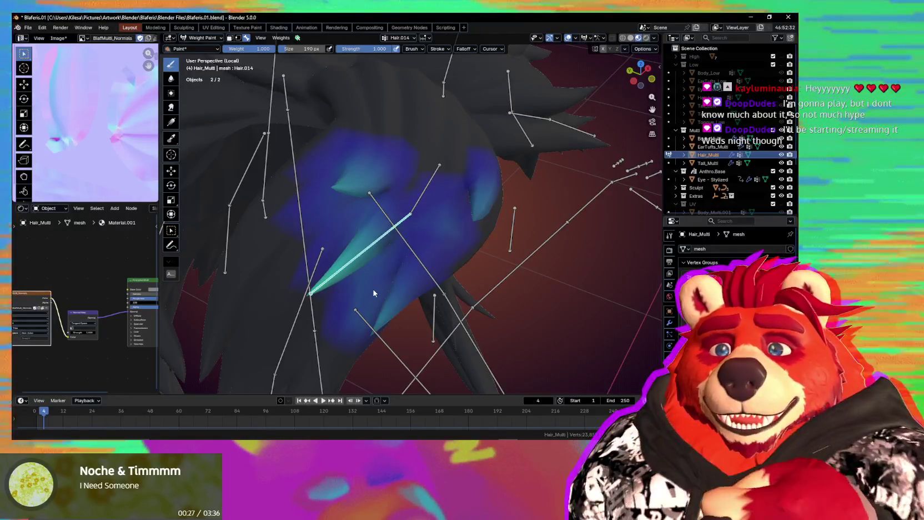
mouse_move(333, 200)
middle_down()
mouse_move(353, 248)
mouse_move(369, 222)
mouse_move(449, 197)
middle_up()
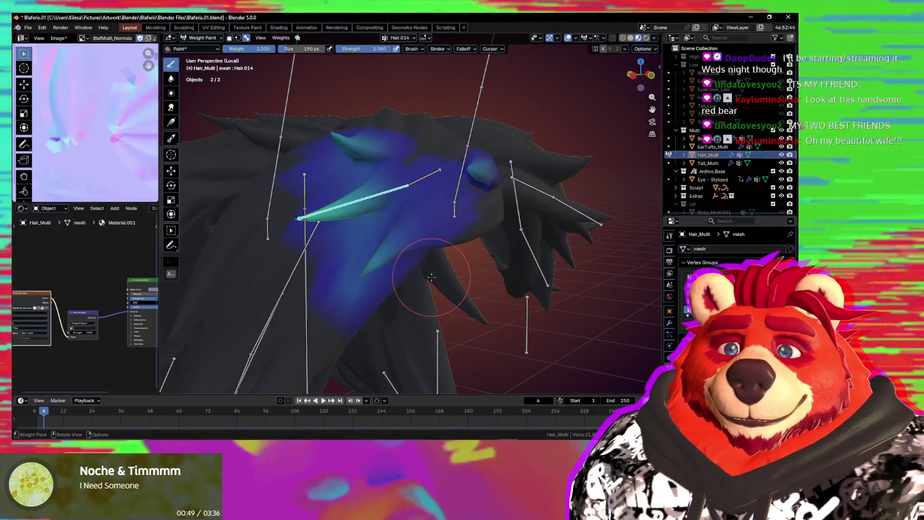
middle_drag(433, 280, 442, 294)
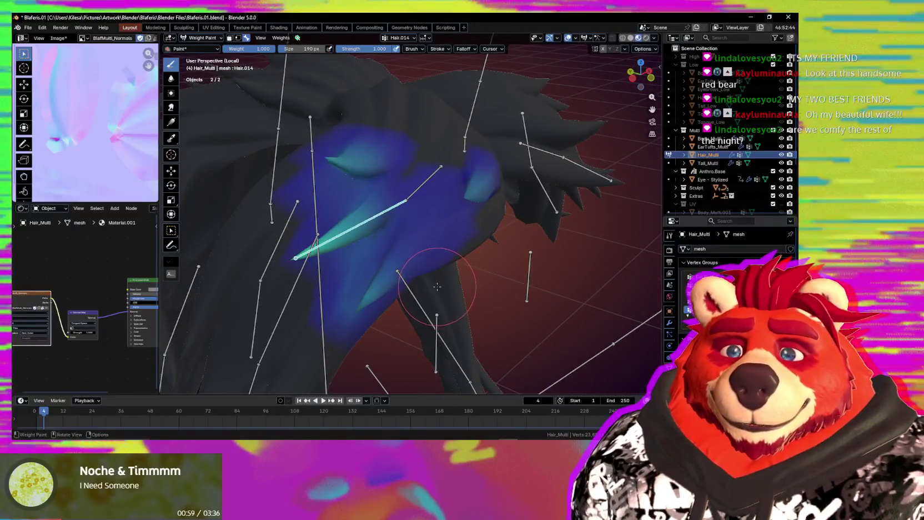
mouse_move(443, 295)
middle_down()
mouse_move(461, 283)
mouse_move(446, 277)
middle_up()
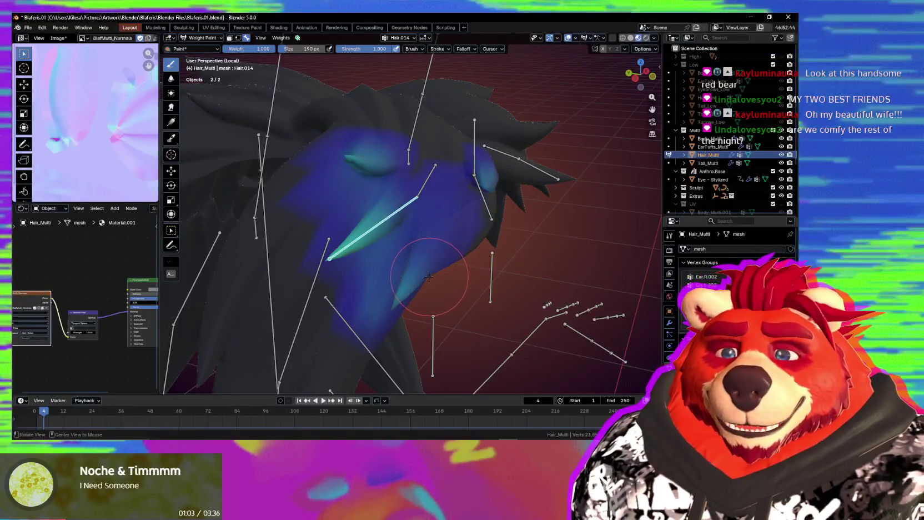
middle_drag(437, 273, 409, 326)
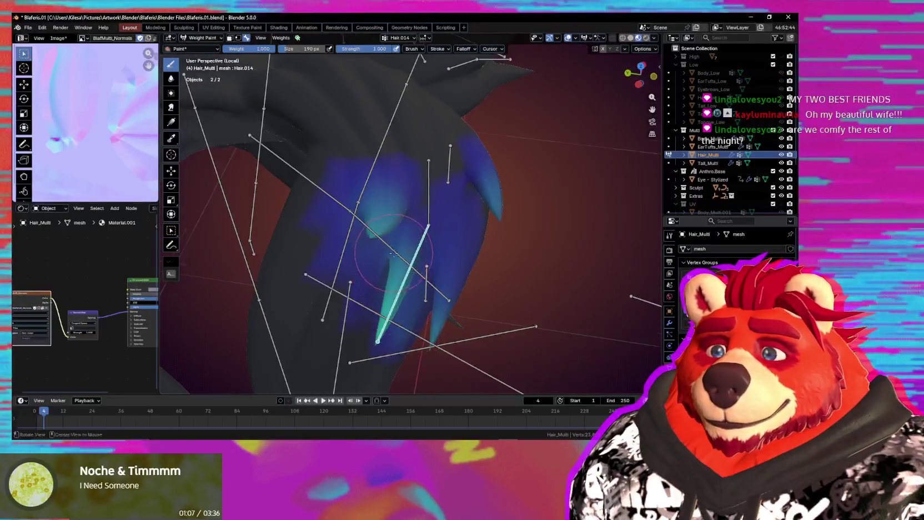
mouse_move(393, 254)
middle_down()
mouse_move(398, 271)
mouse_move(412, 245)
mouse_move(437, 249)
mouse_move(423, 244)
mouse_move(470, 206)
mouse_move(489, 207)
mouse_move(447, 210)
middle_up()
middle_drag(392, 183, 376, 288)
mouse_move(408, 227)
middle_down()
mouse_move(389, 276)
mouse_move(393, 267)
middle_up()
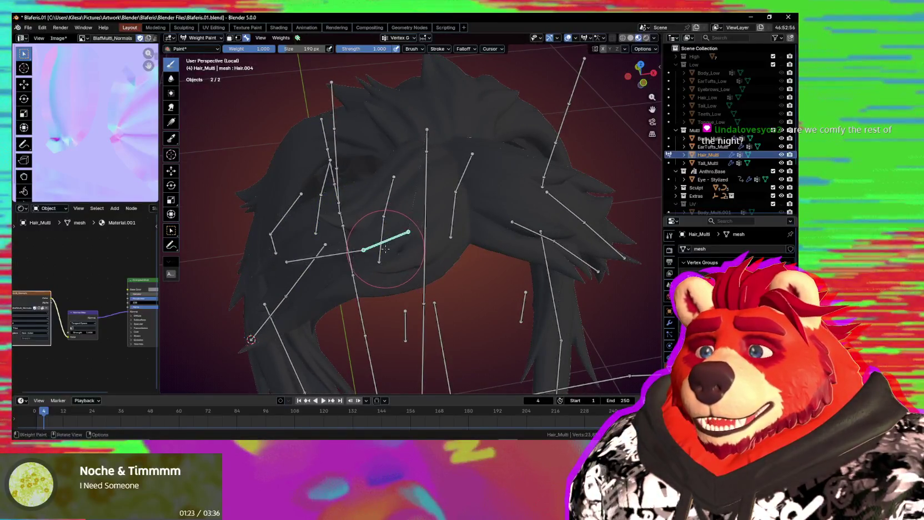
Trackball-rotate the Hair.004 bone, then pick Hair.003 and finally Hair.013 as the active group
key(r)
key(r)
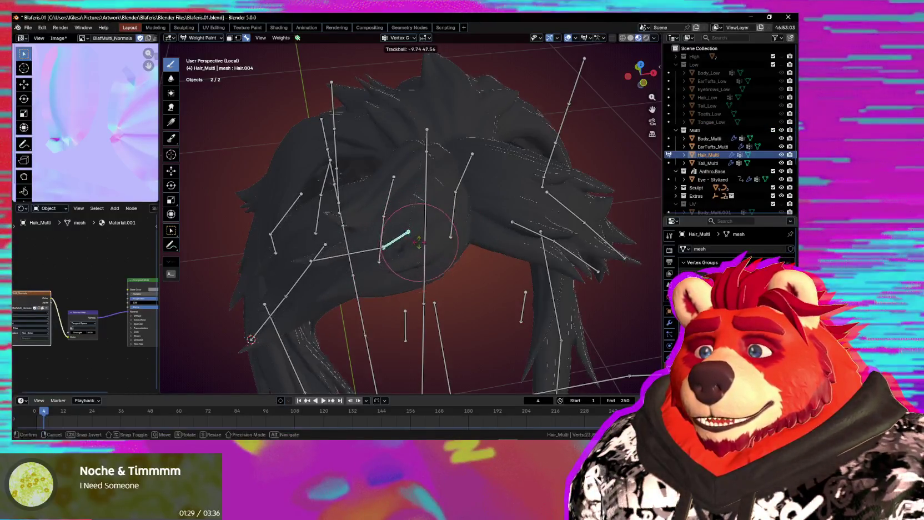
click(419, 242)
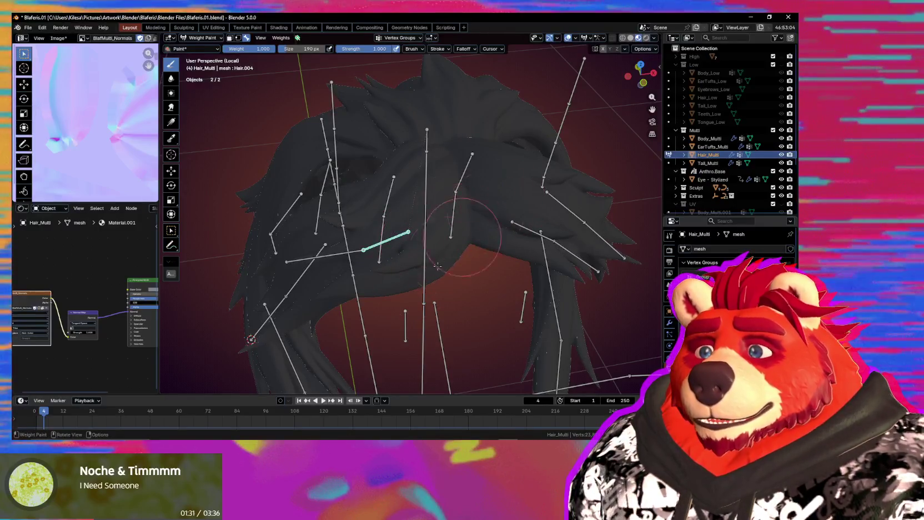
middle_drag(438, 267, 512, 273)
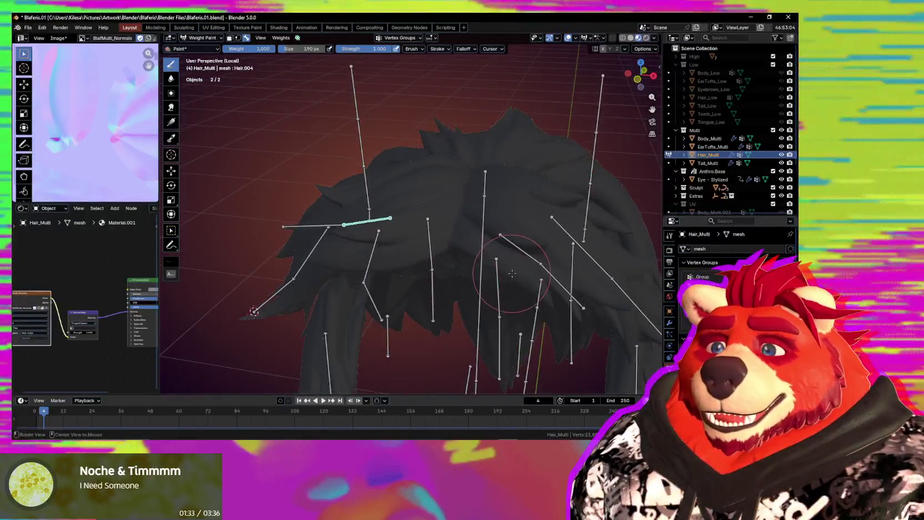
ctrl+click(521, 253)
middle_drag(521, 253, 452, 277)
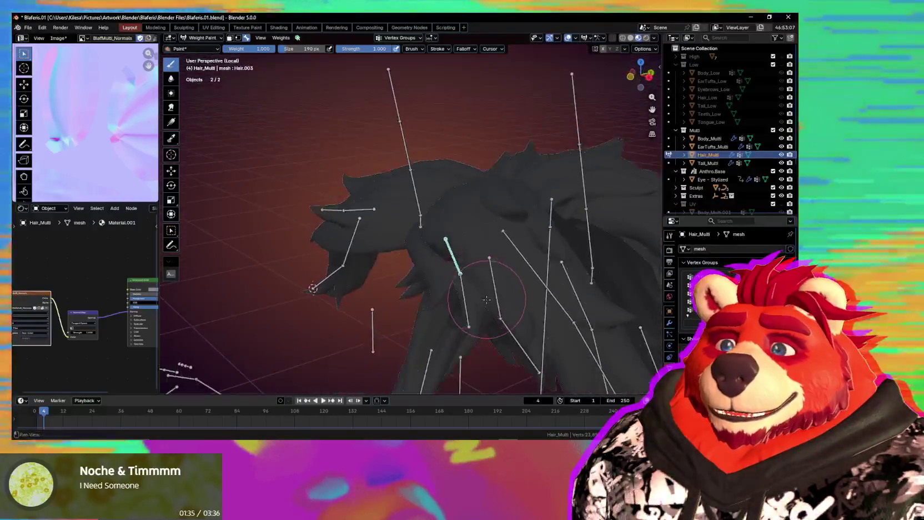
ctrl+click(455, 278)
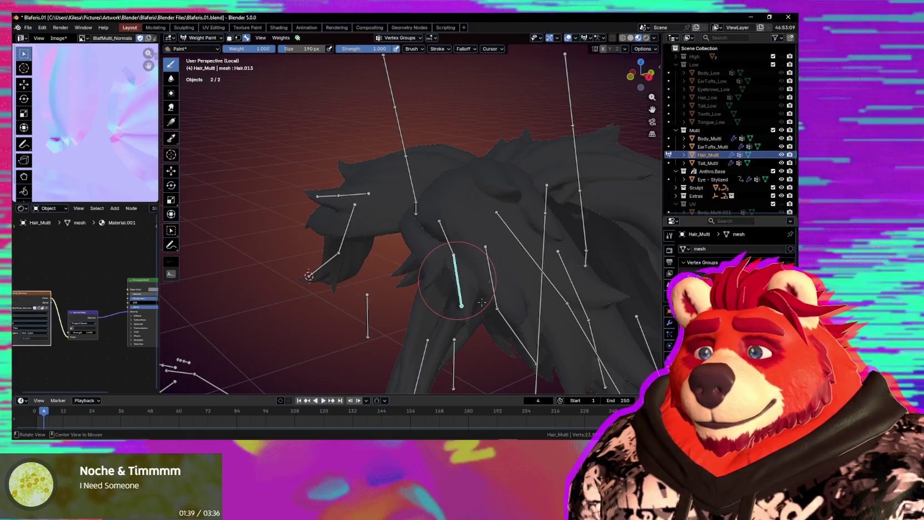
Paint strong Hair.013 weight on the spike tip and along the strand's middle
mouse_move(482, 302)
middle_down()
mouse_move(448, 244)
mouse_move(416, 237)
middle_up()
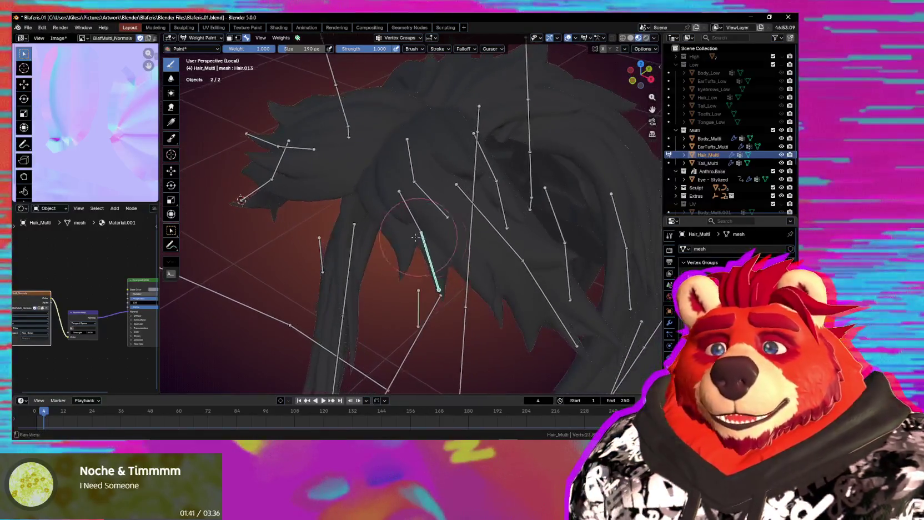
mouse_move(443, 285)
middle_down()
mouse_move(465, 249)
mouse_move(429, 236)
mouse_move(419, 305)
middle_up()
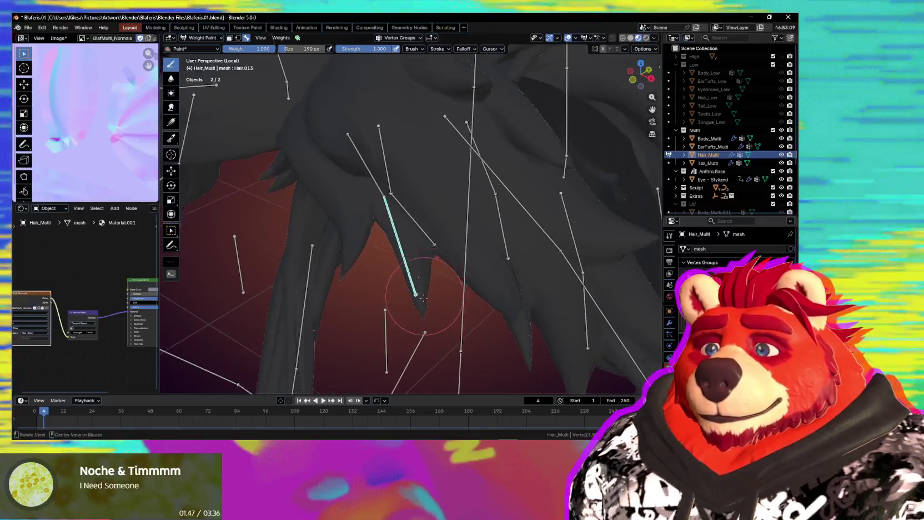
click(420, 305)
drag(419, 305, 423, 287)
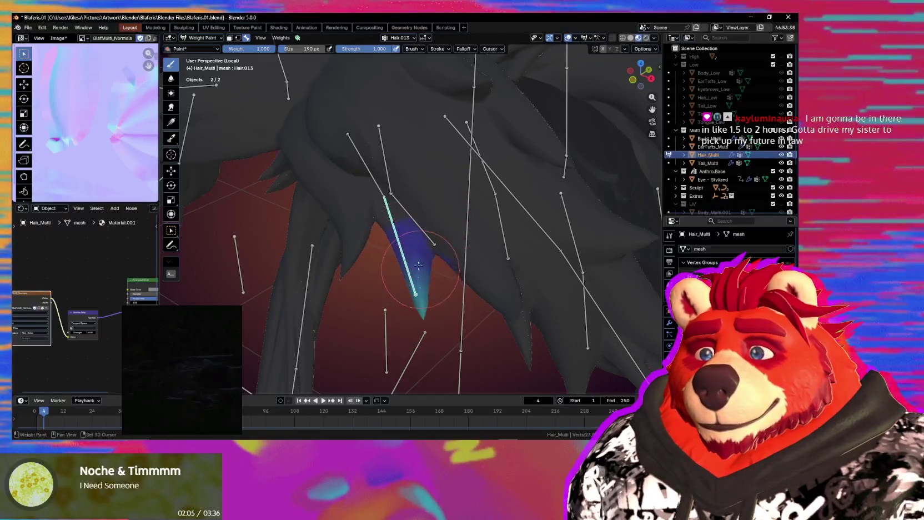
drag(418, 266, 426, 299)
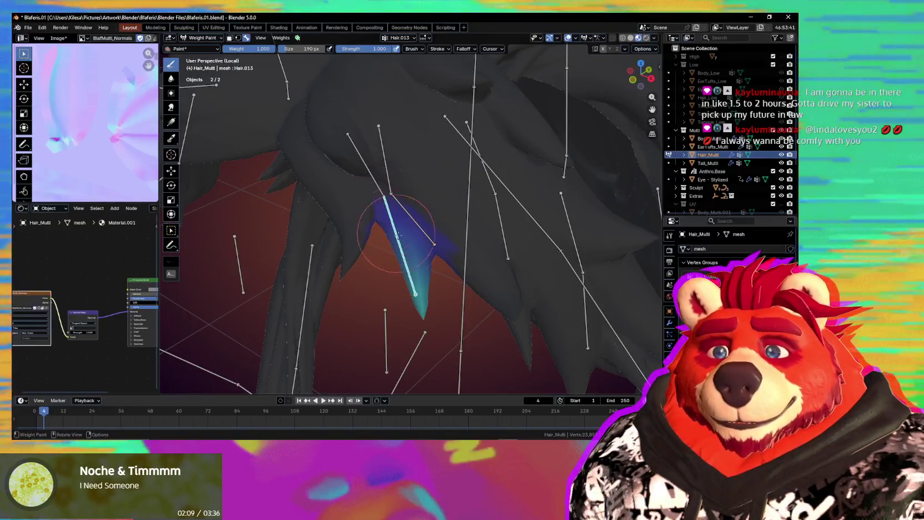
drag(413, 237, 420, 262)
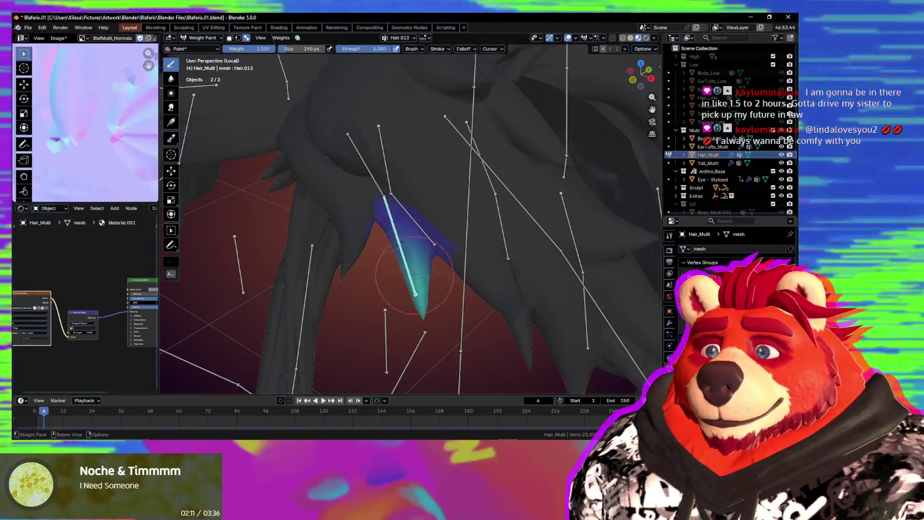
Paint Hair.013 weight onto the neighbouring left spike
middle_drag(426, 269, 394, 249)
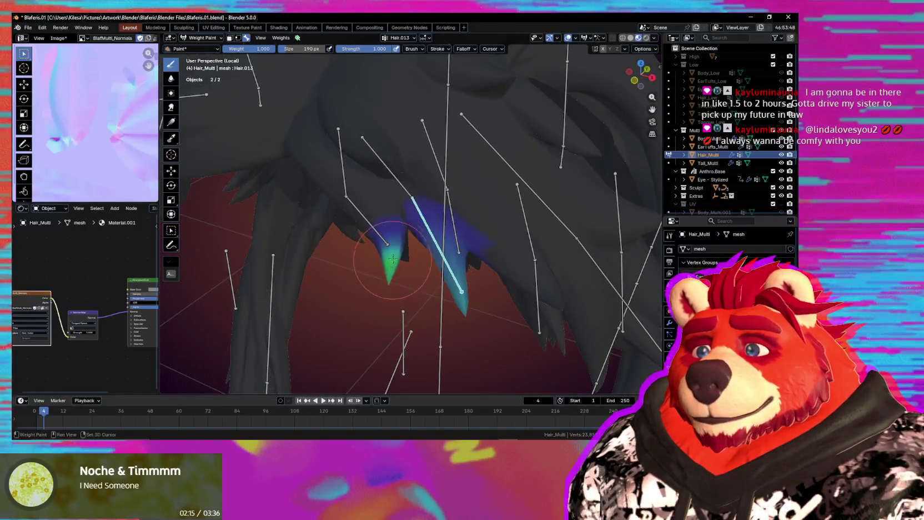
middle_drag(387, 254, 398, 242)
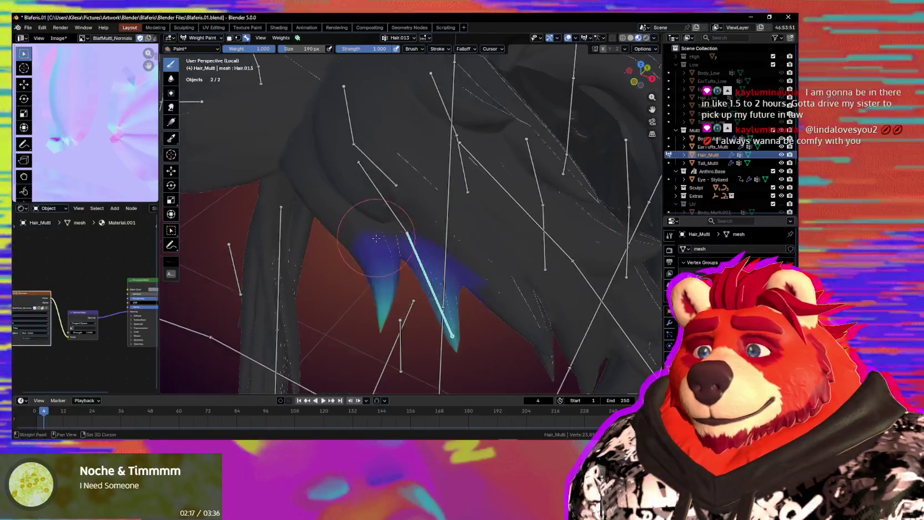
drag(385, 250, 387, 251)
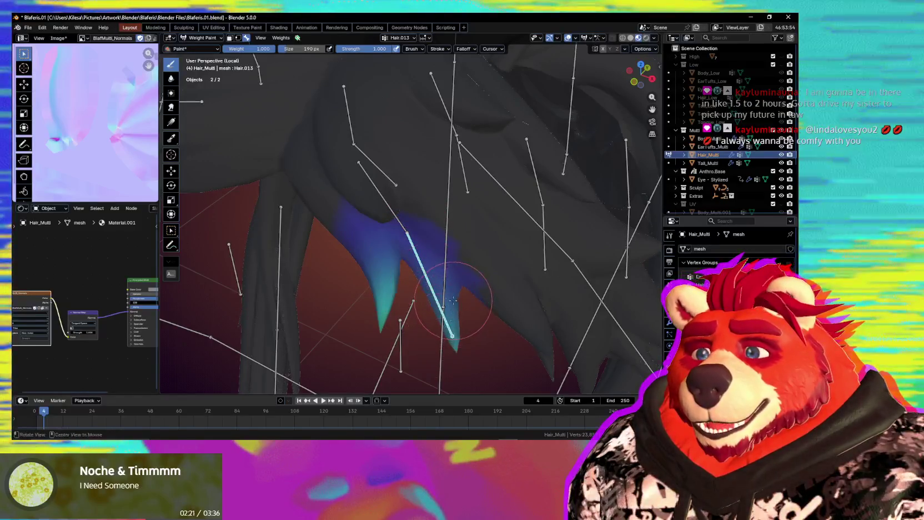
middle_drag(454, 319, 422, 309)
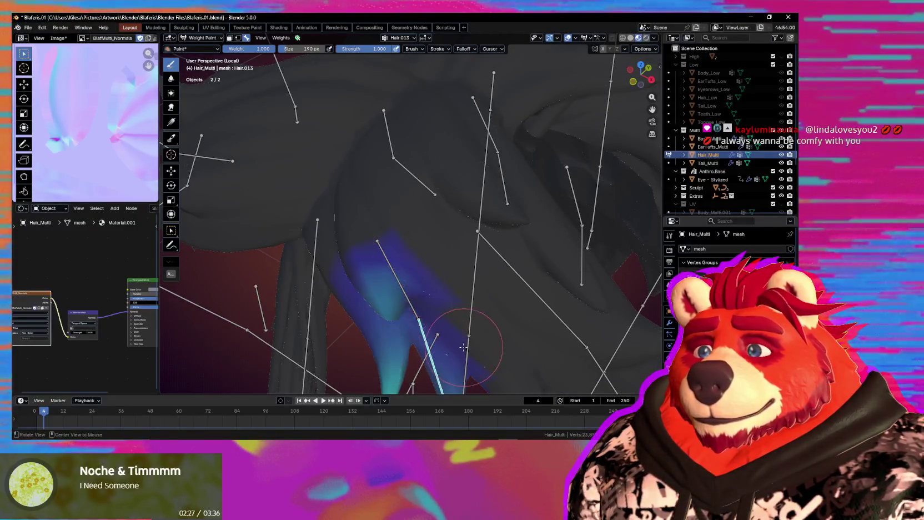
middle_drag(463, 347, 439, 278)
Rotate the bone to test the Hair.013 weights and select Hair.012 as the next group
key(r)
key(r)
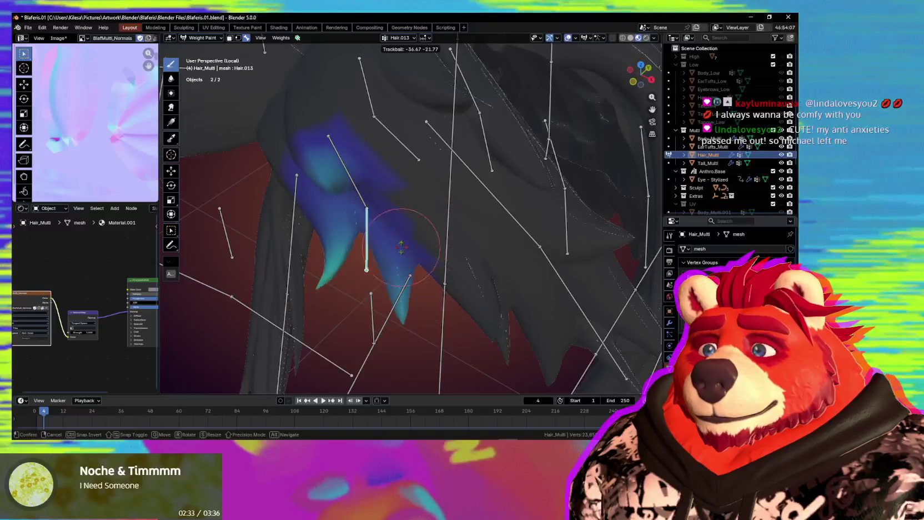
click(433, 286)
shift+middle_drag(433, 286, 433, 271)
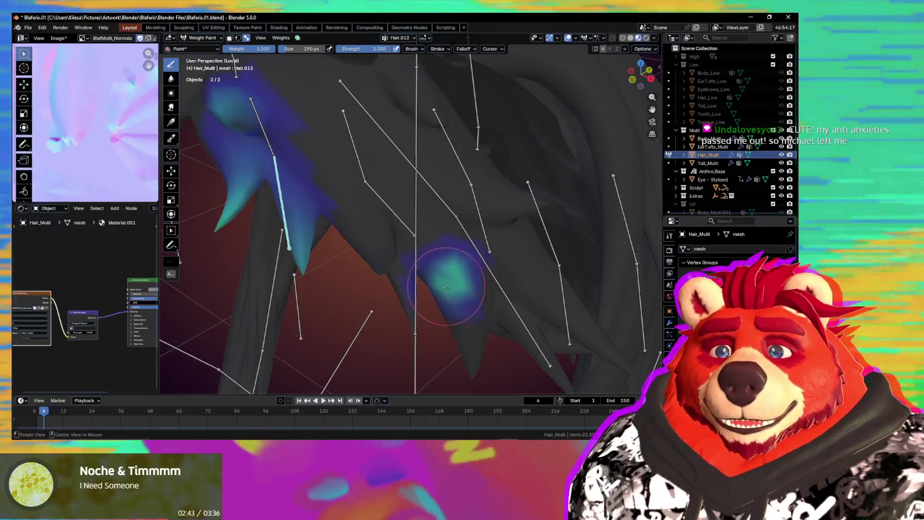
middle_drag(446, 312, 458, 318)
ctrl+click(446, 284)
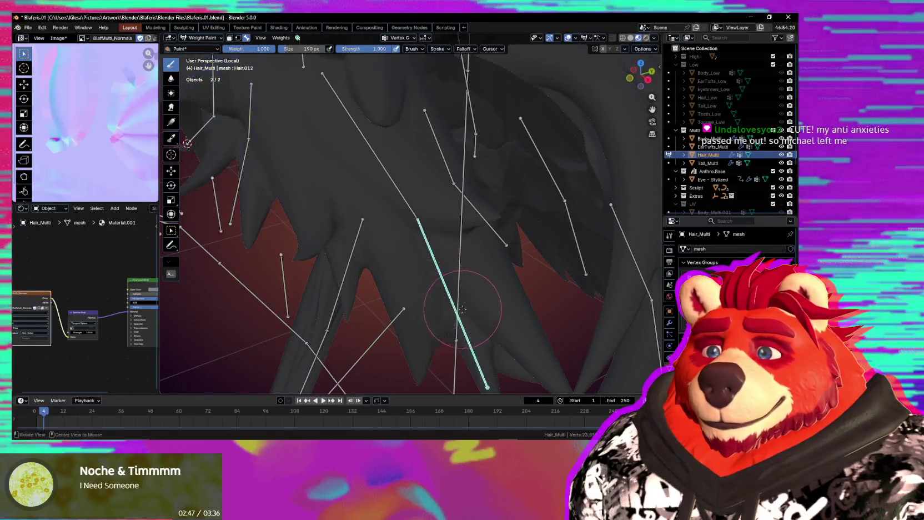
Undo a stroke, set the brush to 310 px and paint Hair.012 weight onto the lower-left strand
mouse_move(447, 284)
middle_down()
mouse_move(456, 295)
mouse_move(407, 285)
middle_up()
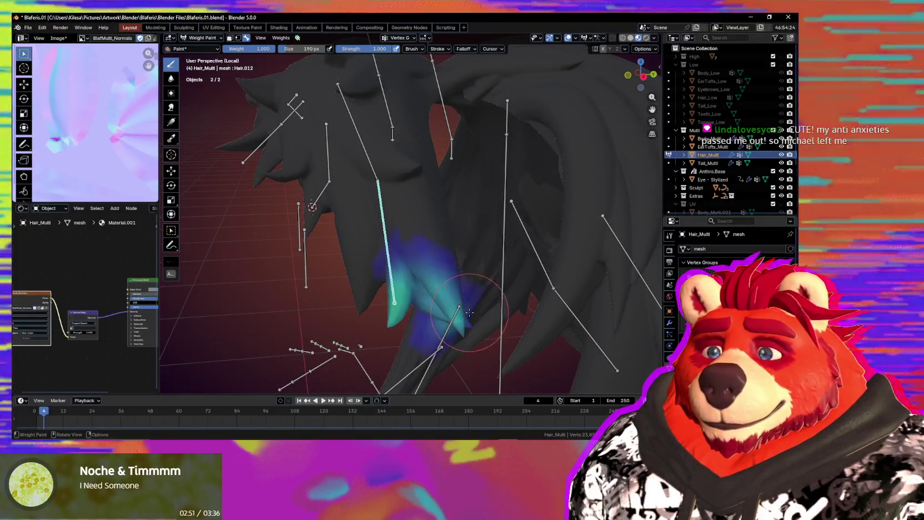
middle_drag(444, 285, 373, 299)
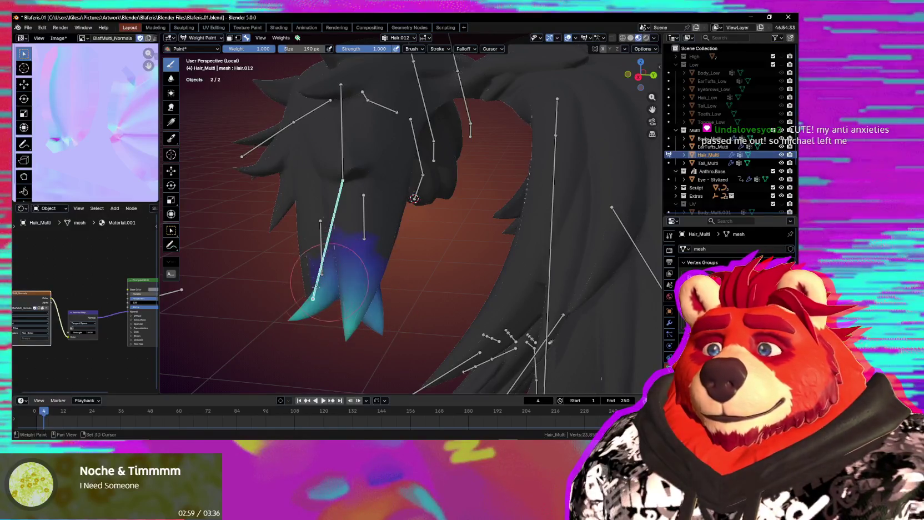
mouse_move(336, 266)
middle_down()
mouse_move(322, 293)
mouse_move(347, 281)
middle_up()
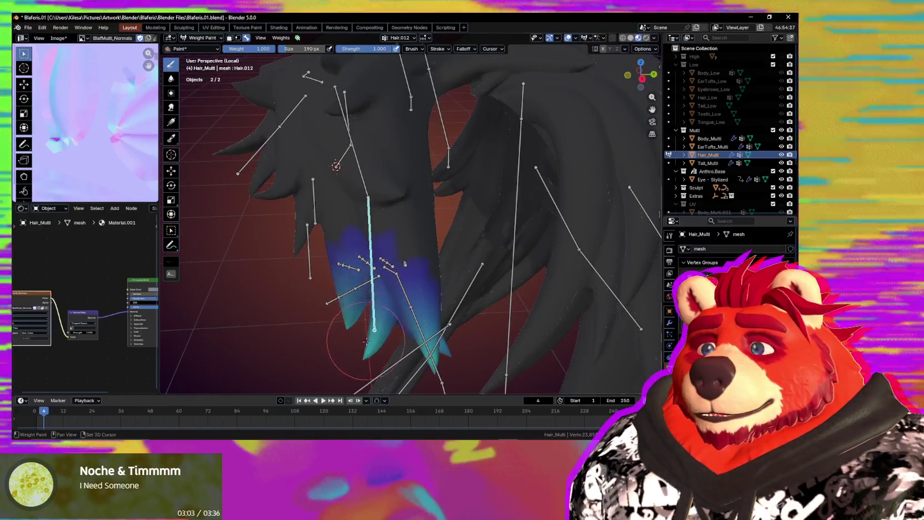
key(ctrl+z)
key(f)
click(445, 293)
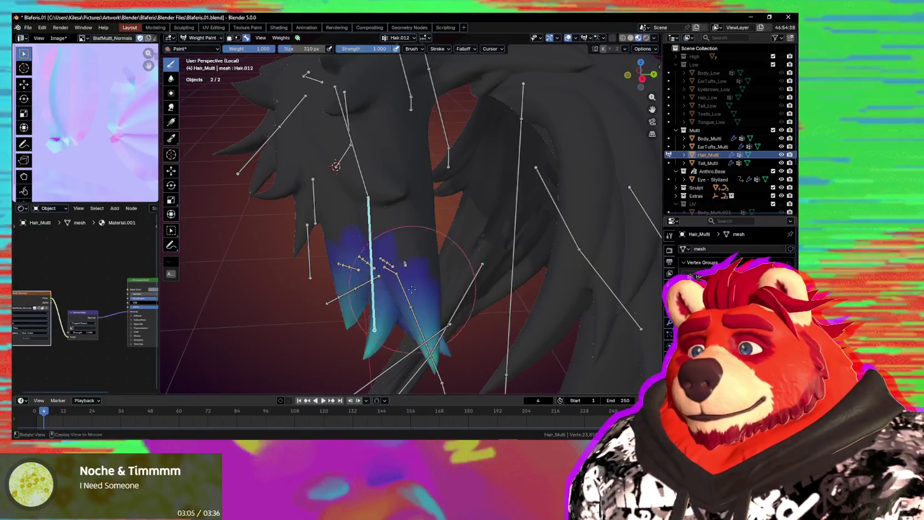
middle_drag(412, 289, 387, 276)
drag(382, 286, 314, 334)
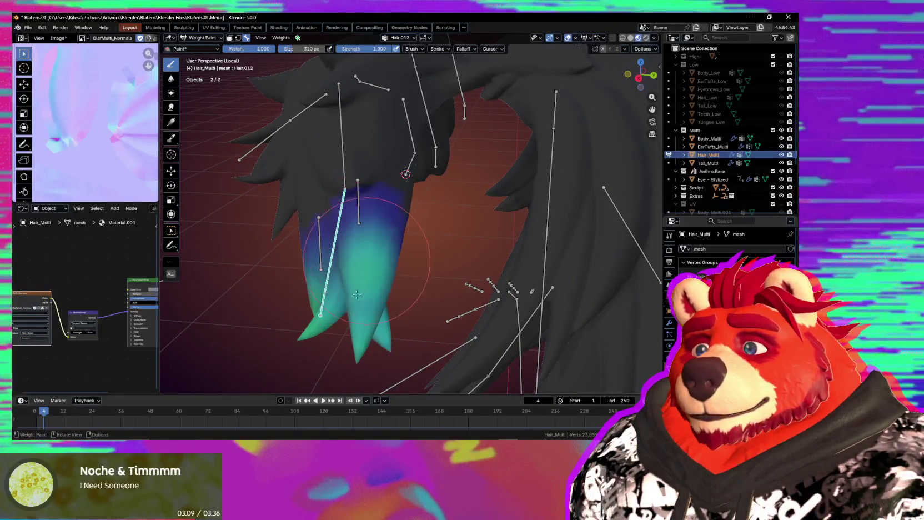
Inspect the weighted strand and test-rotate the Hair.012 bone to check the deformation
middle_drag(380, 264, 384, 274)
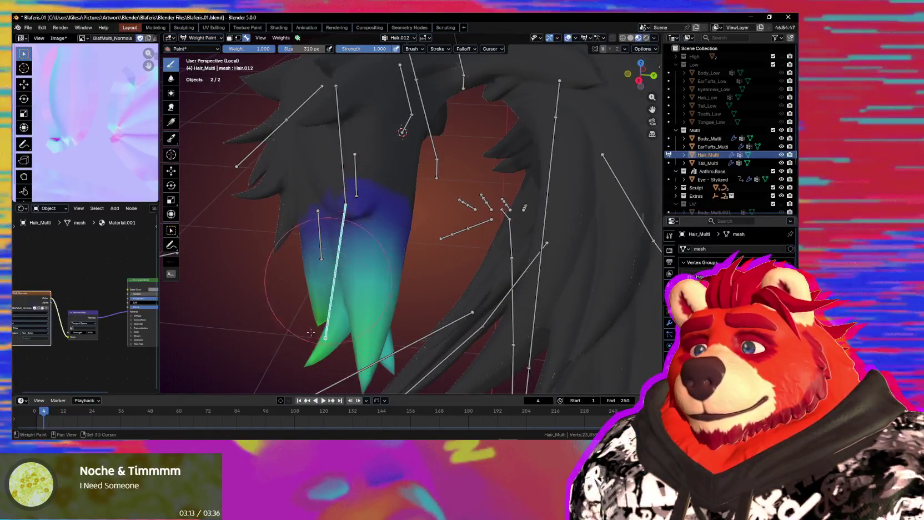
middle_drag(311, 332, 346, 349)
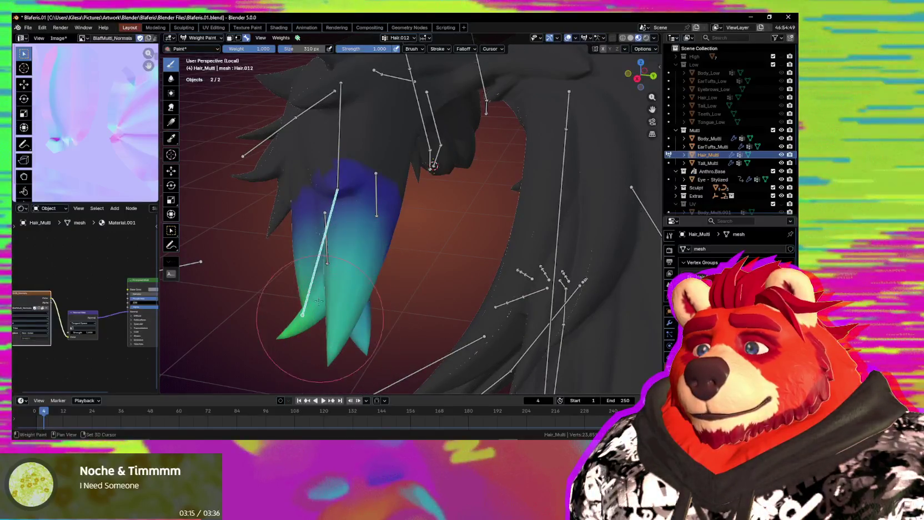
middle_drag(316, 314, 496, 310)
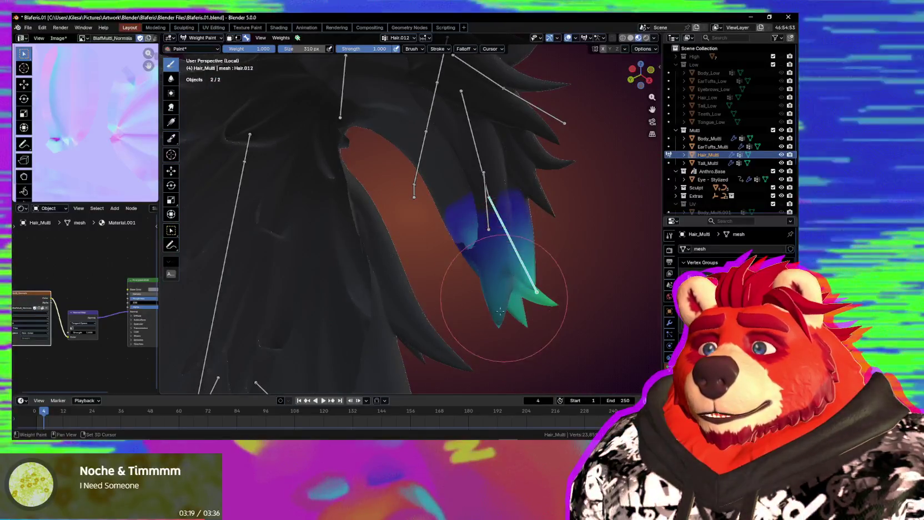
middle_drag(496, 310, 457, 294)
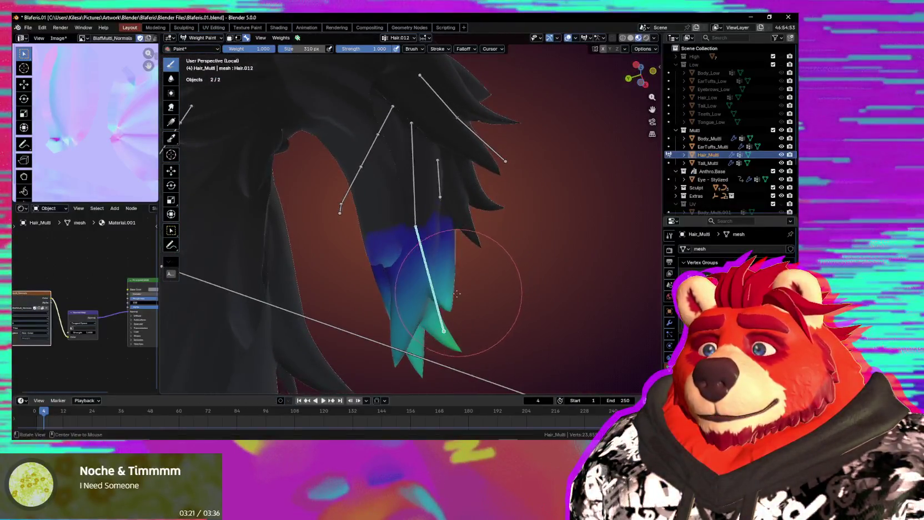
mouse_move(408, 312)
middle_down()
mouse_move(377, 316)
mouse_move(386, 285)
mouse_move(383, 295)
middle_up()
key(r)
key(r)
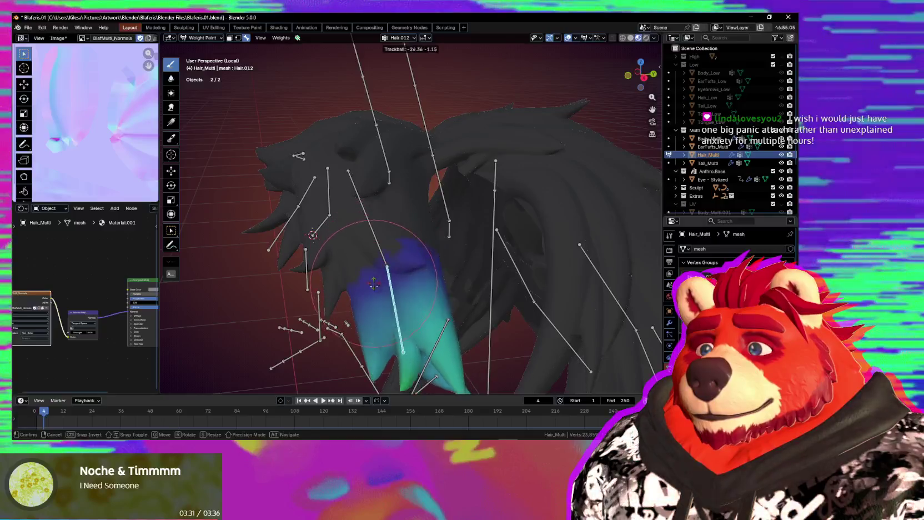
click(384, 254)
Extend and strengthen the Hair.012 weight toward teal down the strand, strongest at the tips
drag(334, 302, 327, 318)
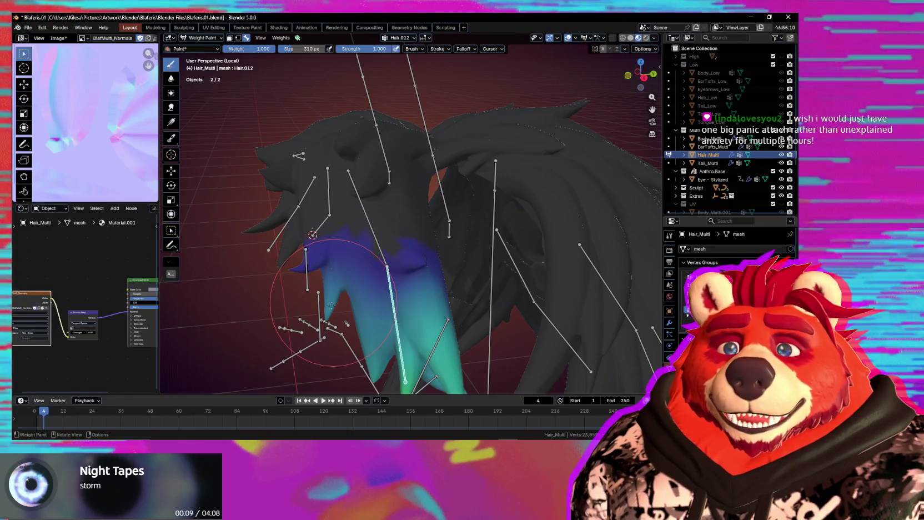
drag(334, 276, 347, 256)
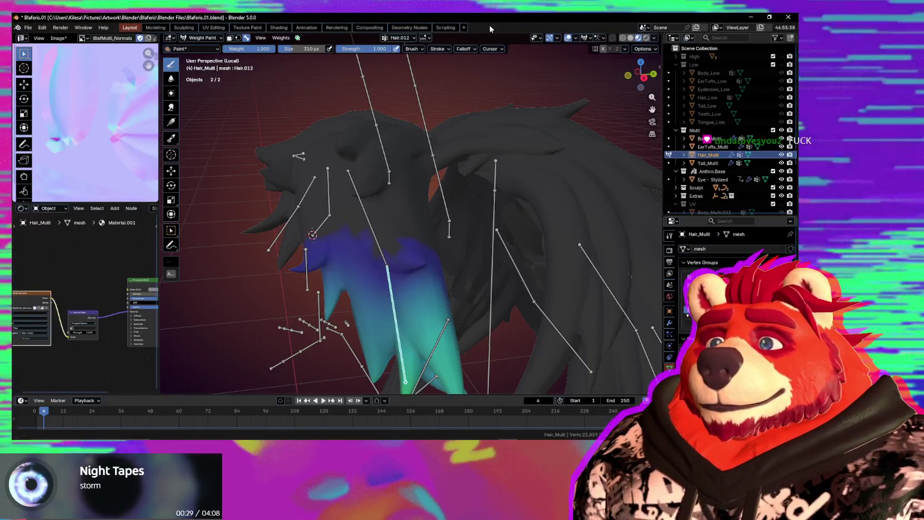
middle_drag(422, 222, 399, 251)
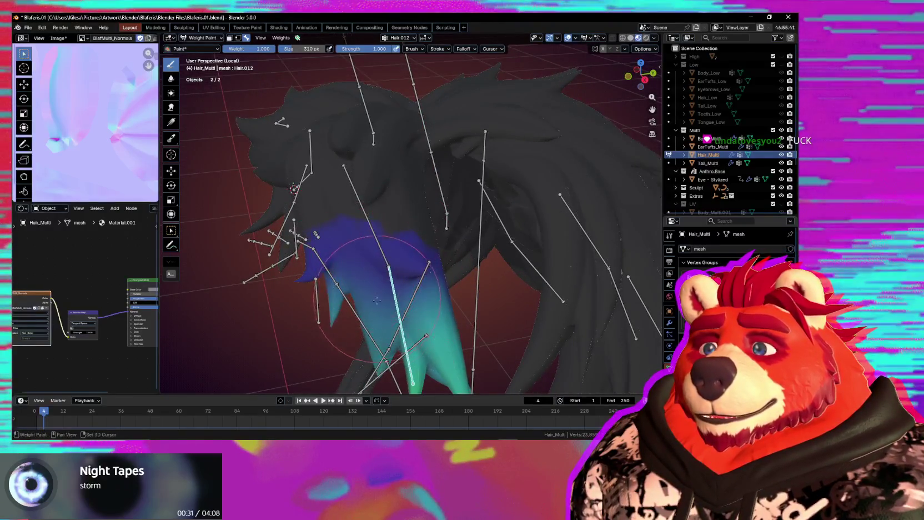
mouse_move(376, 322)
middle_down()
mouse_move(394, 272)
mouse_move(361, 239)
mouse_move(350, 276)
mouse_move(381, 227)
middle_up()
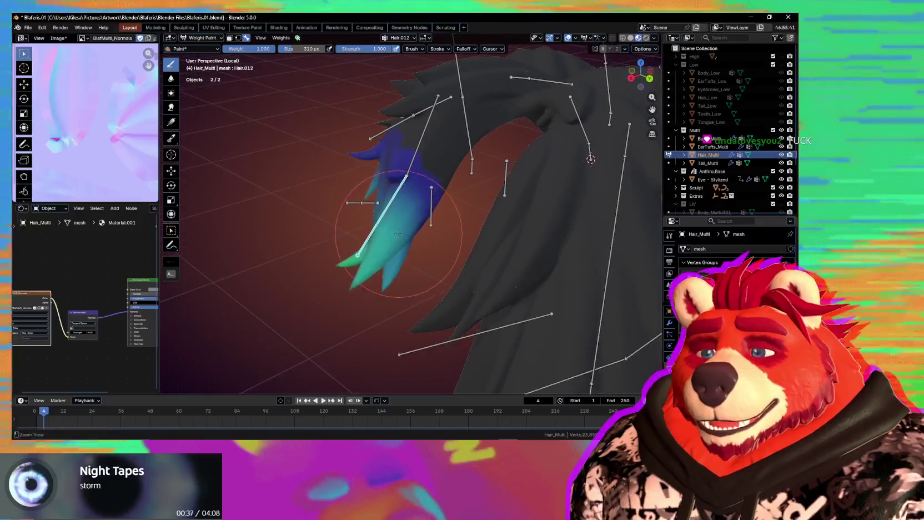
scroll(422, 201, up, 2)
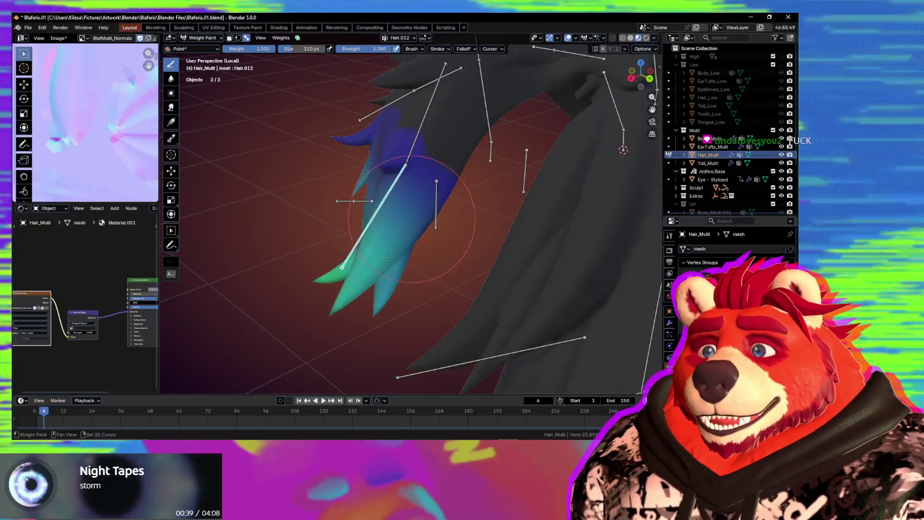
drag(417, 207, 403, 273)
mouse_move(403, 273)
middle_down()
mouse_move(378, 219)
mouse_move(489, 240)
middle_up()
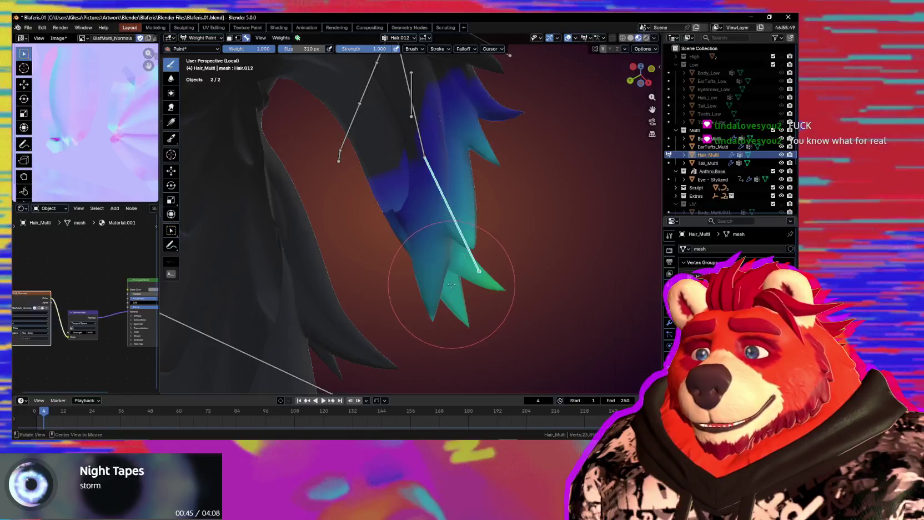
middle_drag(451, 284, 459, 295)
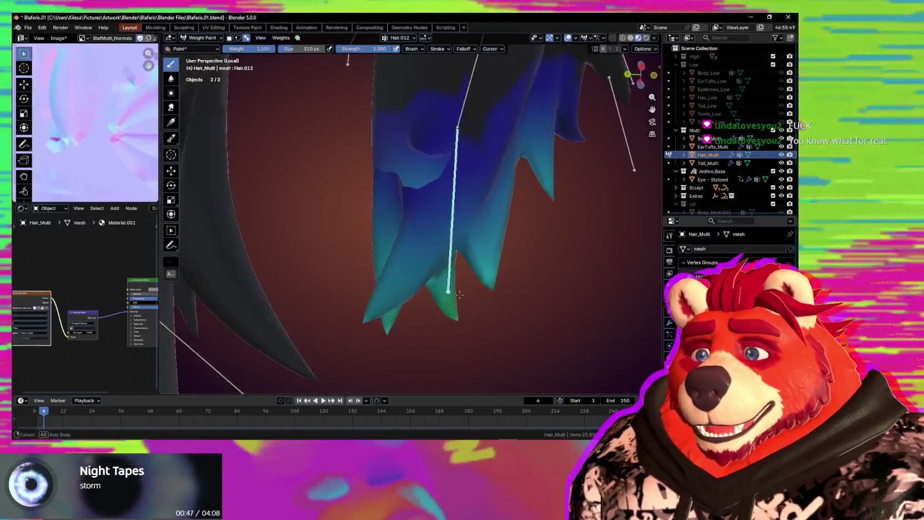
mouse_move(459, 295)
middle_down()
mouse_move(403, 269)
mouse_move(452, 271)
mouse_move(421, 286)
mouse_move(446, 320)
mouse_move(416, 298)
middle_up()
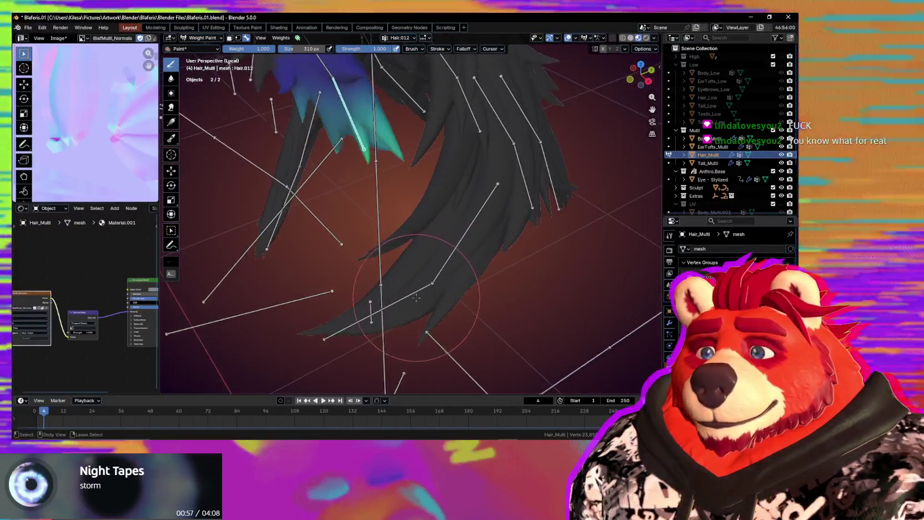
Make Hair.016 the active group and paint weight rising toward its strand tip
ctrl+click(416, 297)
mouse_move(416, 298)
middle_down()
mouse_move(392, 314)
mouse_move(401, 264)
middle_up()
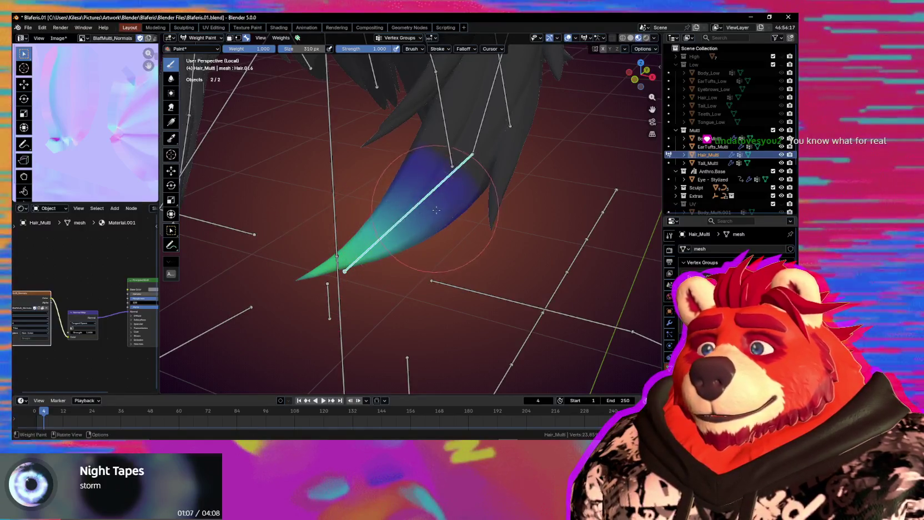
shift+drag(399, 236, 395, 224)
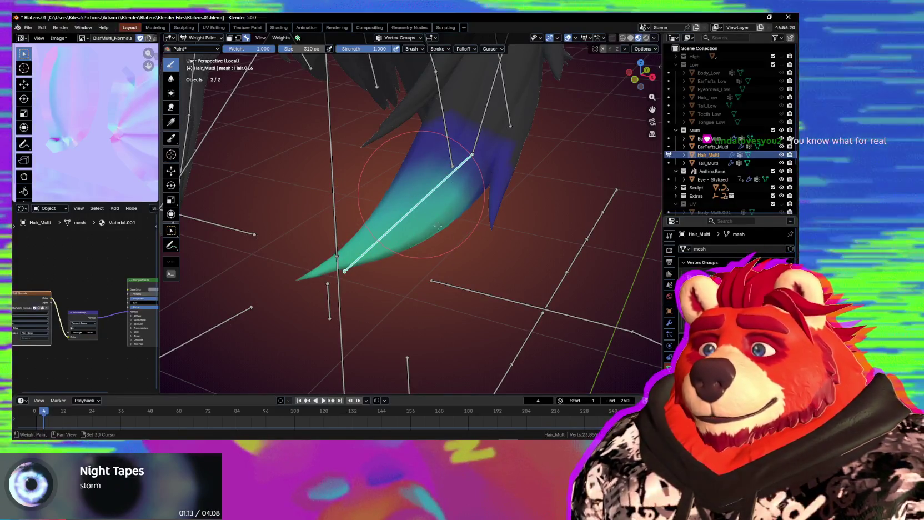
middle_drag(432, 243, 423, 269)
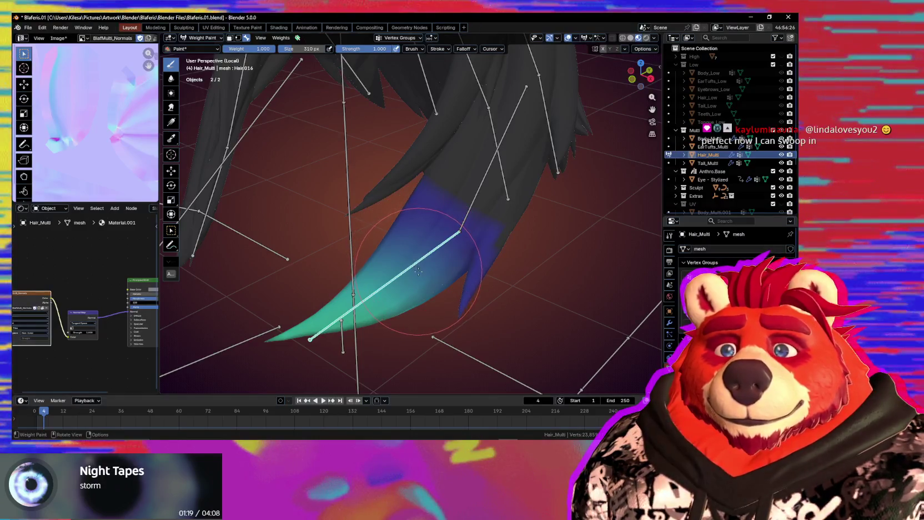
mouse_move(422, 266)
mouse_down()
mouse_move(441, 249)
mouse_move(421, 259)
mouse_up()
Orbit around the Hair.016 strand to inspect its blue-to-teal weight blend from several sides
middle_drag(419, 283, 257, 253)
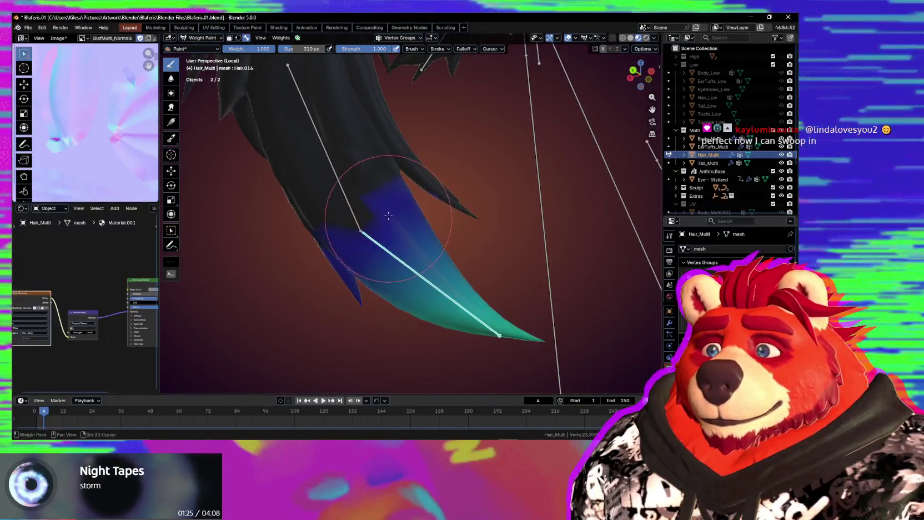
middle_drag(408, 279, 407, 282)
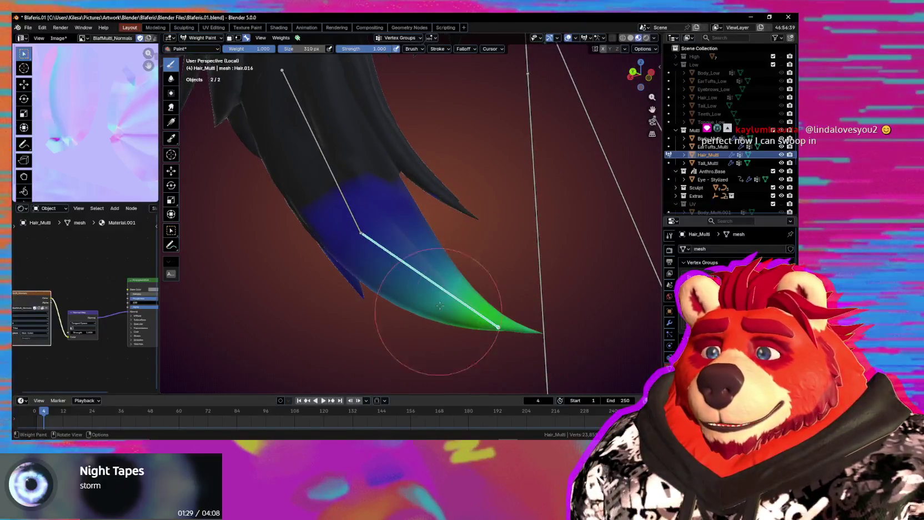
middle_drag(467, 305, 466, 287)
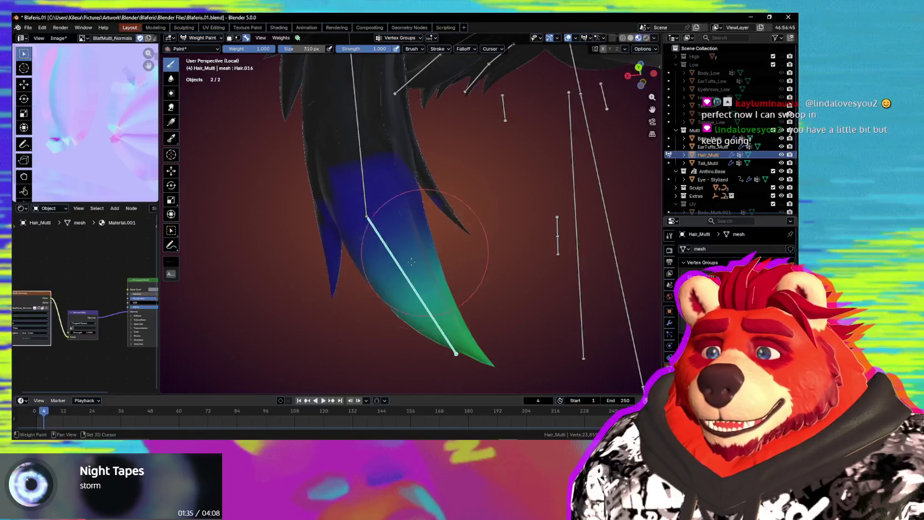
mouse_move(463, 248)
middle_down()
mouse_move(400, 310)
mouse_move(423, 326)
middle_up()
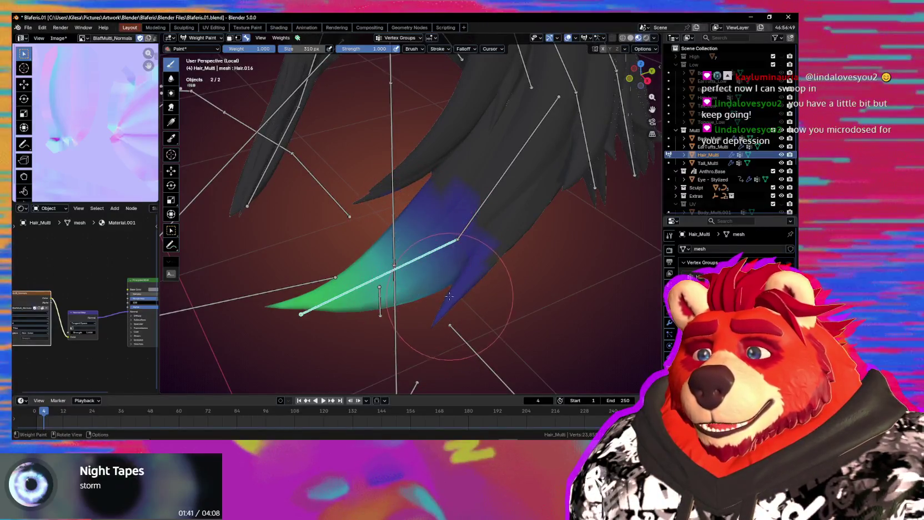
middle_drag(445, 315, 418, 335)
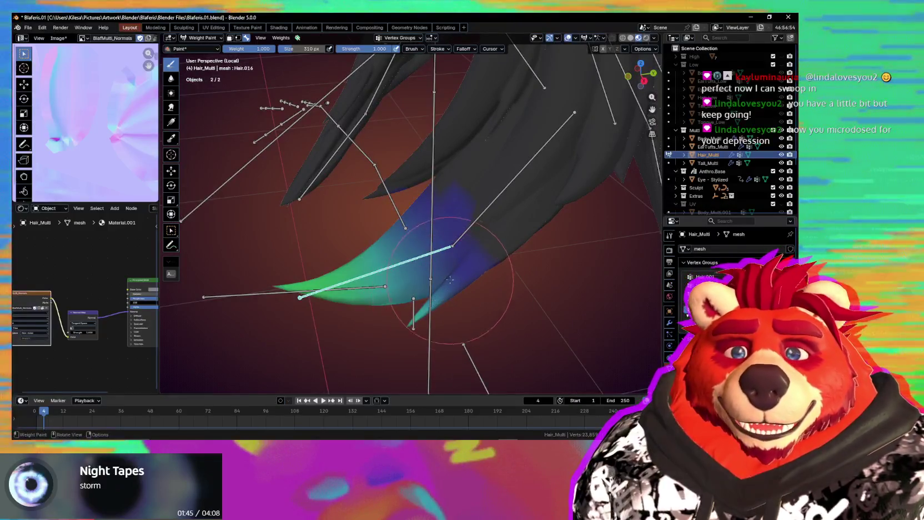
middle_drag(458, 304, 426, 282)
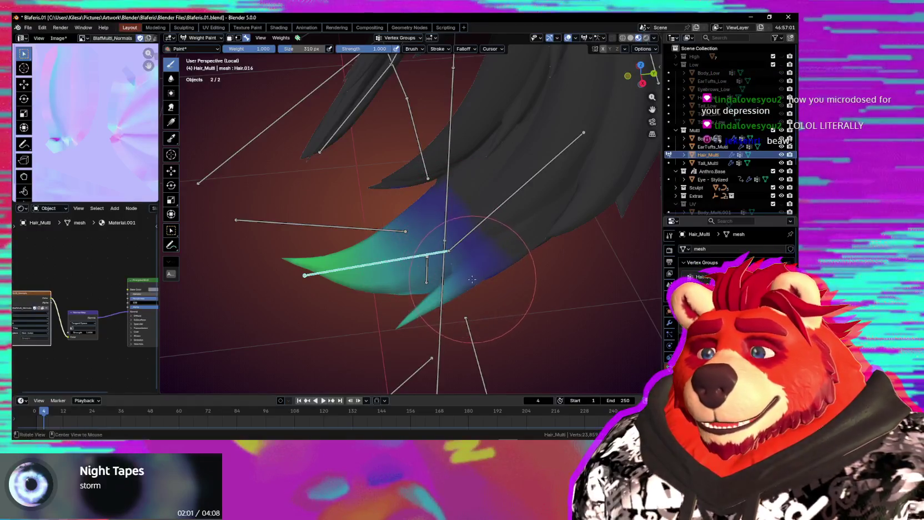
middle_drag(472, 279, 453, 276)
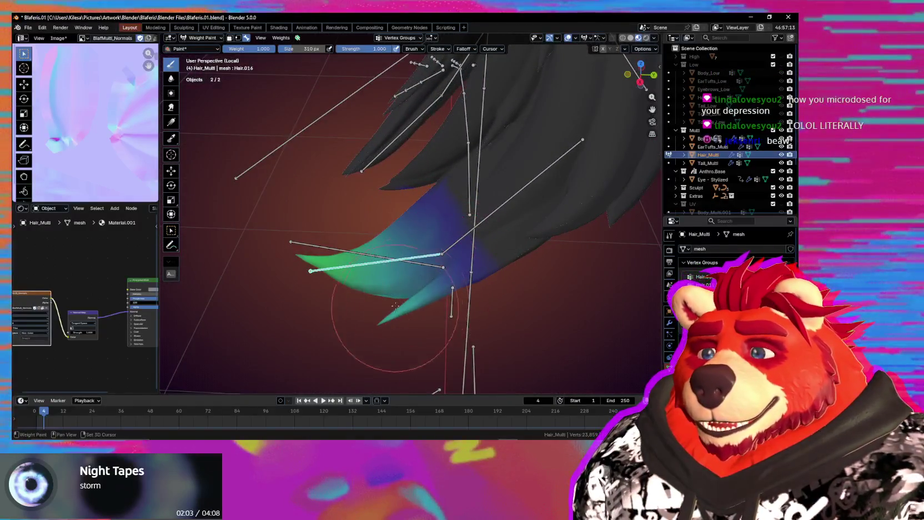
mouse_move(395, 306)
middle_down()
mouse_move(424, 291)
mouse_move(408, 257)
mouse_move(428, 279)
mouse_move(498, 276)
mouse_move(443, 242)
middle_up()
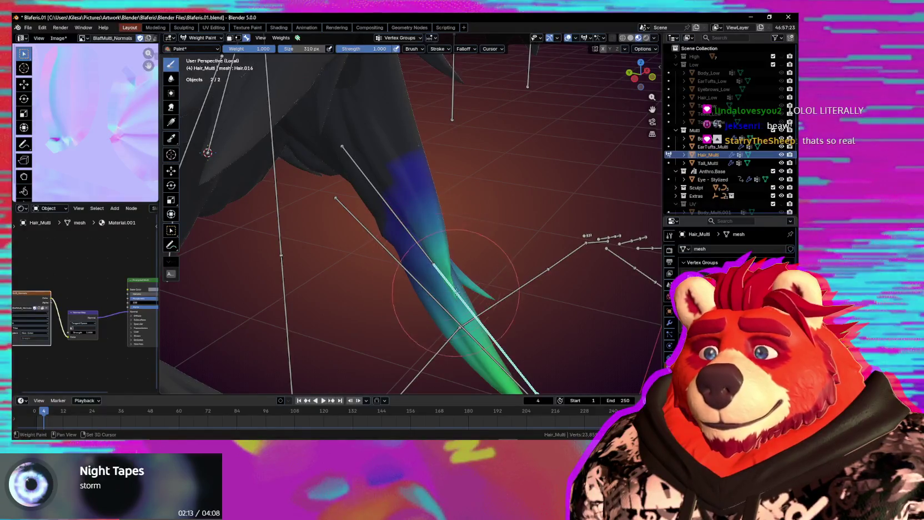
middle_drag(456, 291, 415, 303)
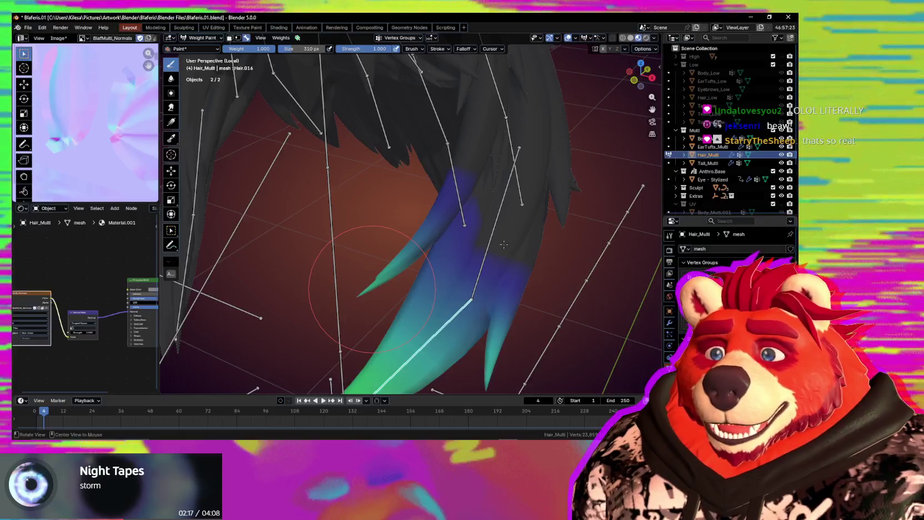
middle_drag(503, 254, 514, 214)
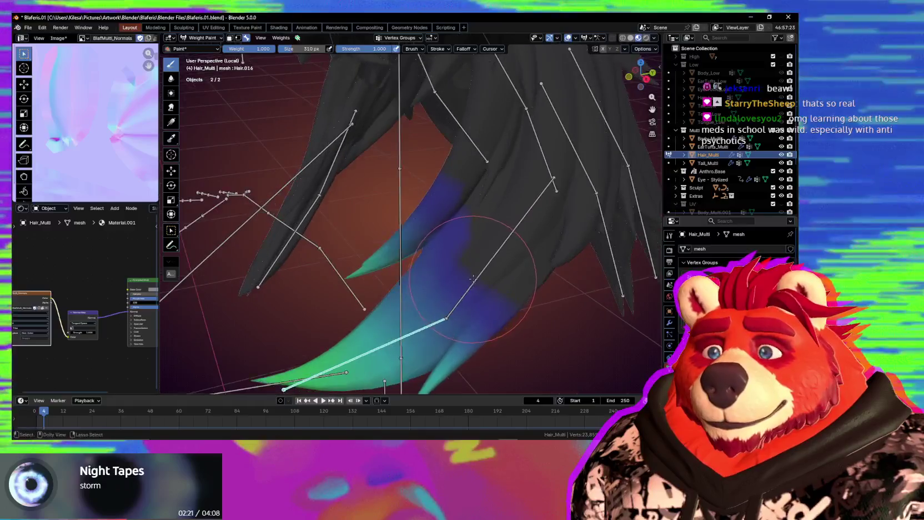
Make Hair.006 the active group and reduce weight along the strand's upper edge
ctrl+click(479, 278)
middle_drag(479, 278, 486, 296)
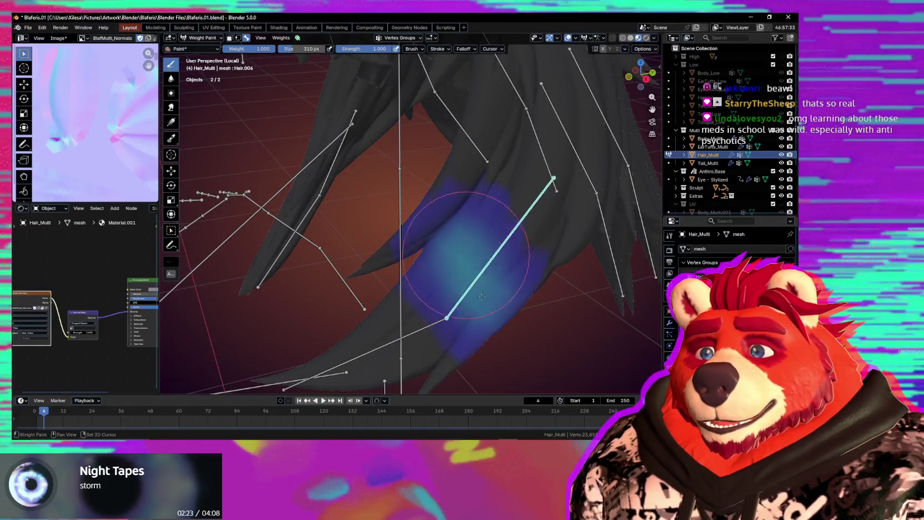
mouse_move(482, 297)
ctrl+mouse_down()
mouse_move(455, 257)
mouse_move(500, 250)
mouse_move(465, 342)
mouse_move(454, 318)
mouse_move(463, 244)
ctrl+mouse_up()
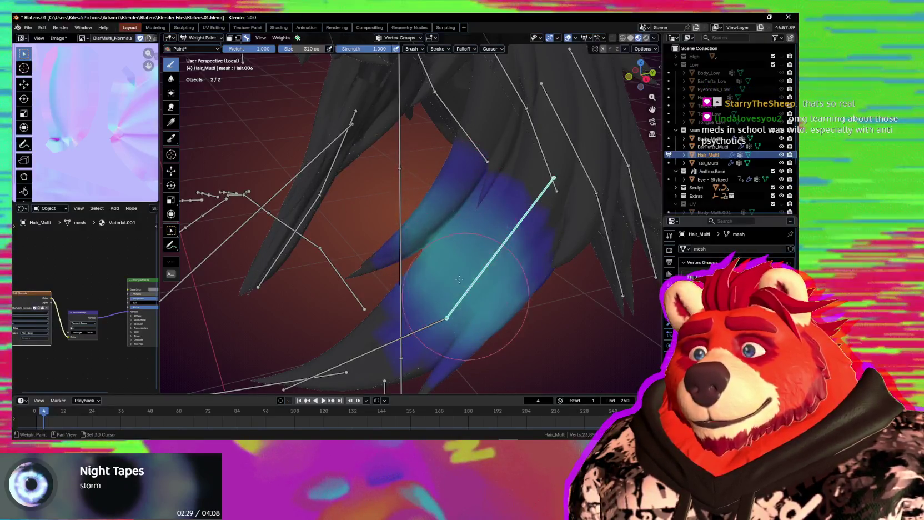
middle_drag(489, 299, 476, 293)
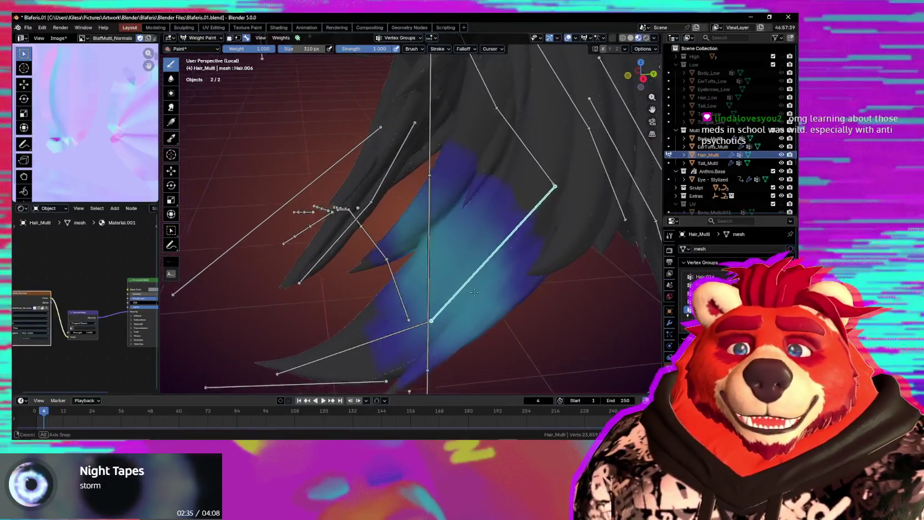
middle_drag(476, 294, 439, 229)
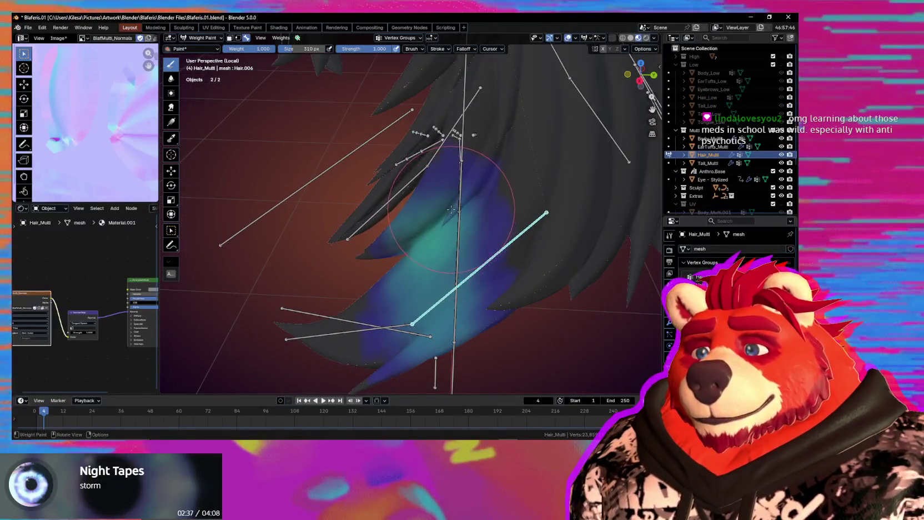
mouse_move(405, 262)
middle_down()
mouse_move(477, 290)
mouse_move(470, 309)
mouse_move(330, 278)
middle_up()
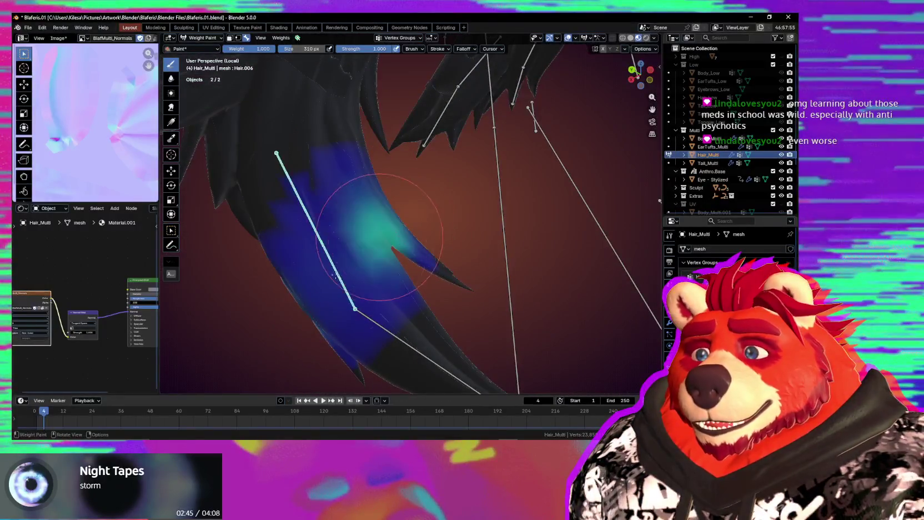
Smooth the cyan Hair.006 weight patches into the surrounding blue along the strand
mouse_move(333, 275)
shift+mouse_down()
mouse_move(359, 260)
mouse_move(331, 325)
shift+mouse_up()
shift+drag(361, 226, 372, 201)
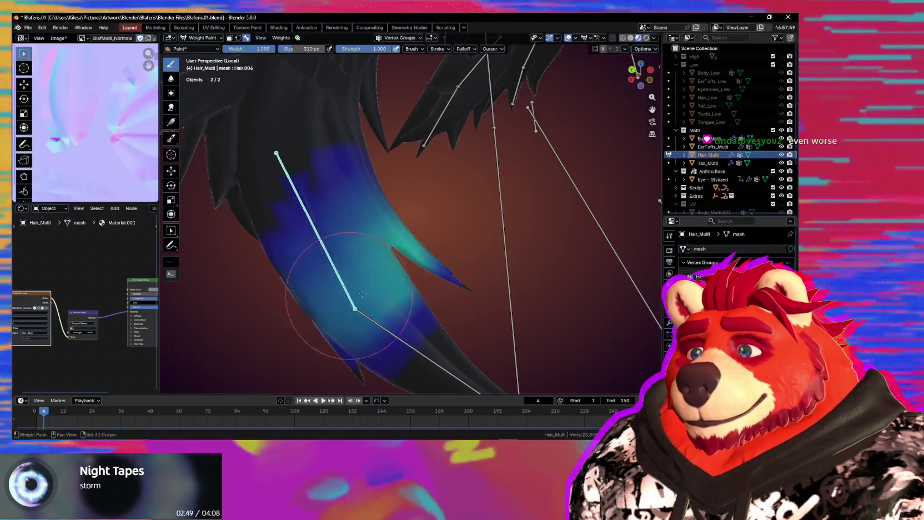
shift+drag(309, 192, 332, 289)
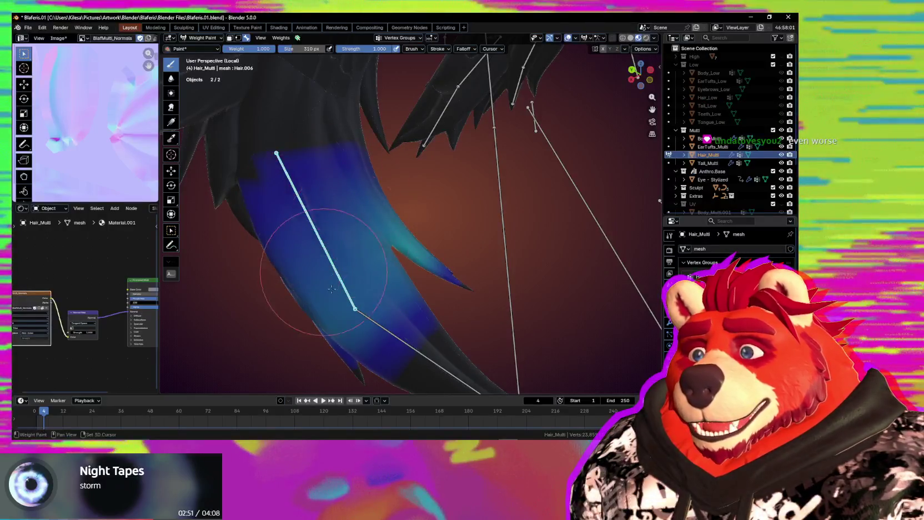
middle_drag(423, 234, 436, 245)
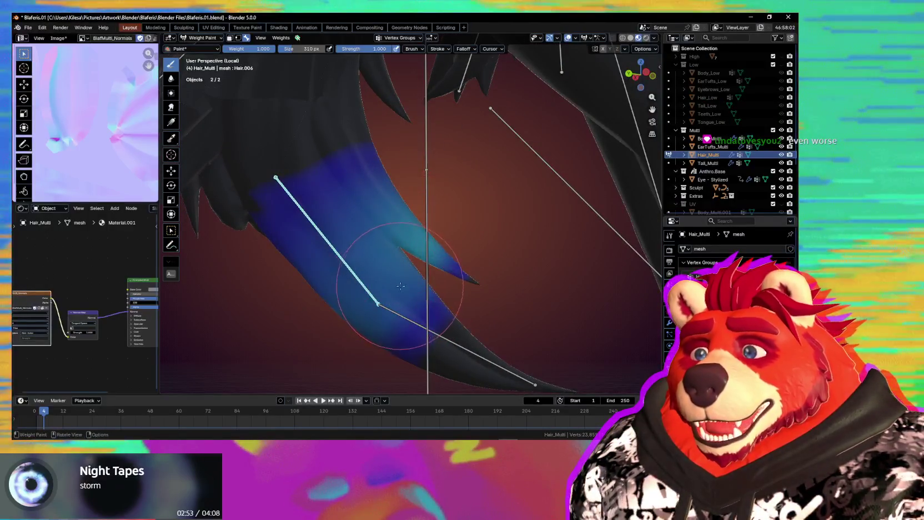
shift+drag(414, 294, 410, 306)
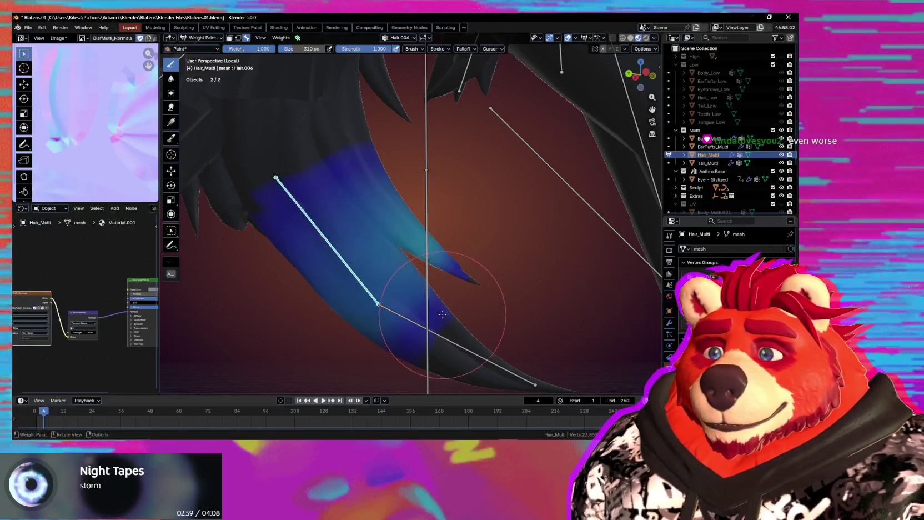
mouse_move(417, 309)
middle_down()
mouse_move(435, 330)
mouse_move(439, 322)
middle_up()
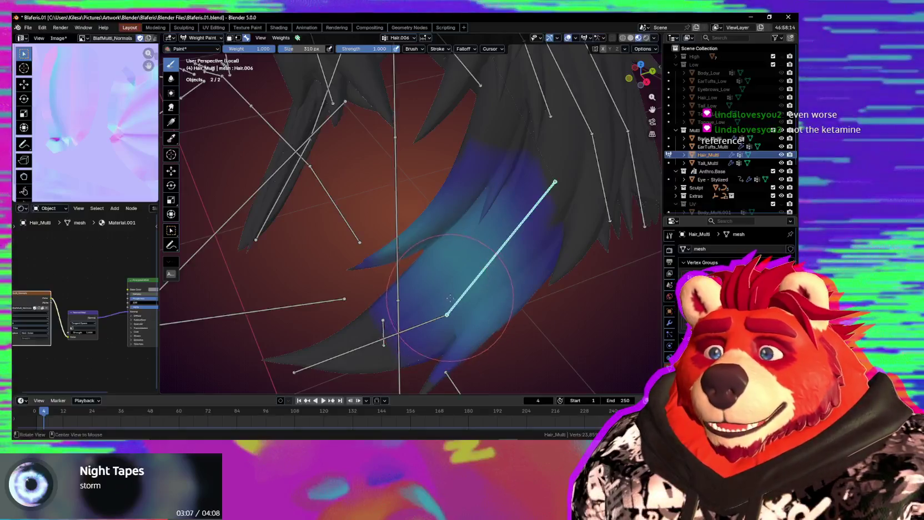
mouse_move(452, 249)
middle_down()
mouse_move(429, 316)
mouse_move(492, 293)
middle_up()
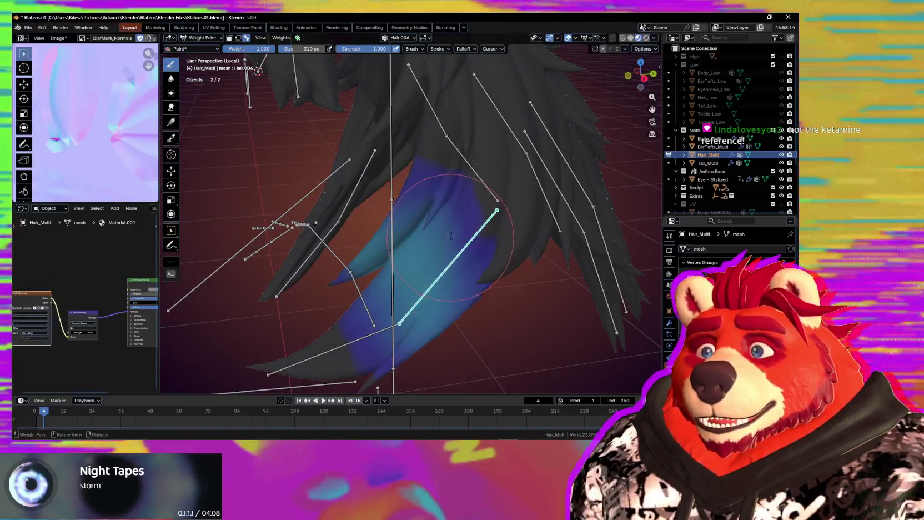
middle_drag(492, 293, 467, 286)
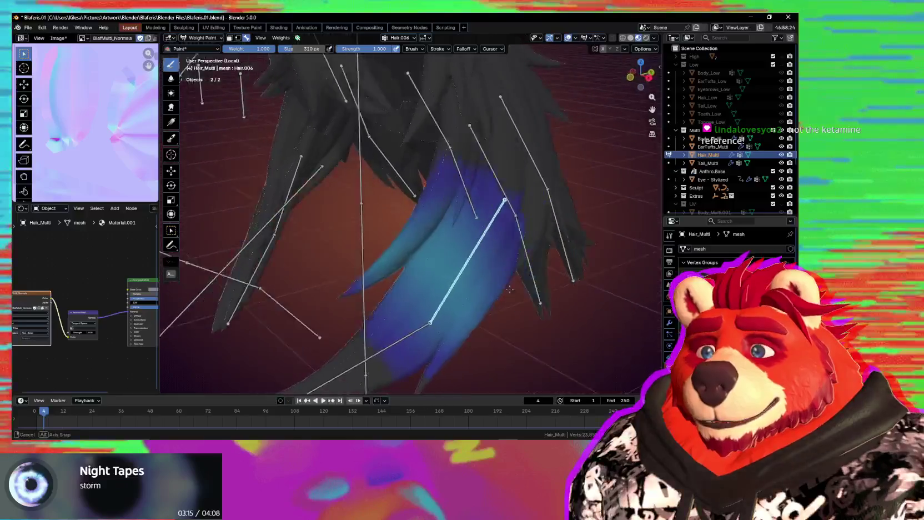
Spread Hair.006 weight over more of the strand, undoing the stroke on the right tips
drag(482, 262, 444, 285)
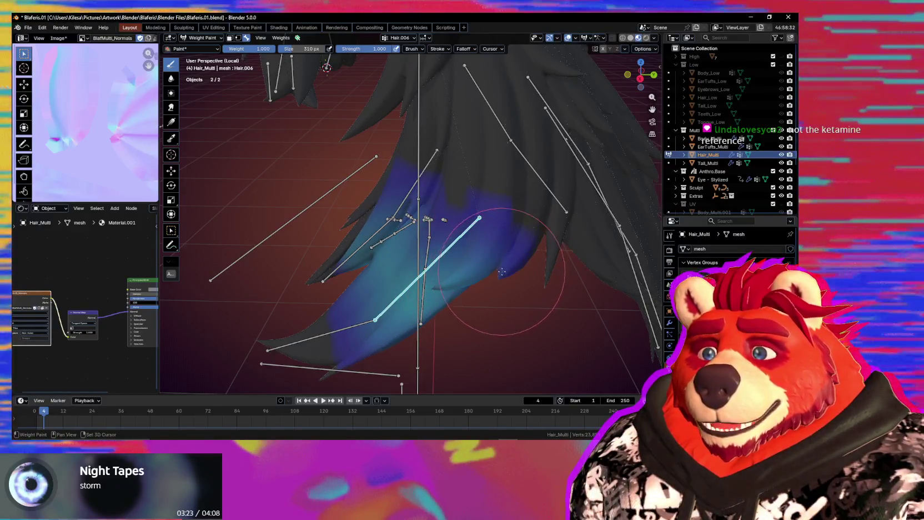
mouse_move(502, 272)
mouse_down()
mouse_move(463, 294)
mouse_move(474, 277)
mouse_up()
key(ctrl+z)
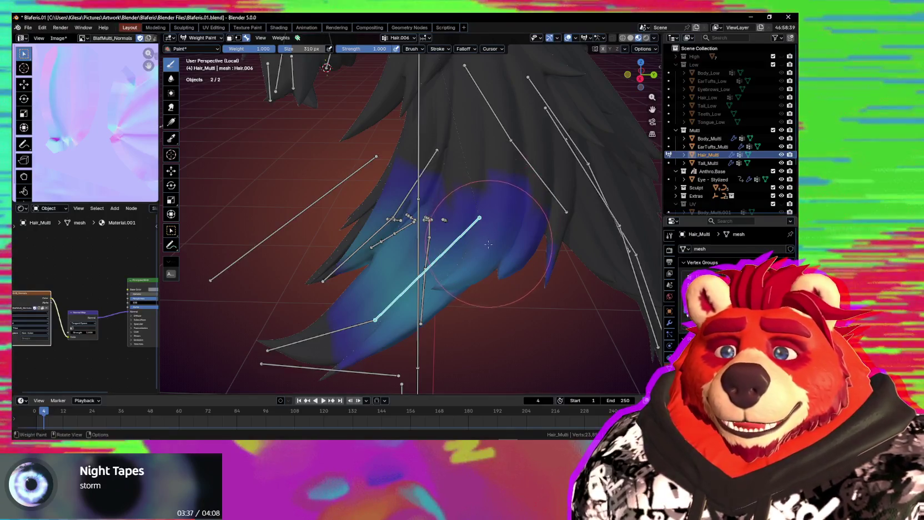
mouse_move(466, 283)
middle_down()
mouse_move(510, 260)
mouse_move(453, 247)
mouse_move(434, 264)
middle_up()
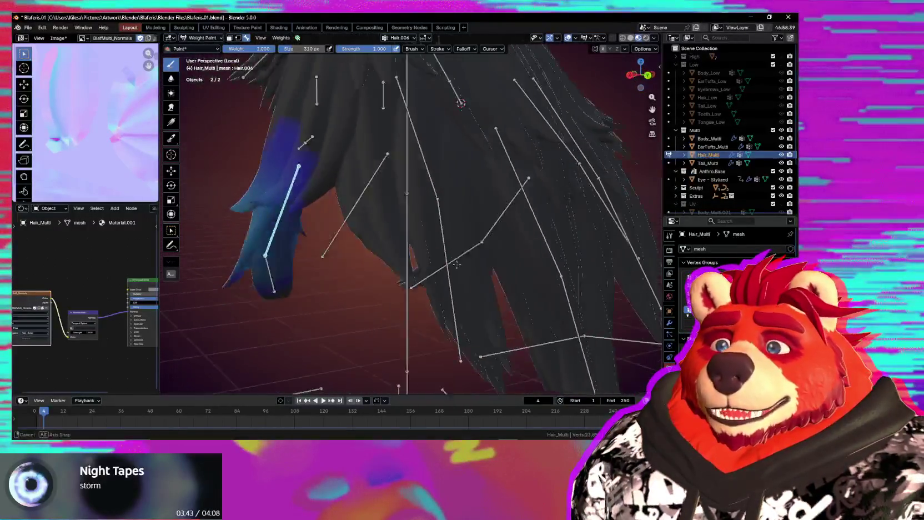
scroll(433, 264, up, 4)
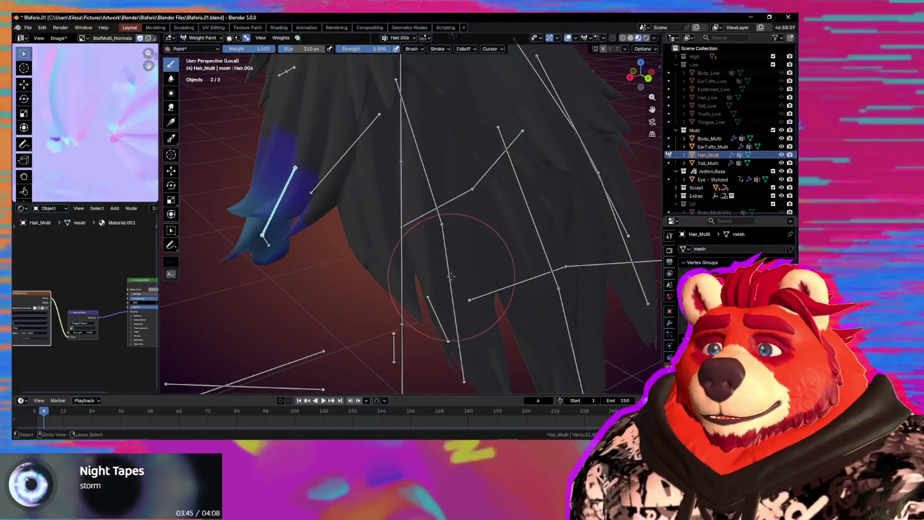
Make Hair.017 the active group and paint weight onto the strands around it
ctrl+click(451, 276)
middle_drag(451, 277, 396, 306)
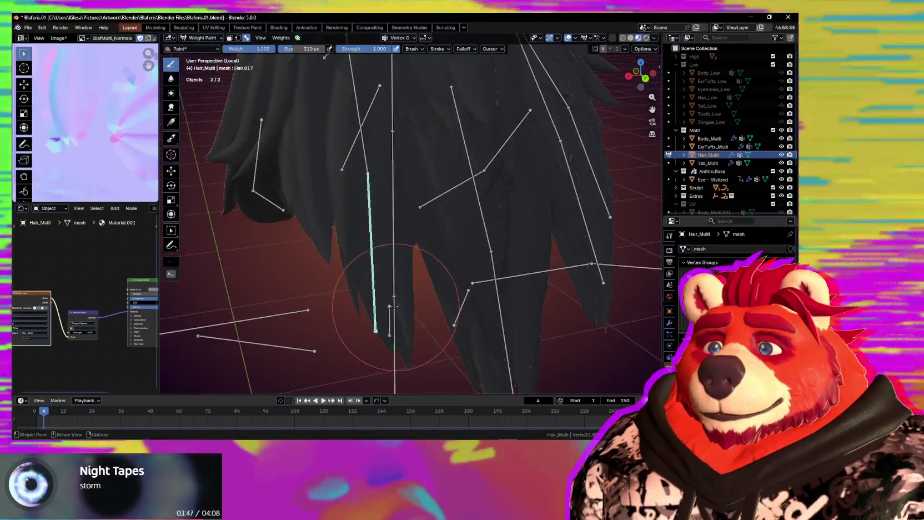
mouse_move(396, 307)
mouse_down()
mouse_move(388, 300)
mouse_move(390, 347)
mouse_up()
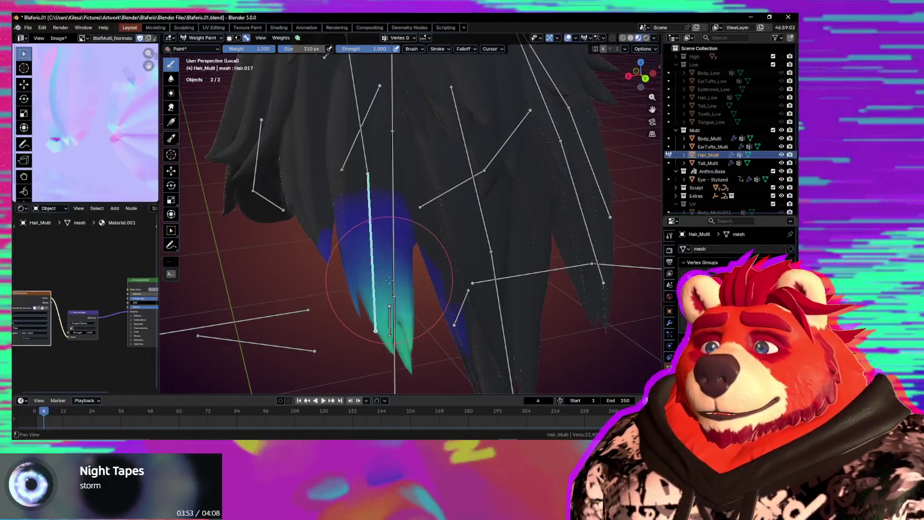
shift+middle_drag(389, 279, 392, 300)
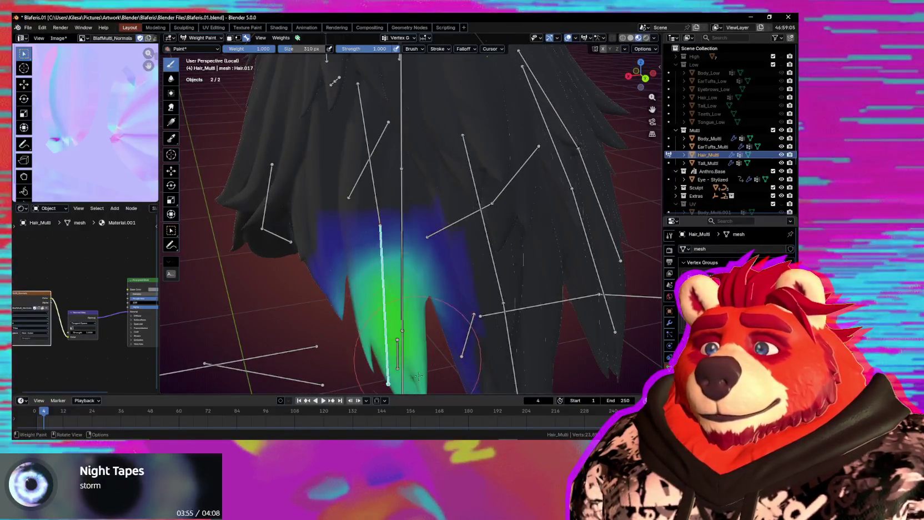
shift+middle_drag(412, 341, 409, 297)
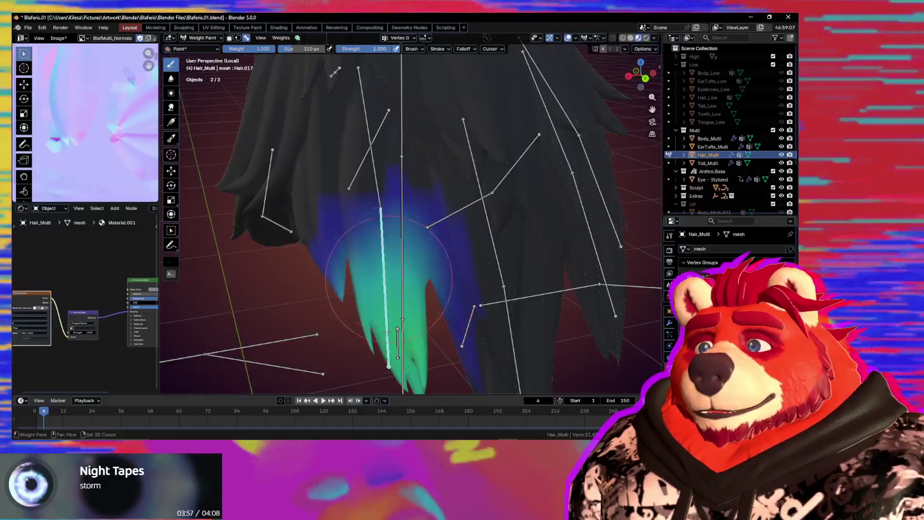
mouse_move(387, 331)
middle_down()
mouse_move(411, 296)
mouse_move(451, 298)
middle_up()
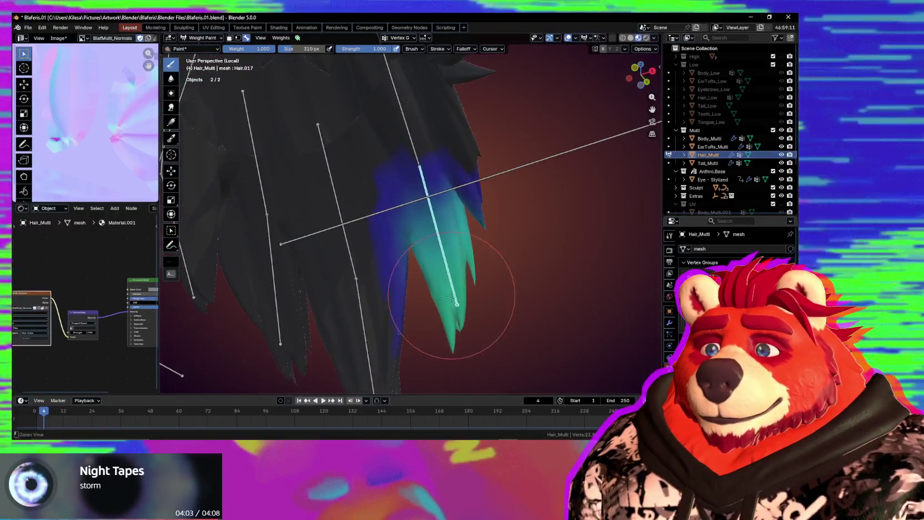
Grade Hair.017 weight from root to strong tips, soften the tip, then select Hair.007
drag(451, 298, 456, 332)
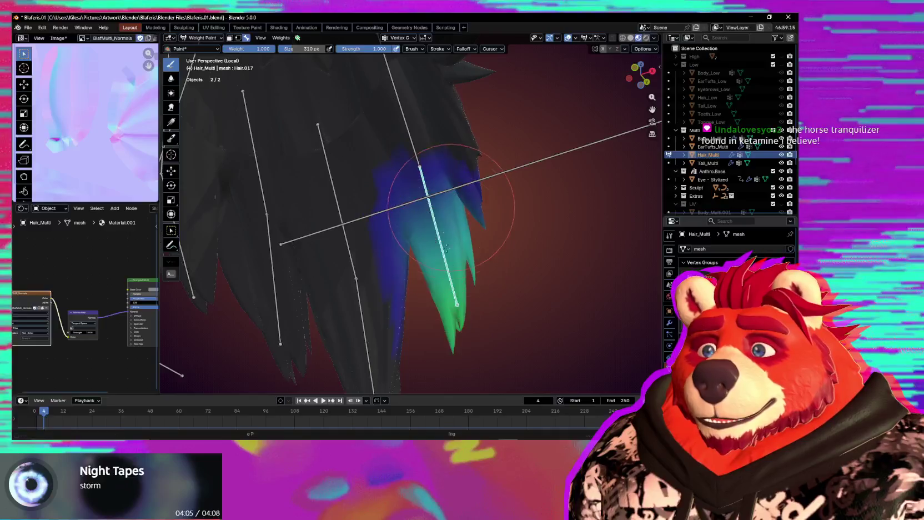
mouse_move(451, 205)
mouse_down()
mouse_move(438, 249)
mouse_move(472, 288)
mouse_up()
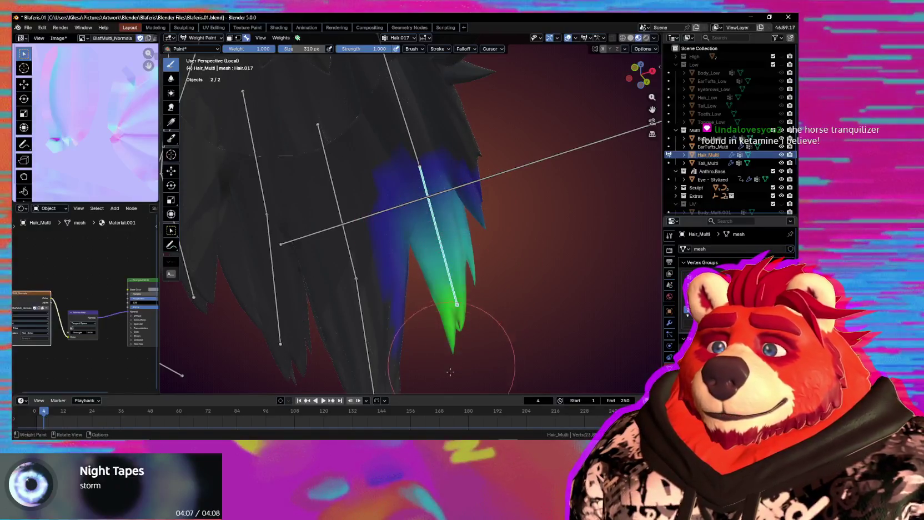
ctrl+drag(442, 320, 445, 297)
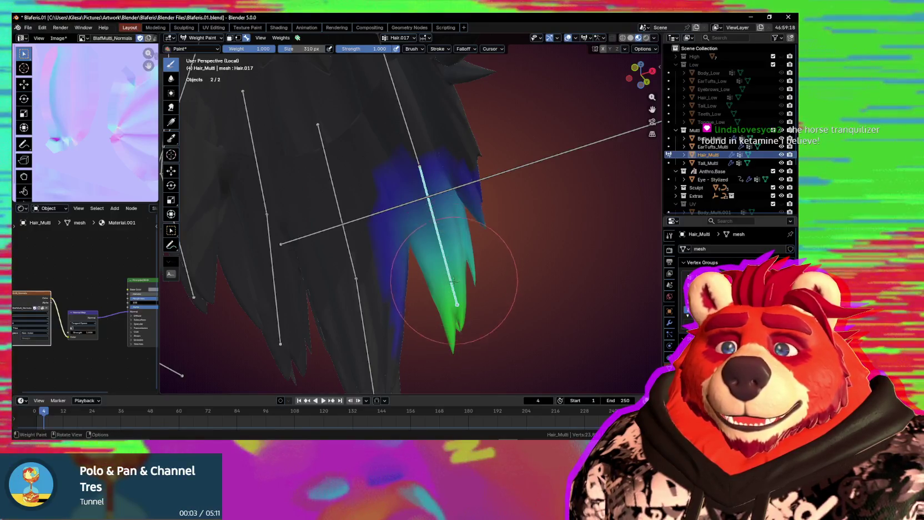
middle_drag(448, 255, 427, 295)
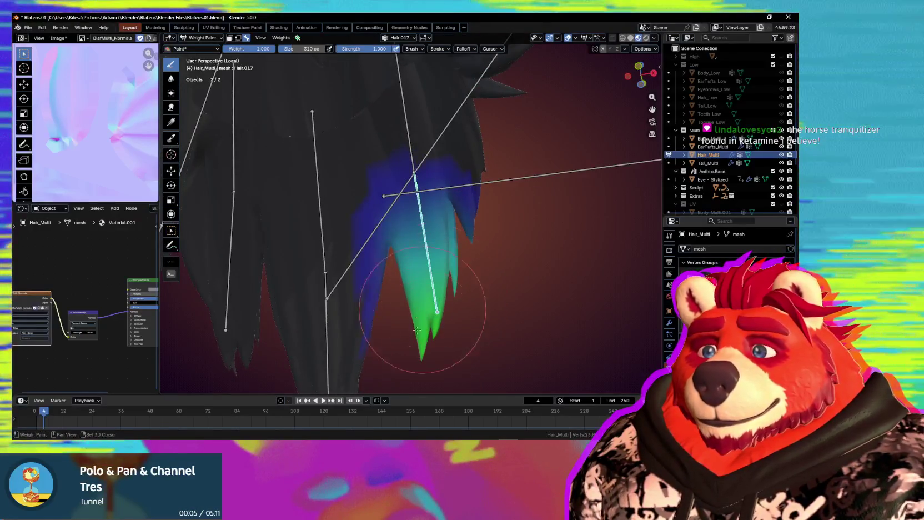
mouse_move(462, 236)
middle_down()
mouse_move(356, 288)
mouse_move(360, 280)
mouse_move(460, 272)
mouse_move(364, 276)
middle_up()
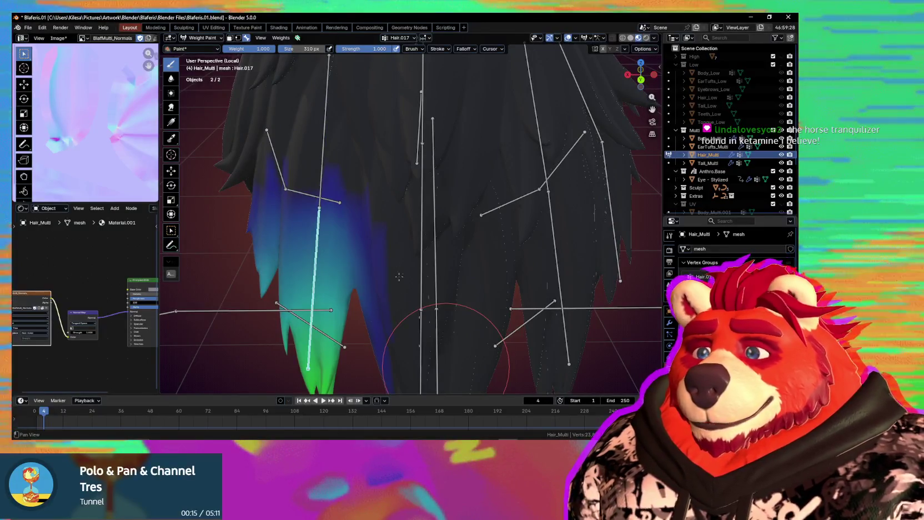
shift+middle_drag(394, 331, 422, 289)
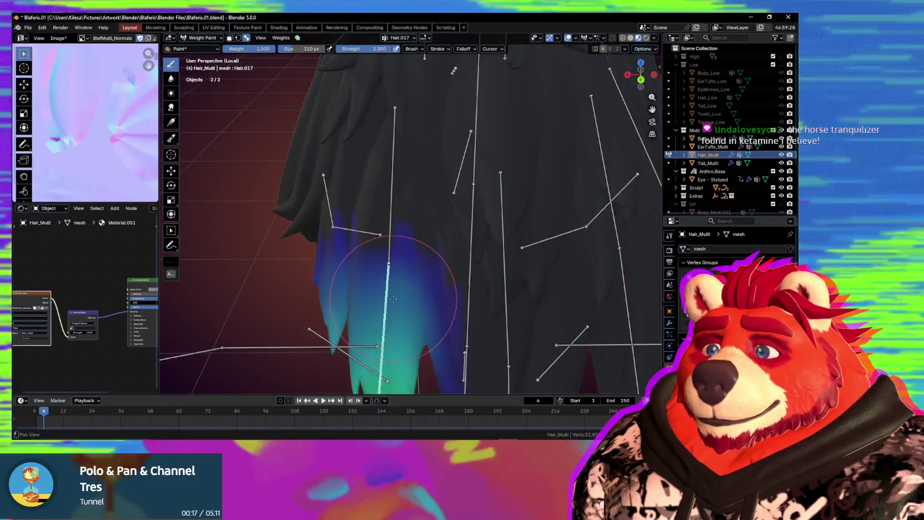
ctrl+click(391, 236)
Paint a soft weight patch around Hair.007 and test-rotate the bone
middle_drag(391, 236, 409, 265)
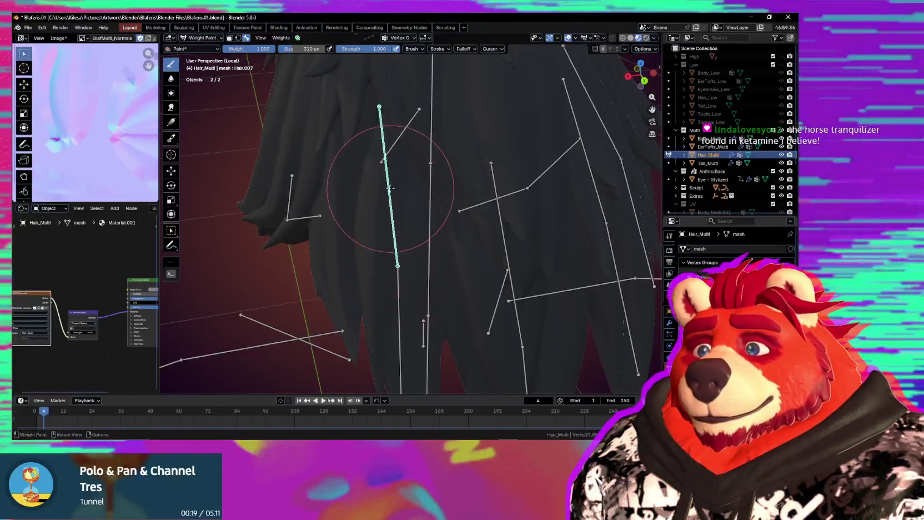
mouse_move(390, 189)
mouse_down()
mouse_move(410, 221)
mouse_move(392, 124)
mouse_move(388, 247)
mouse_up()
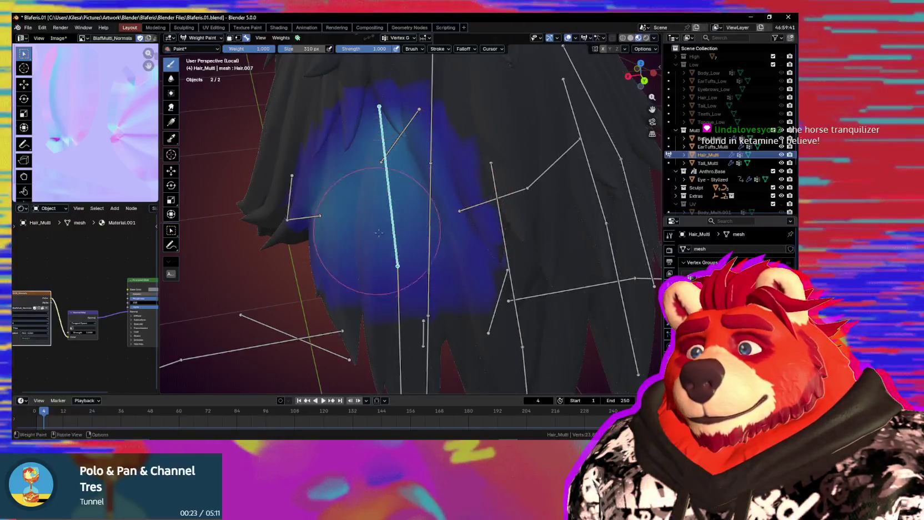
middle_drag(379, 232, 327, 243)
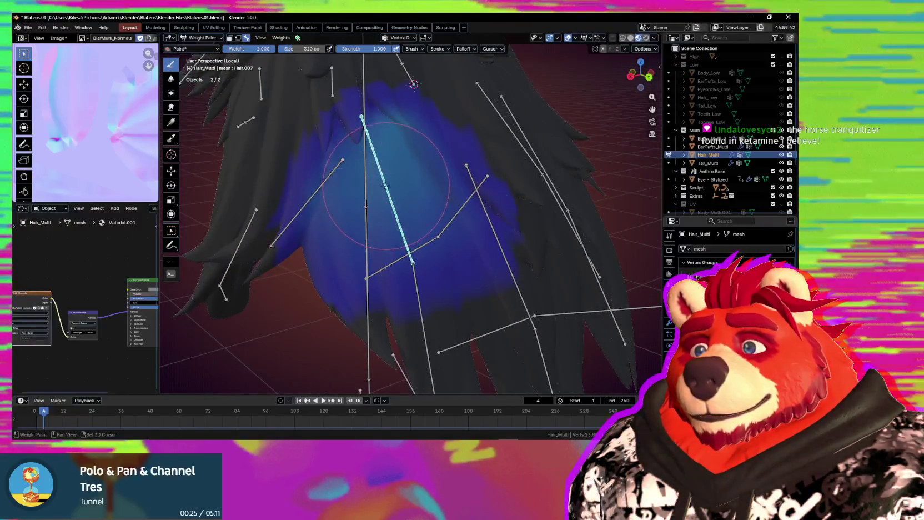
key(r)
key(r)
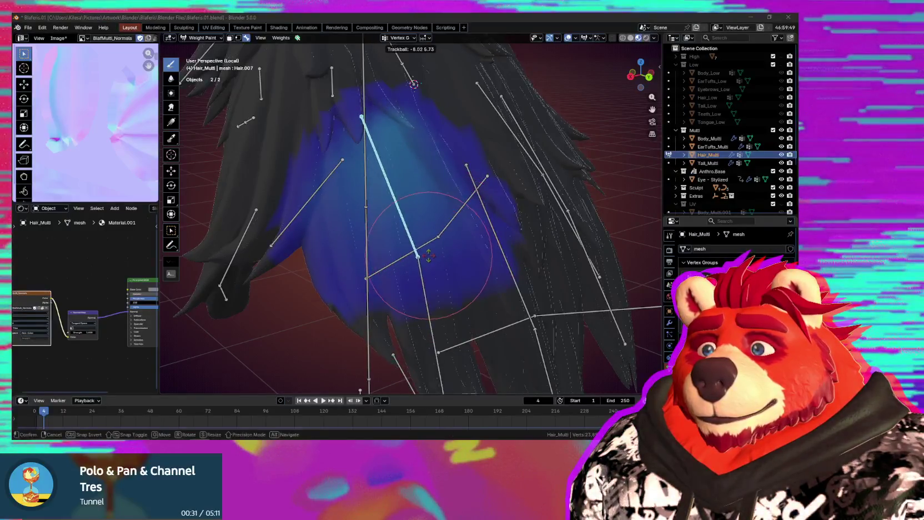
click(434, 270)
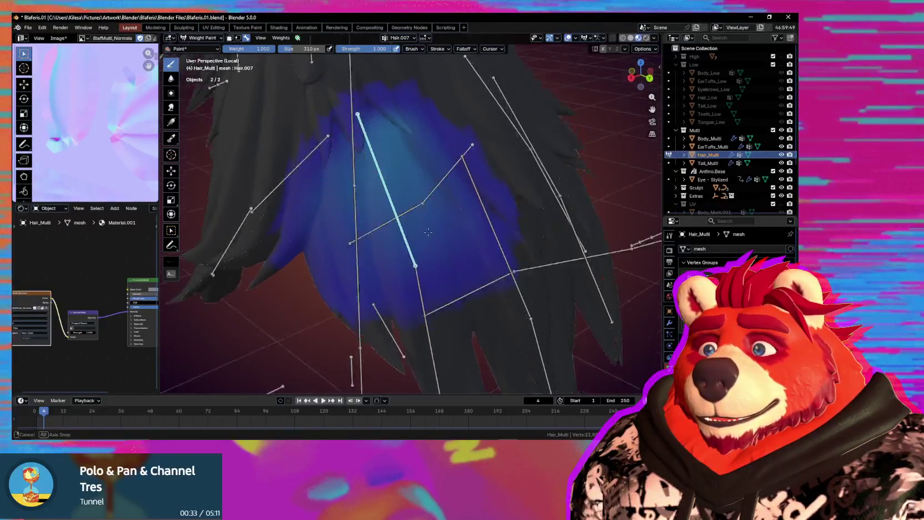
Inspect the deformed hair, trackball-rotate Hair.007 again, then reactivate the Hair.017 group
middle_drag(427, 238, 355, 263)
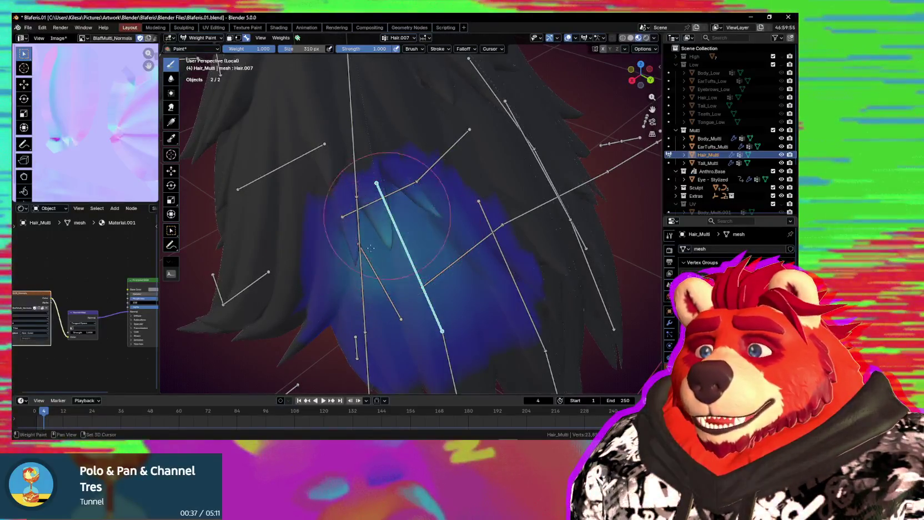
mouse_move(390, 269)
middle_down()
mouse_move(402, 235)
mouse_move(417, 238)
mouse_move(404, 204)
middle_up()
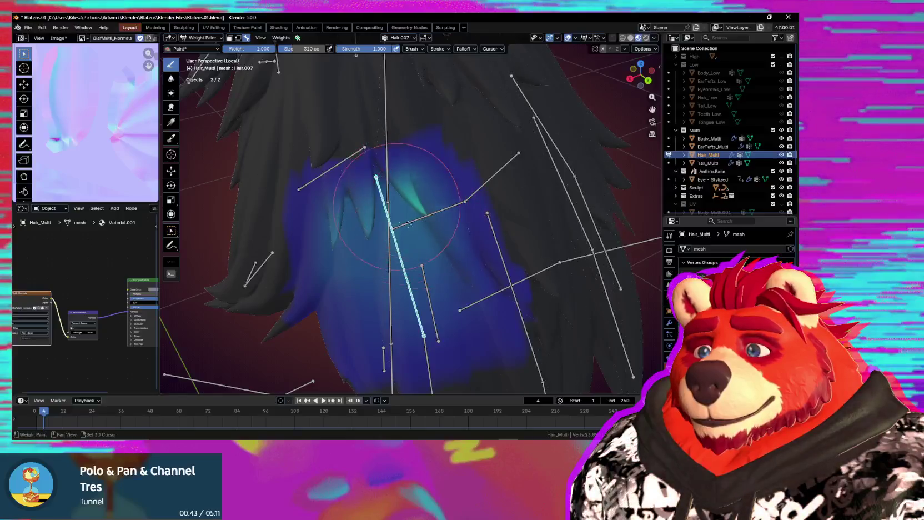
mouse_move(346, 214)
middle_down()
mouse_move(378, 227)
mouse_move(390, 261)
mouse_move(363, 256)
middle_up()
key(r)
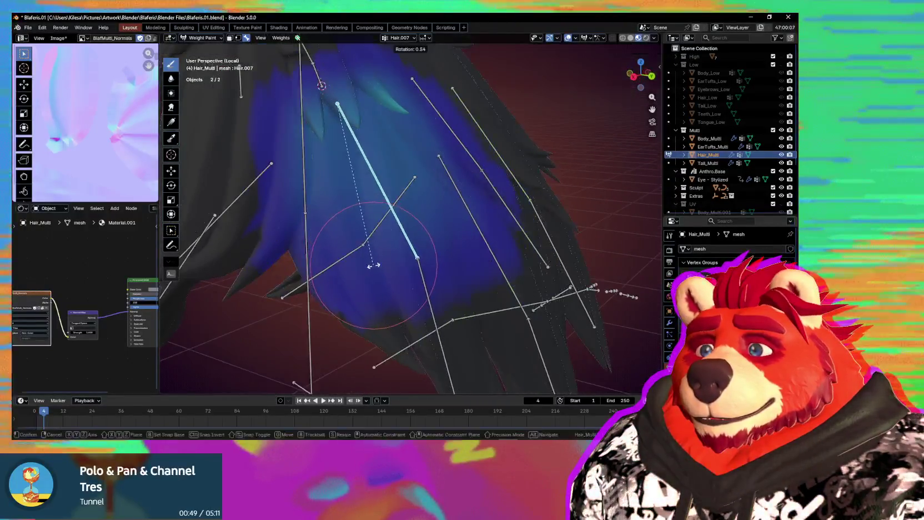
key(r)
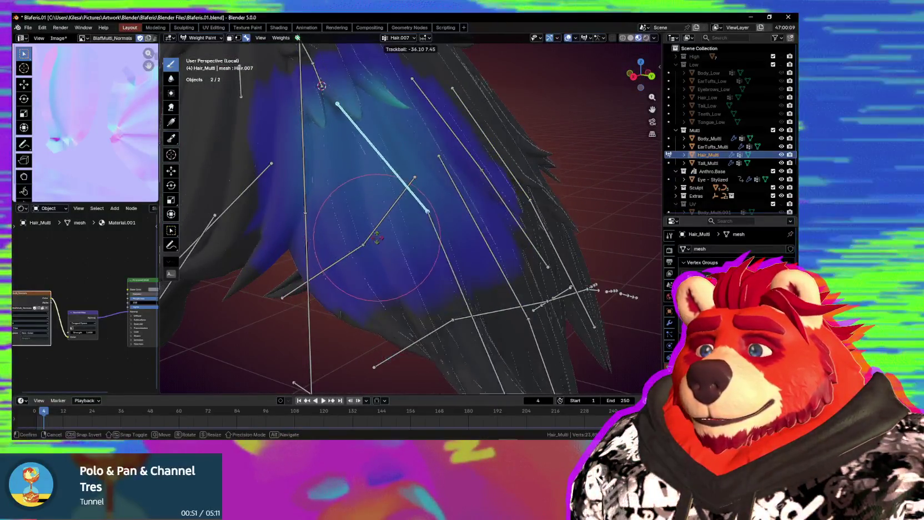
click(387, 221)
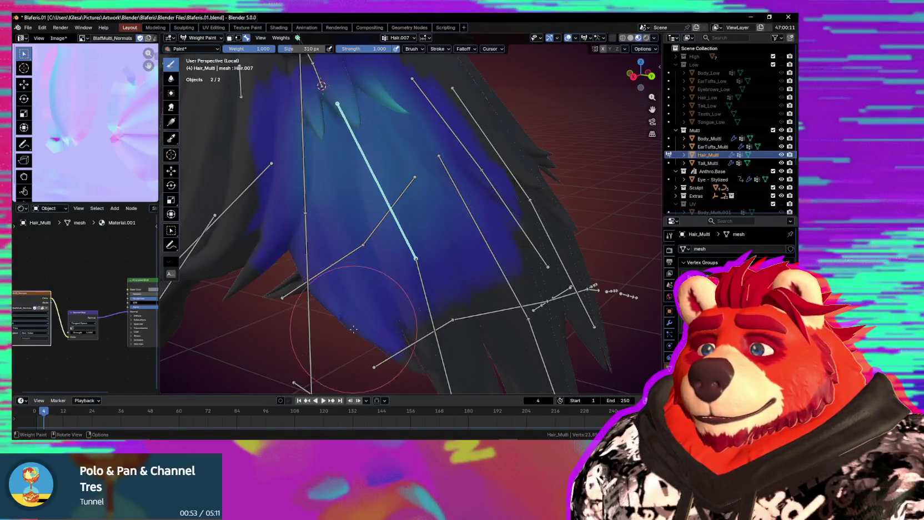
ctrl+click(418, 275)
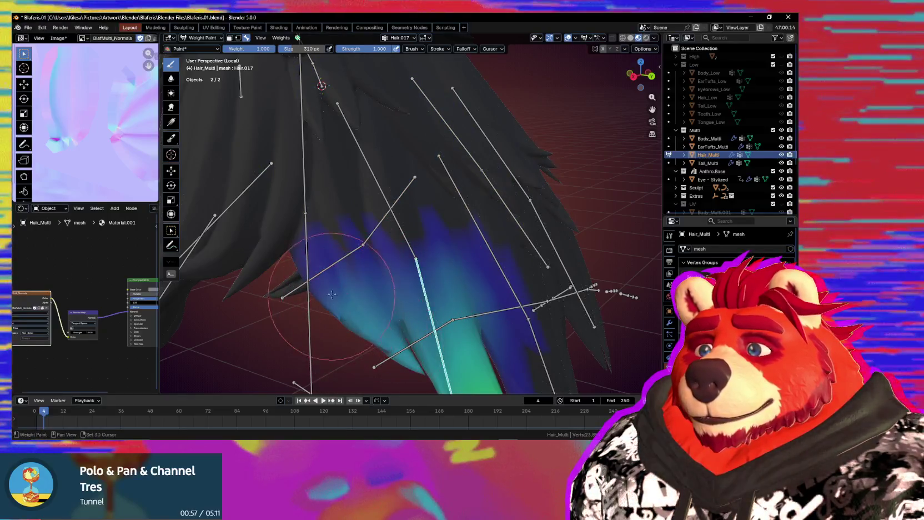
Make Hair.018 active, enlarge the brush and paint weight on its strand tip
mouse_move(332, 294)
middle_down()
mouse_move(443, 307)
mouse_move(425, 255)
mouse_move(432, 293)
middle_up()
ctrl+click(431, 243)
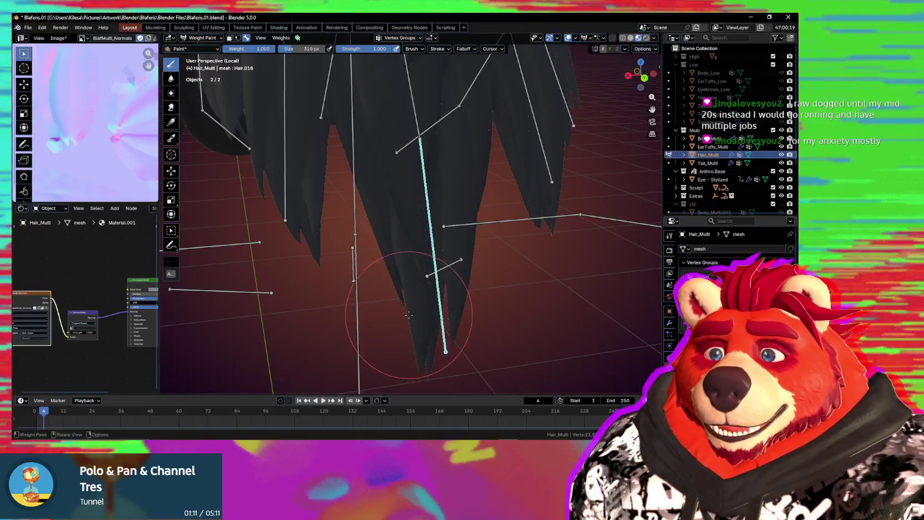
middle_drag(413, 355, 448, 321)
key(f)
drag(448, 322, 450, 347)
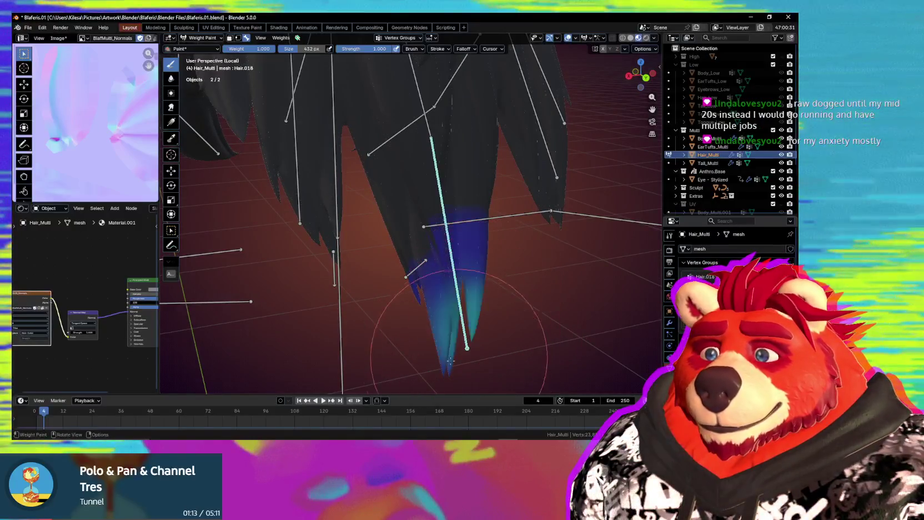
middle_drag(449, 348, 402, 333)
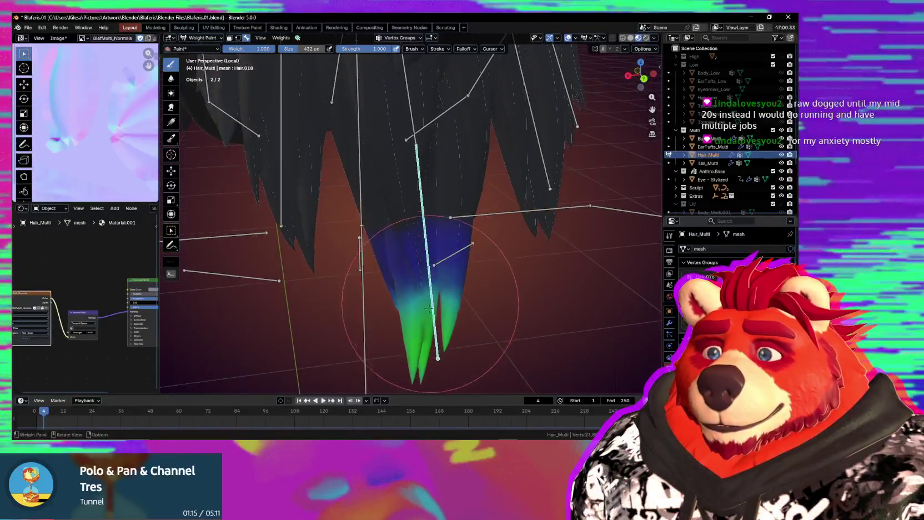
drag(402, 334, 397, 344)
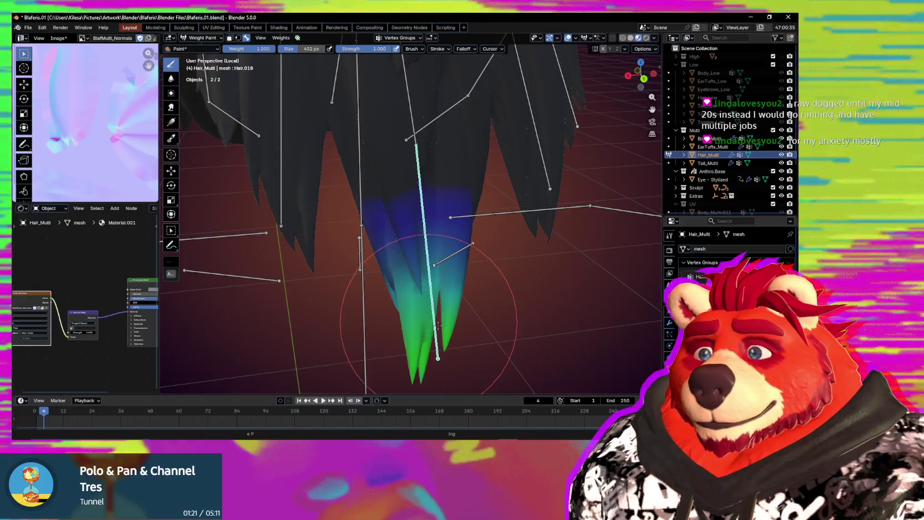
Build Hair.018 weight up the strand and its right side, grading blue to green
mouse_move(419, 330)
middle_down()
mouse_move(433, 277)
mouse_move(345, 334)
middle_up()
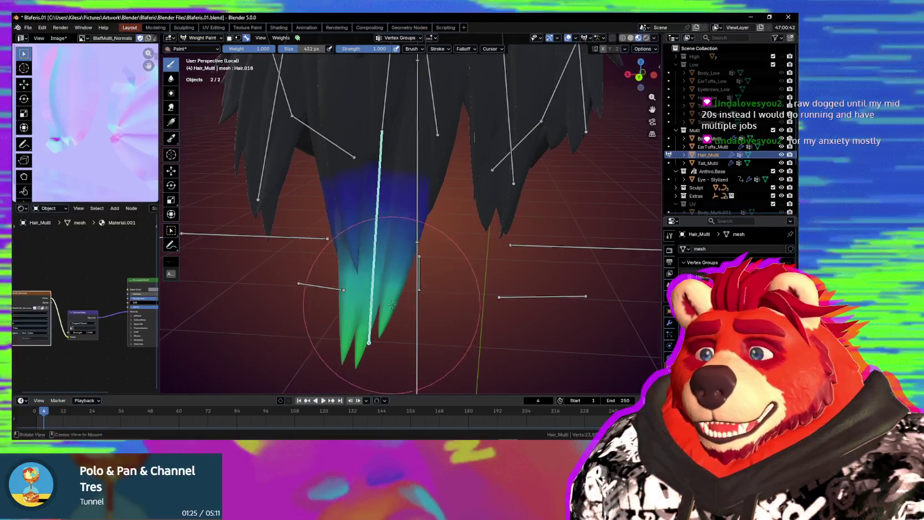
middle_drag(379, 304, 390, 311)
drag(361, 265, 383, 223)
drag(401, 284, 386, 301)
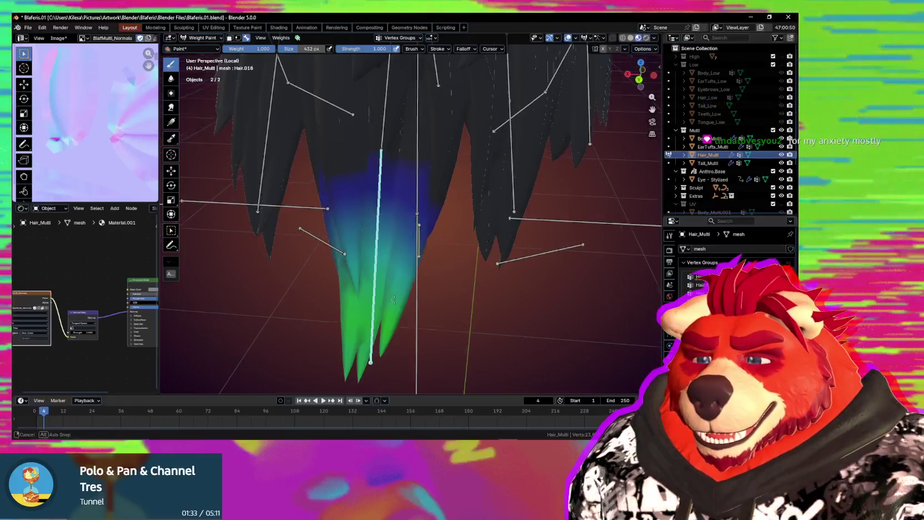
middle_drag(386, 302, 401, 299)
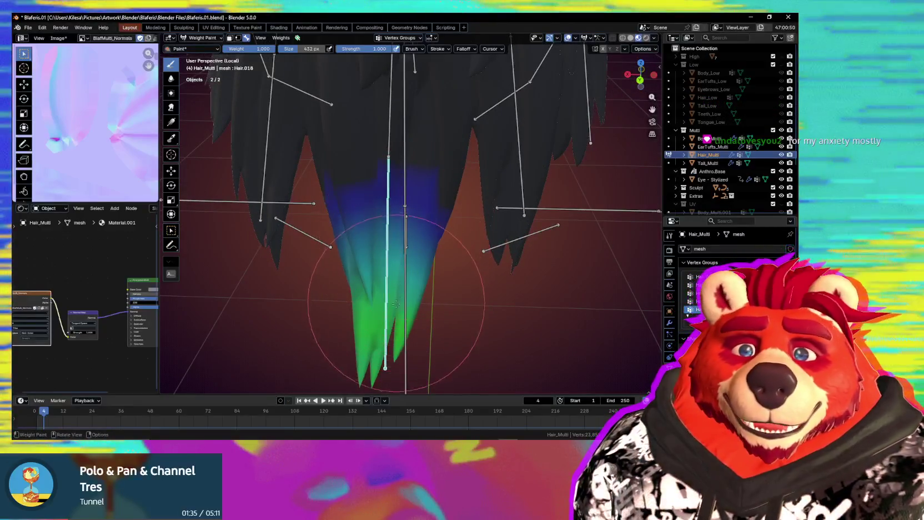
middle_drag(406, 228, 394, 313)
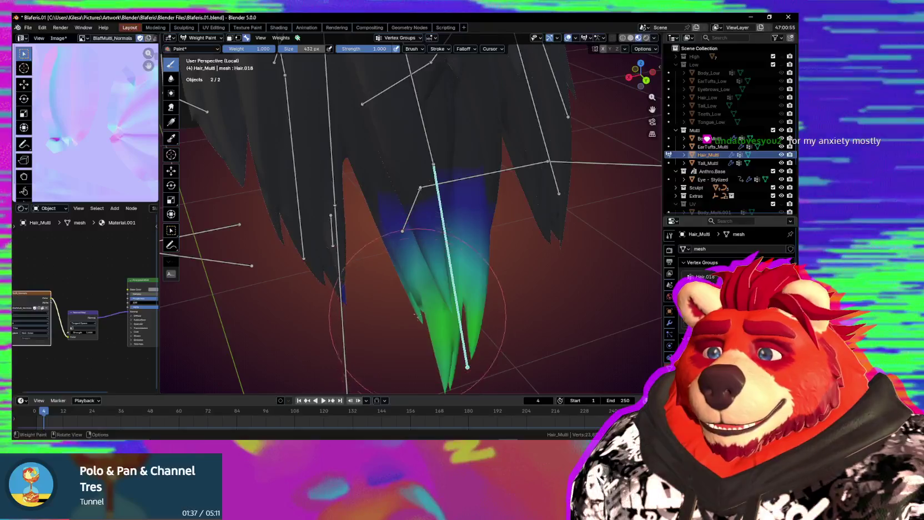
mouse_move(394, 313)
mouse_down()
mouse_move(425, 307)
mouse_move(451, 277)
mouse_move(426, 256)
mouse_up()
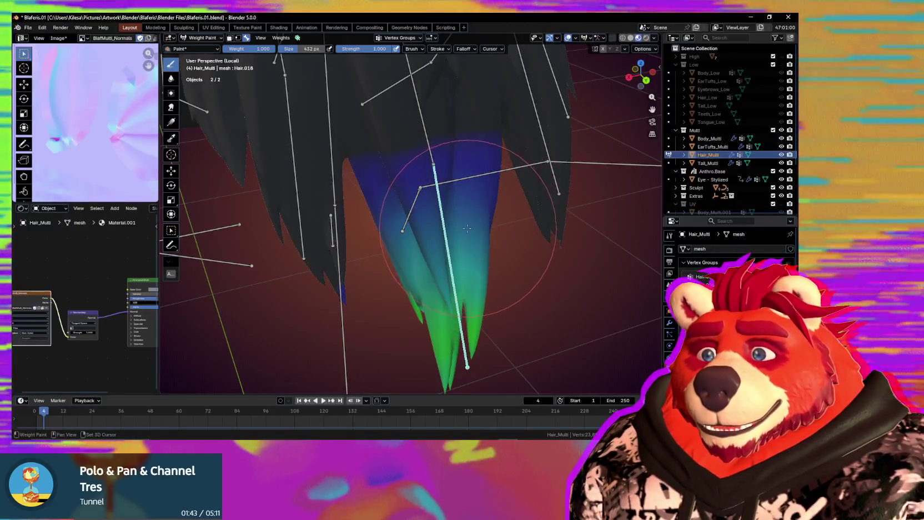
mouse_move(464, 221)
mouse_down()
mouse_move(476, 290)
mouse_move(418, 259)
mouse_move(387, 269)
mouse_up()
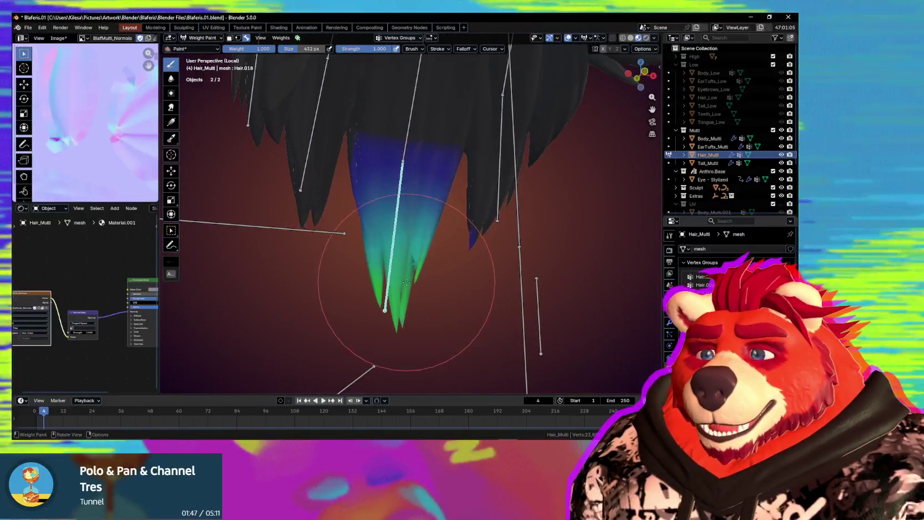
middle_drag(387, 269, 341, 187)
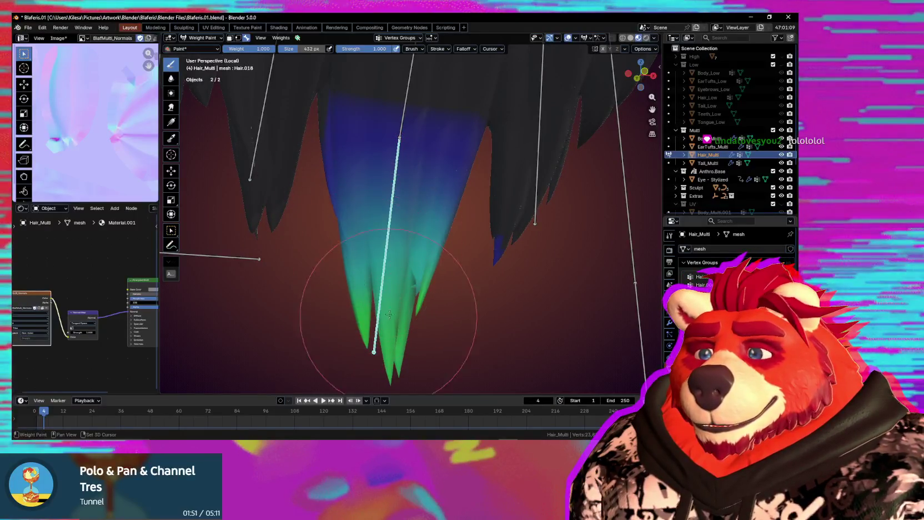
middle_drag(424, 293, 374, 274)
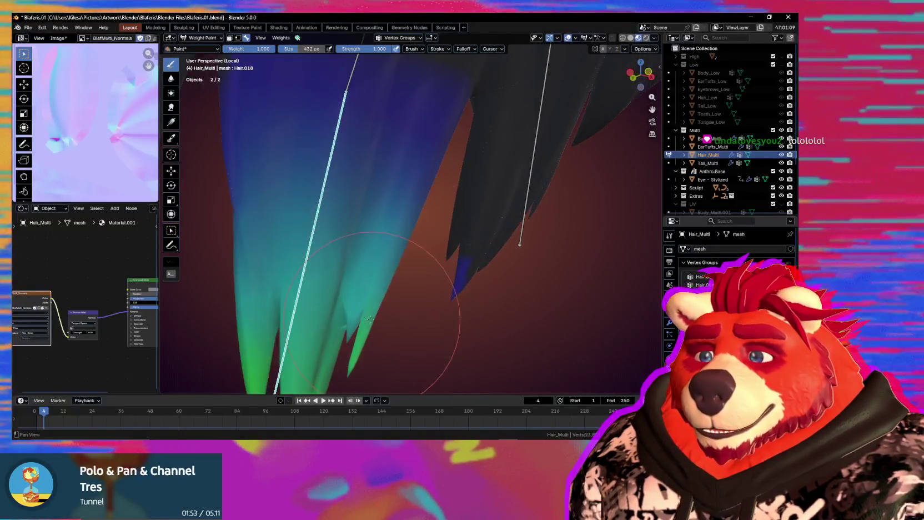
mouse_move(373, 273)
middle_down()
mouse_move(376, 216)
mouse_move(400, 313)
mouse_move(456, 269)
mouse_move(426, 205)
mouse_move(407, 288)
mouse_move(408, 207)
mouse_move(434, 191)
middle_up()
Paint teal Hair.008 weight across the central back strands, then activate the Hair.019 group
ctrl+click(408, 208)
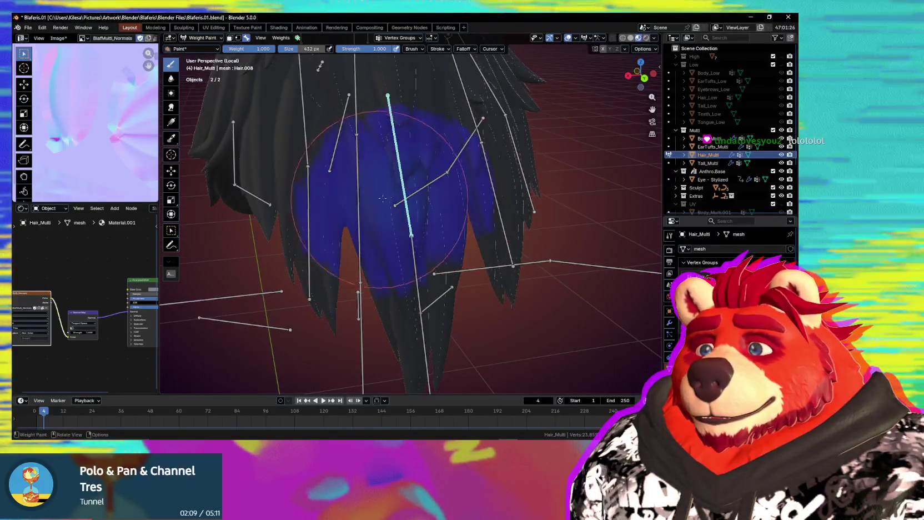
drag(383, 198, 381, 209)
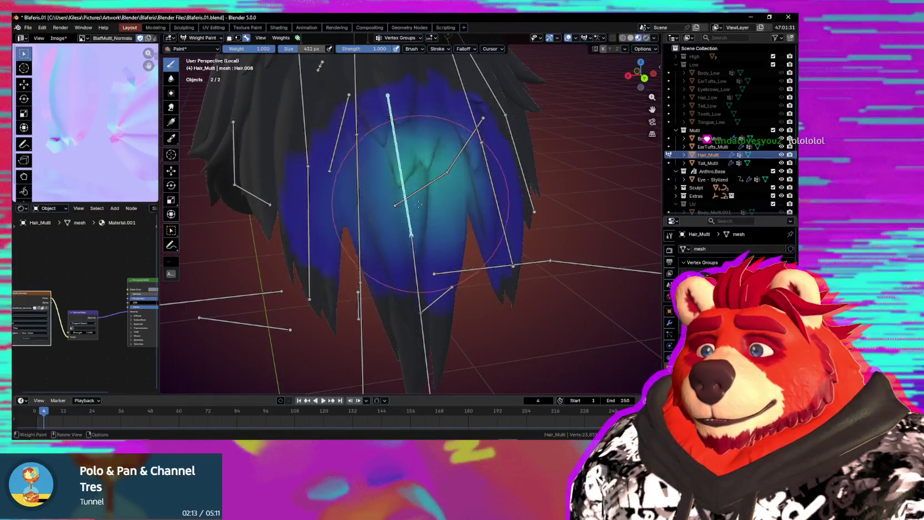
shift+middle_drag(447, 207, 439, 262)
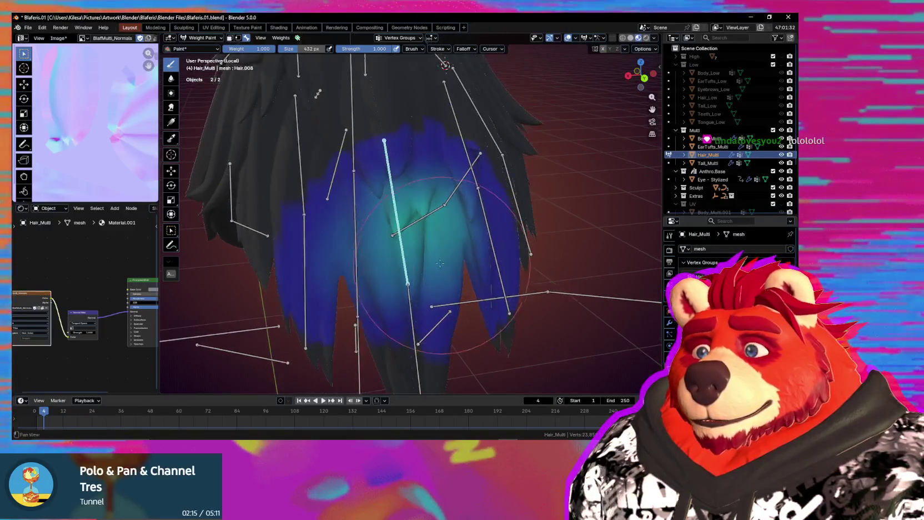
mouse_move(429, 181)
mouse_down()
mouse_move(393, 177)
mouse_move(382, 212)
mouse_up()
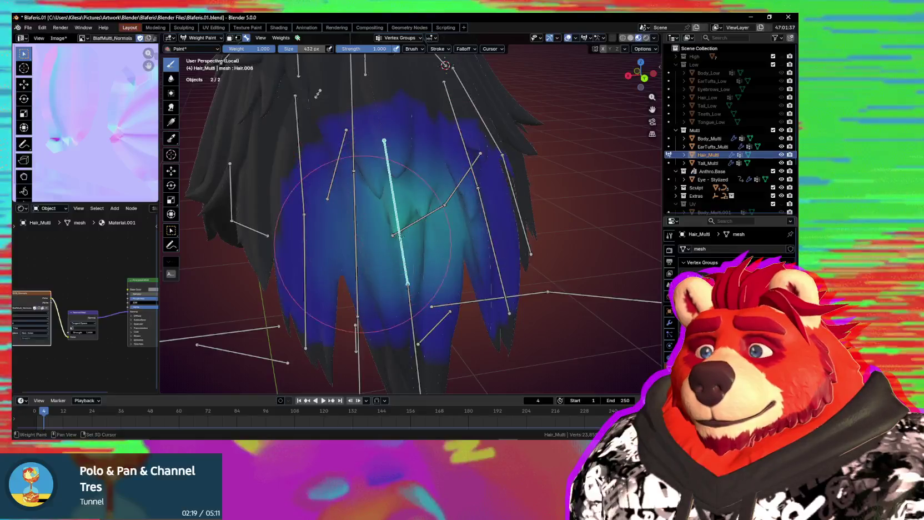
middle_drag(392, 232, 379, 246)
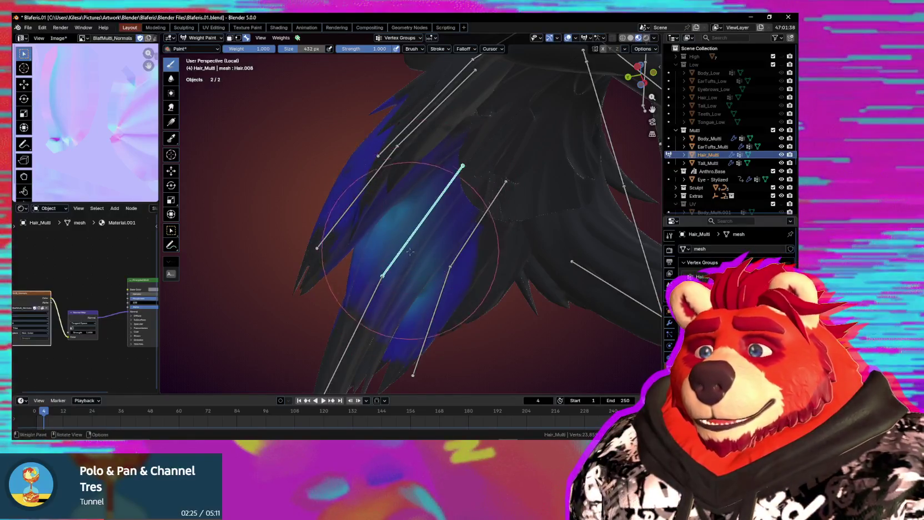
alt+middle_click(410, 252)
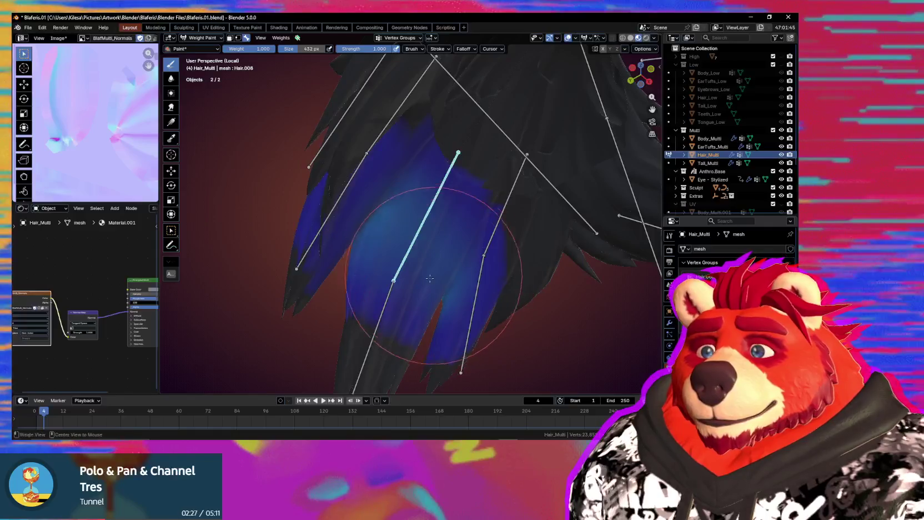
middle_drag(429, 278, 384, 186)
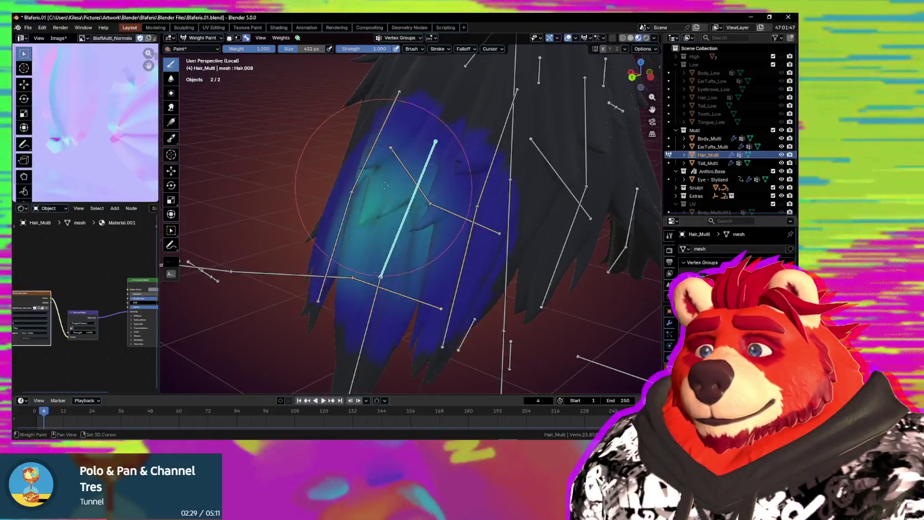
mouse_move(416, 207)
middle_down()
mouse_move(458, 268)
mouse_move(412, 245)
mouse_move(400, 298)
middle_up()
ctrl+click(412, 244)
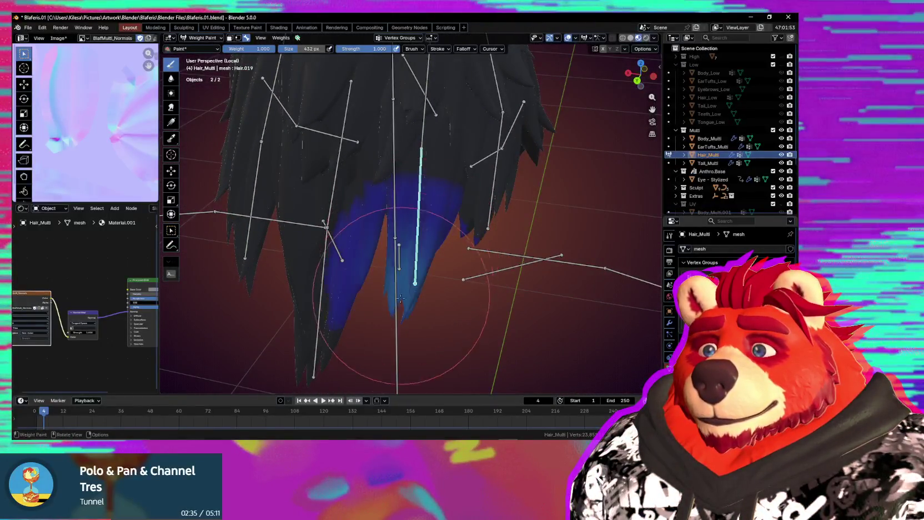
Paint Hair.019 weight on the strand tip, extend it up the bone and brighten the tip
drag(411, 275, 406, 315)
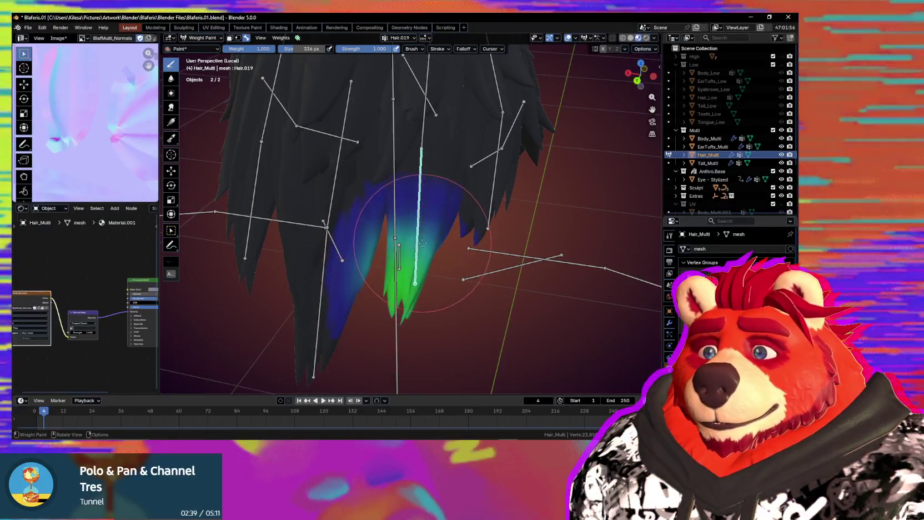
drag(385, 296, 405, 274)
middle_drag(406, 274, 273, 203)
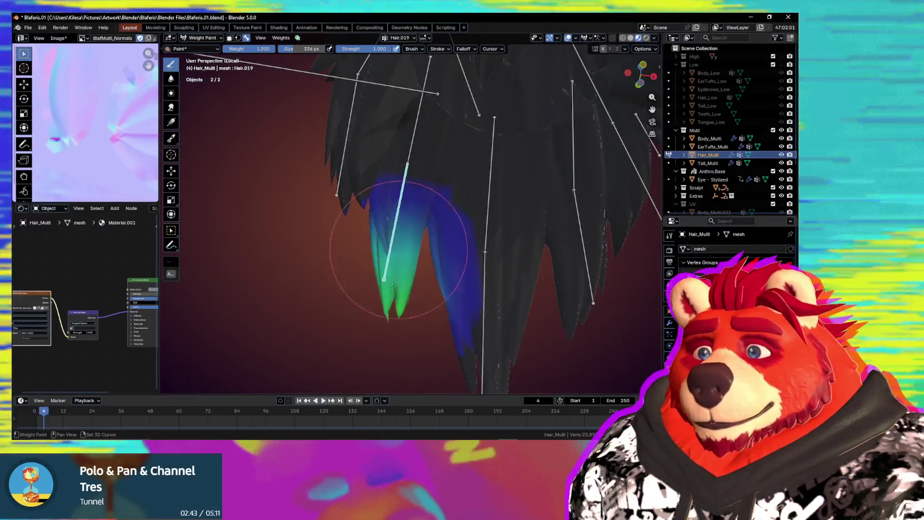
middle_drag(382, 248, 384, 238)
drag(384, 238, 385, 221)
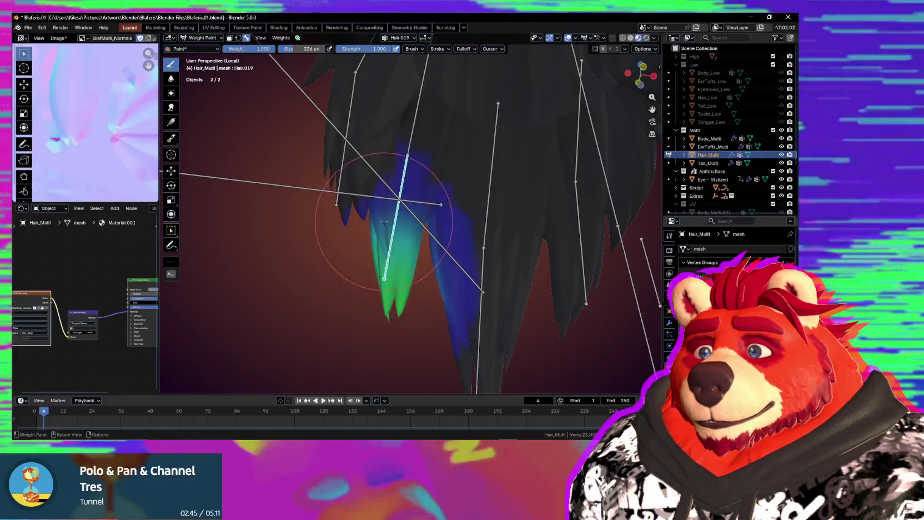
mouse_move(391, 256)
middle_down()
mouse_move(425, 248)
mouse_move(411, 298)
middle_up()
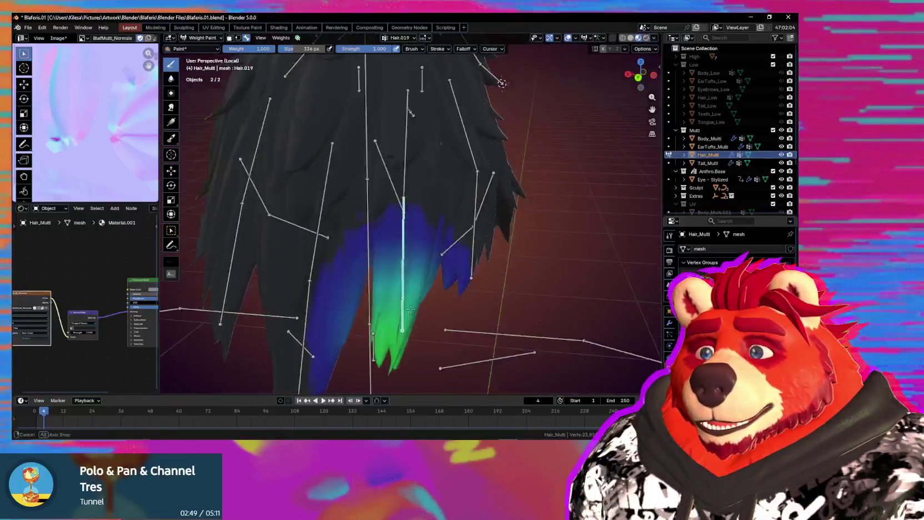
Undo the last two Hair.019 strokes, review the strand, and switch to the Hair.009 group
key(ctrl+z)
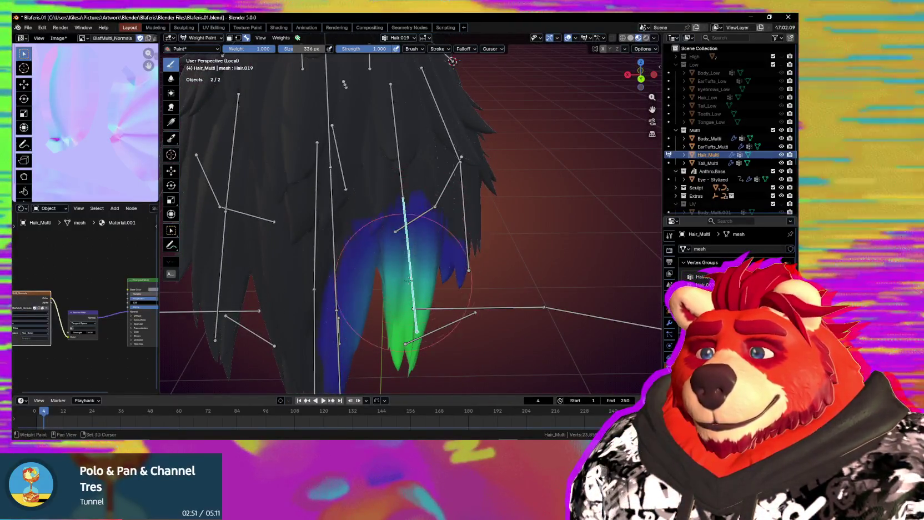
key(ctrl+z)
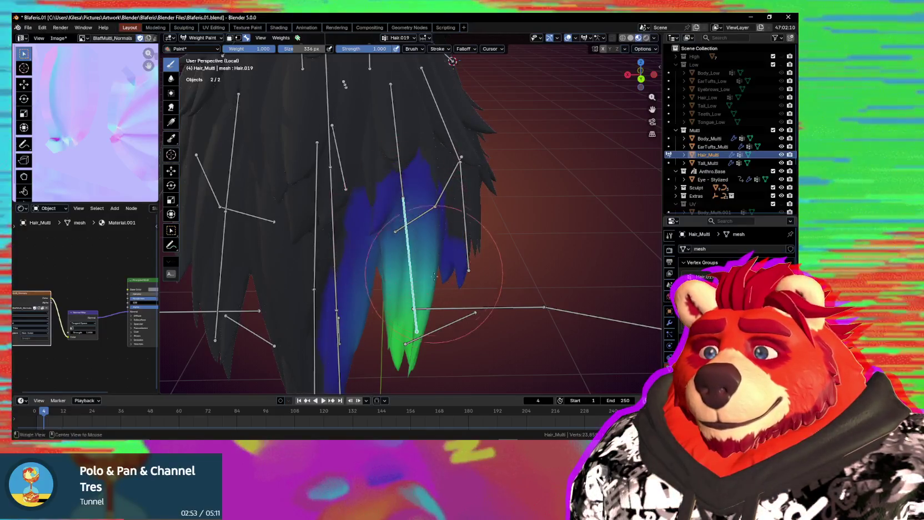
middle_drag(435, 276, 408, 255)
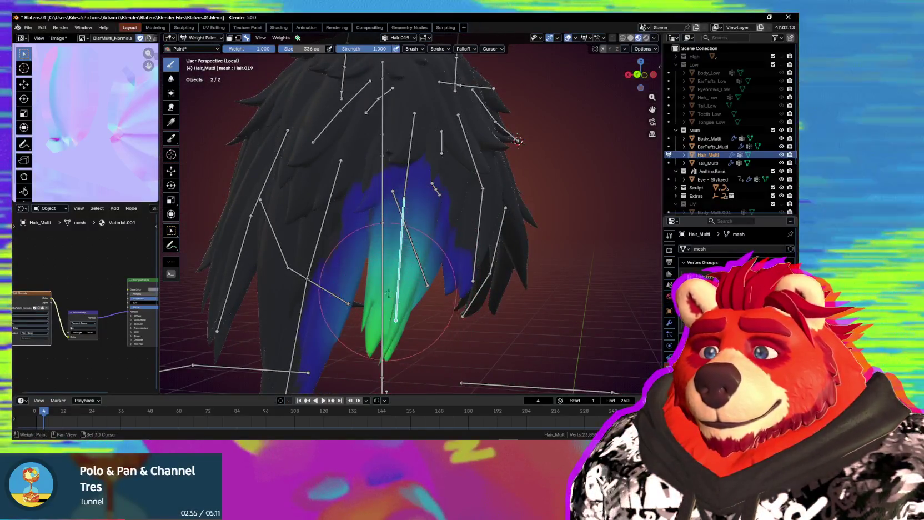
middle_drag(406, 247, 409, 277)
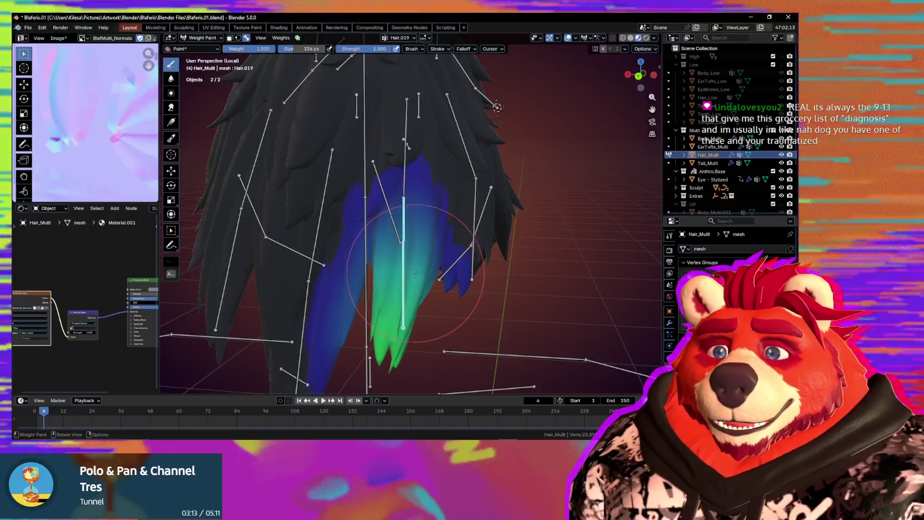
mouse_move(411, 279)
middle_down()
mouse_move(426, 262)
mouse_move(409, 328)
mouse_move(416, 280)
middle_up()
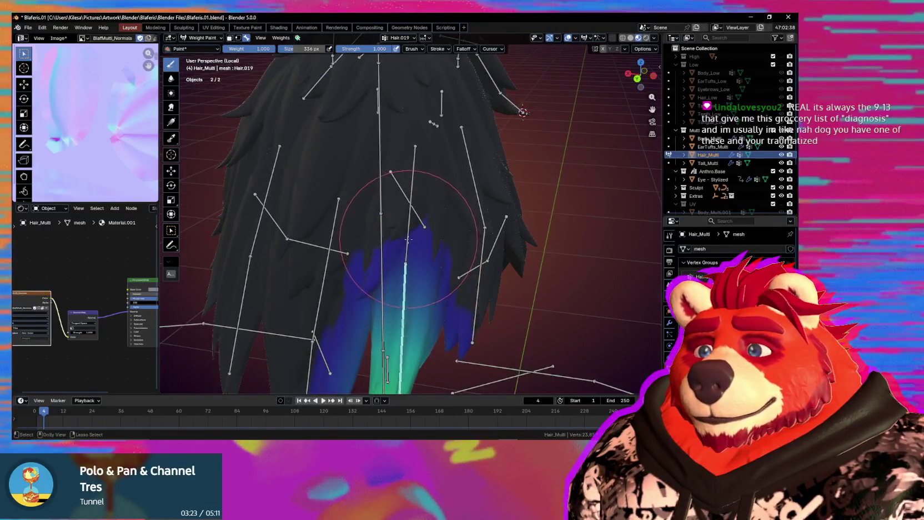
ctrl+click(409, 239)
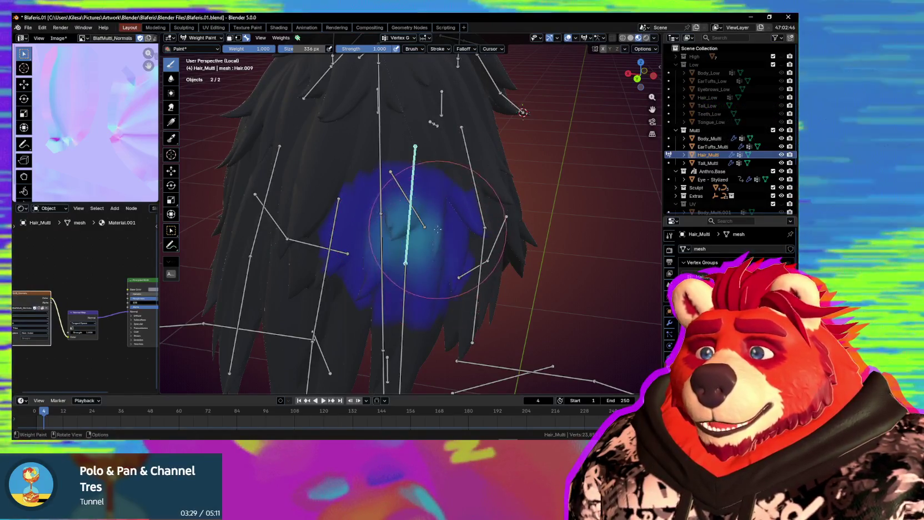
Add more Hair.009 weight to the back hair strands around that bone
click(391, 222)
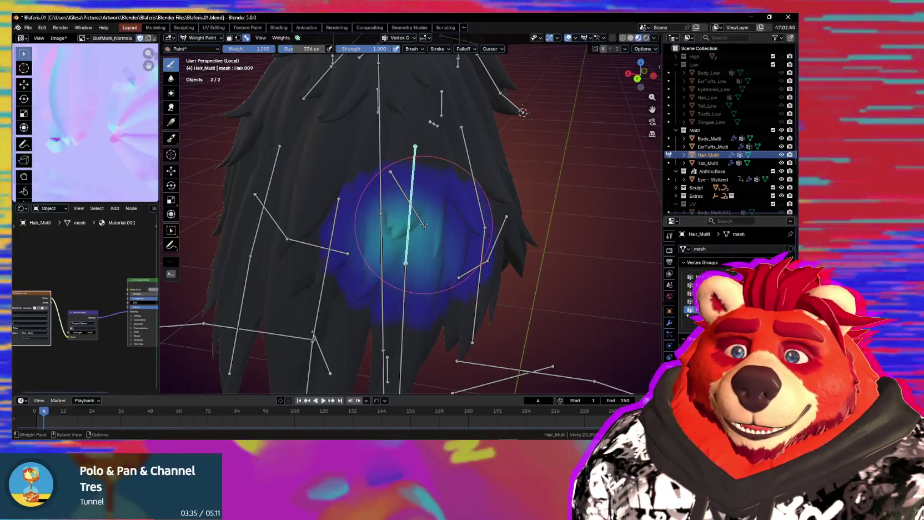
ctrl+click(411, 211)
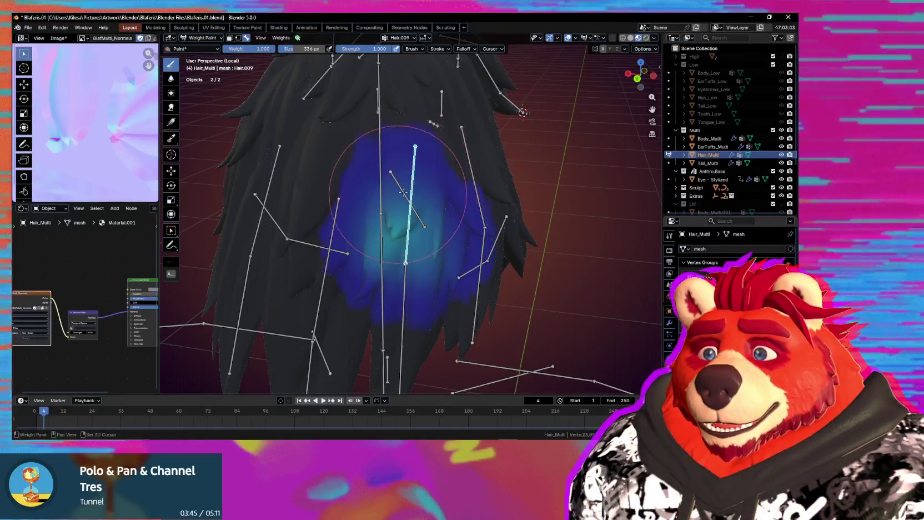
middle_drag(431, 219, 439, 190)
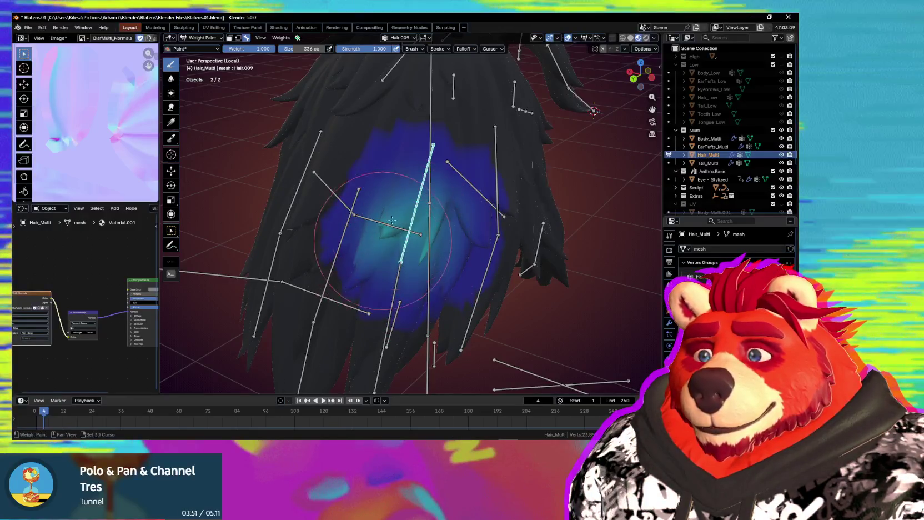
middle_drag(406, 240, 374, 236)
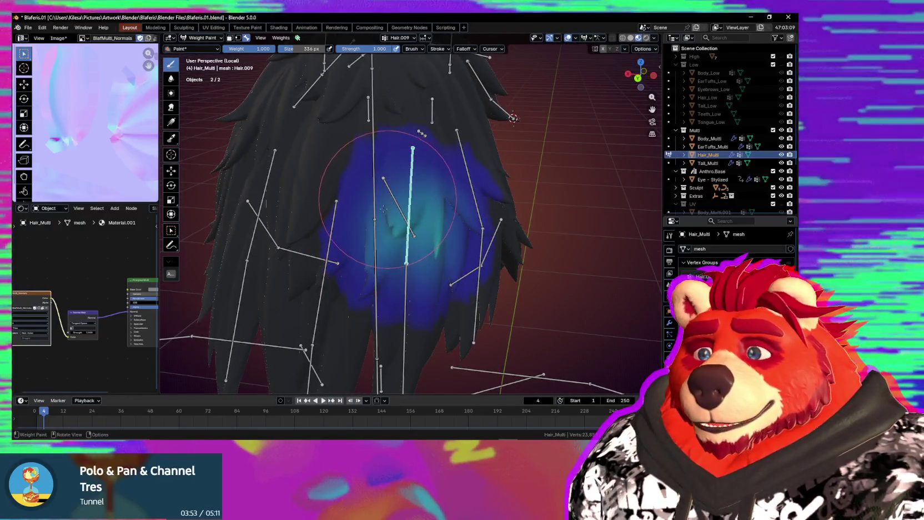
drag(373, 236, 385, 198)
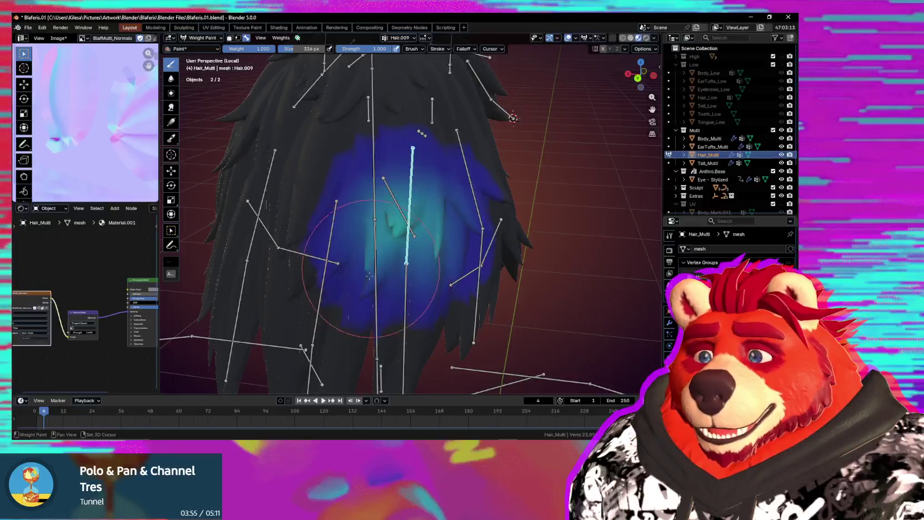
Review the Hair.019 group, then make Hair.020 the active weight group
ctrl+click(410, 287)
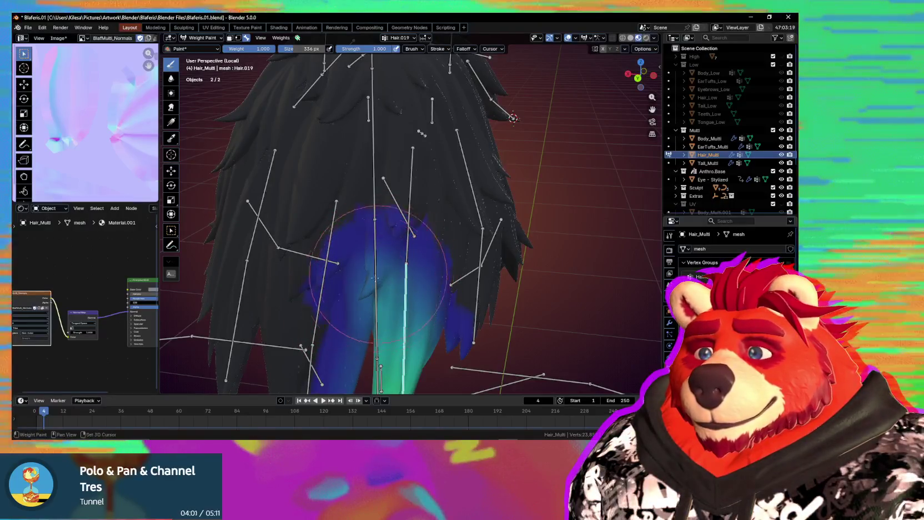
middle_drag(363, 315, 362, 310)
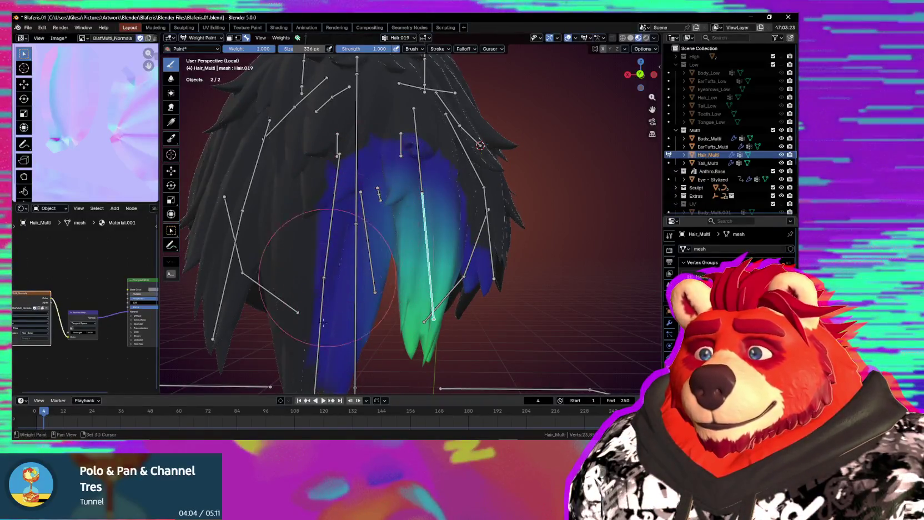
middle_drag(394, 214, 367, 247)
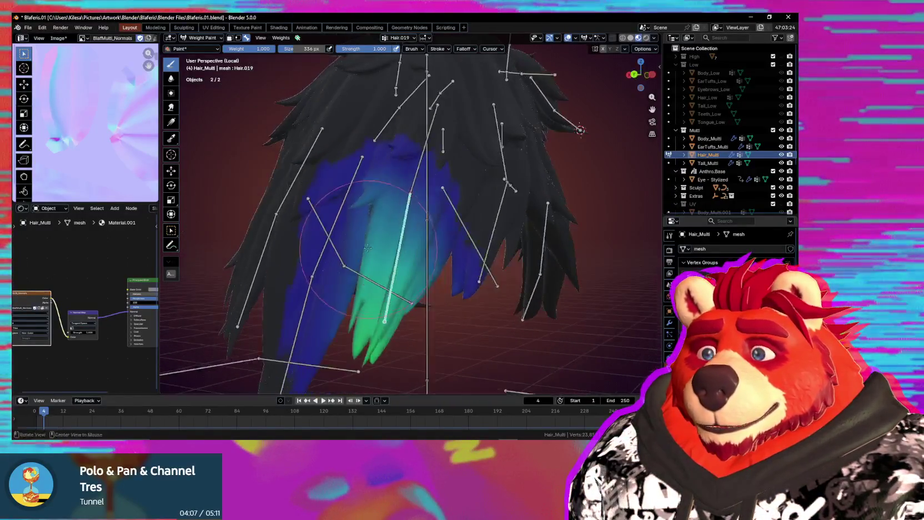
mouse_move(451, 255)
middle_down()
mouse_move(453, 307)
mouse_move(396, 309)
middle_up()
ctrl+click(395, 308)
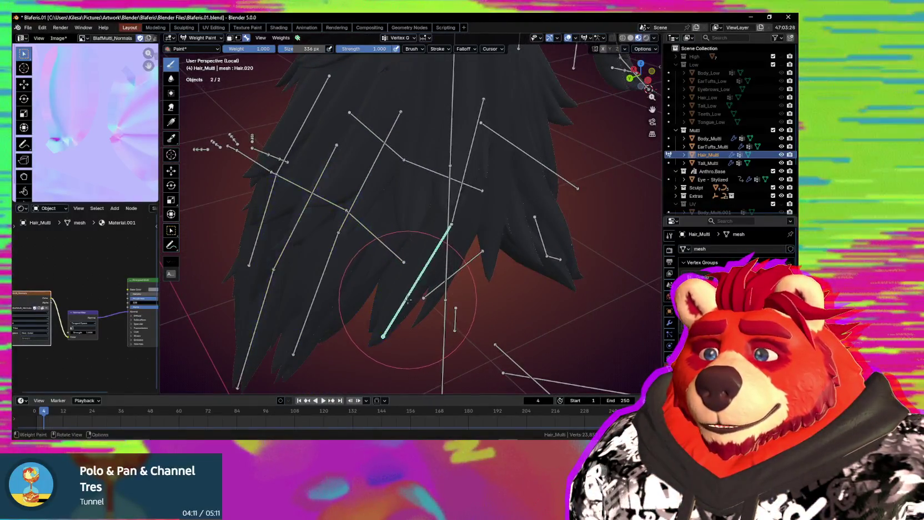
Paint Hair.020 weight around its bone and spread it across and down the strands
drag(395, 308, 386, 325)
mouse_move(386, 325)
middle_down()
mouse_move(414, 336)
mouse_move(410, 351)
middle_up()
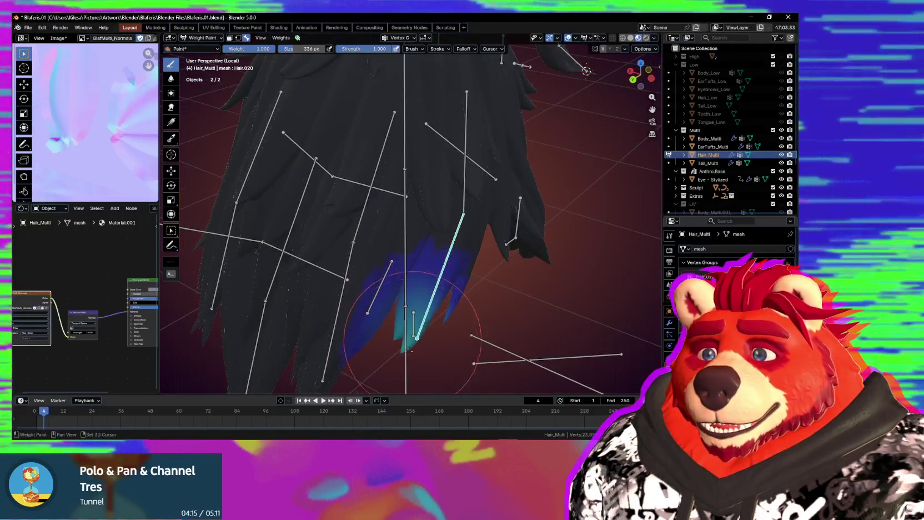
drag(436, 275, 450, 261)
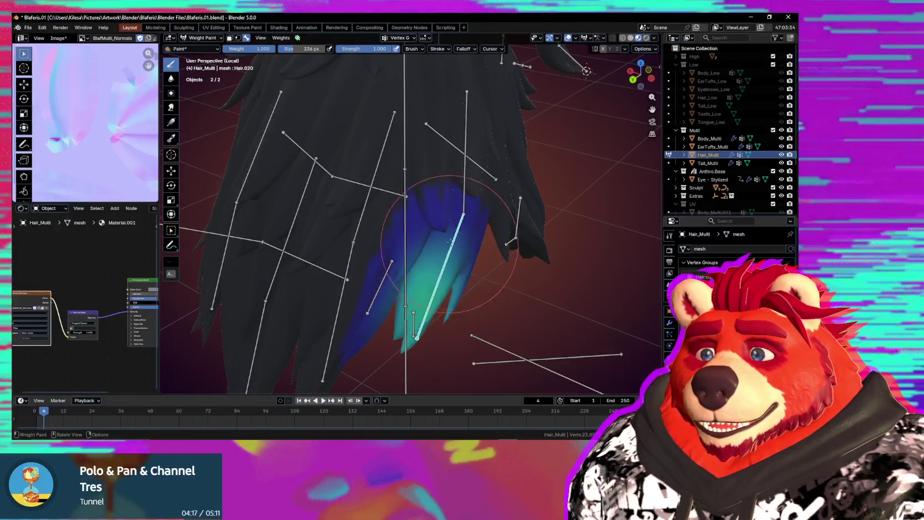
middle_drag(450, 261, 458, 241)
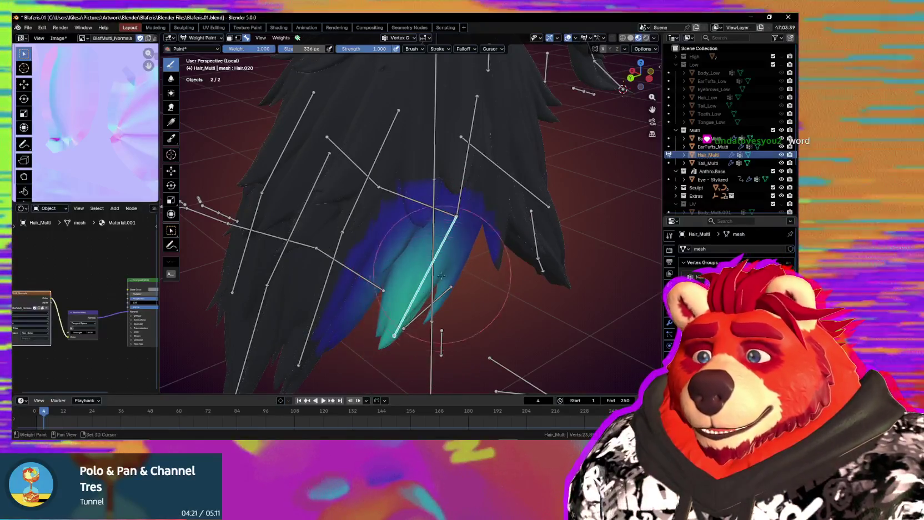
drag(457, 231, 447, 288)
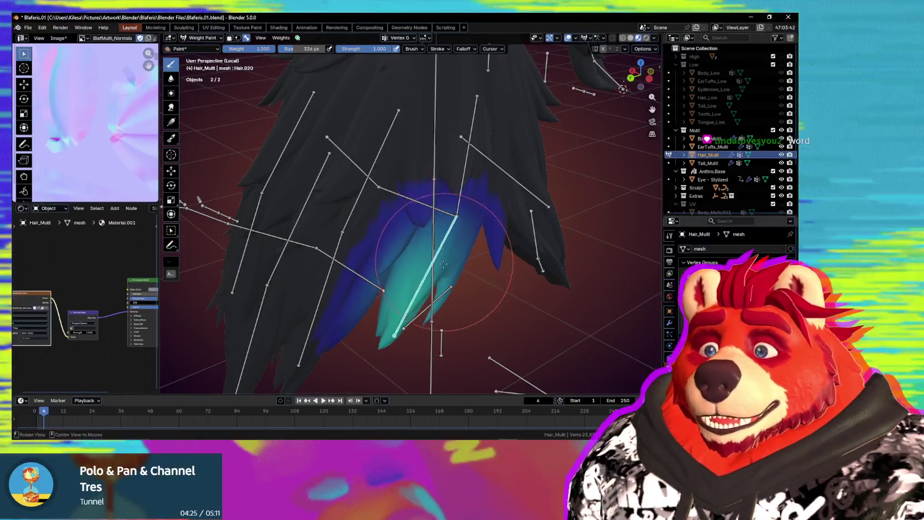
Orbit around the hair and extend the Hair.020 weights up toward the strand roots
middle_drag(446, 233, 455, 283)
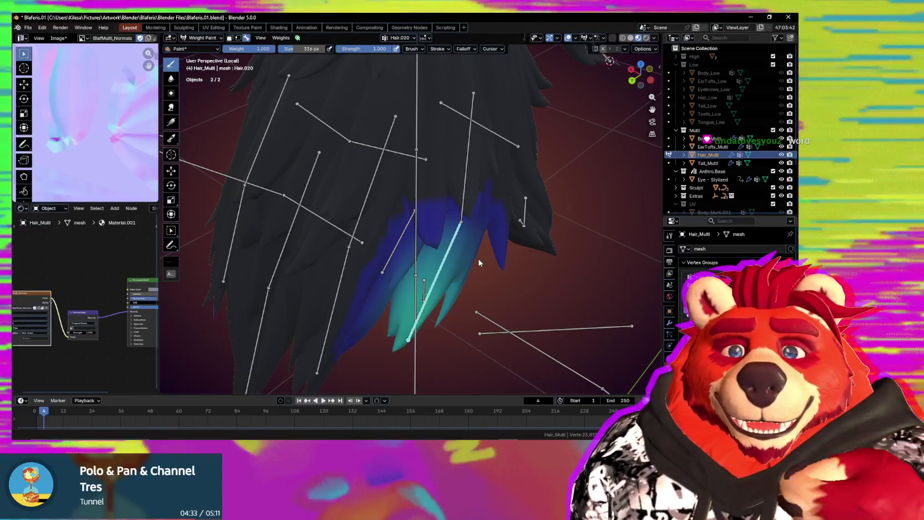
middle_drag(452, 232, 431, 239)
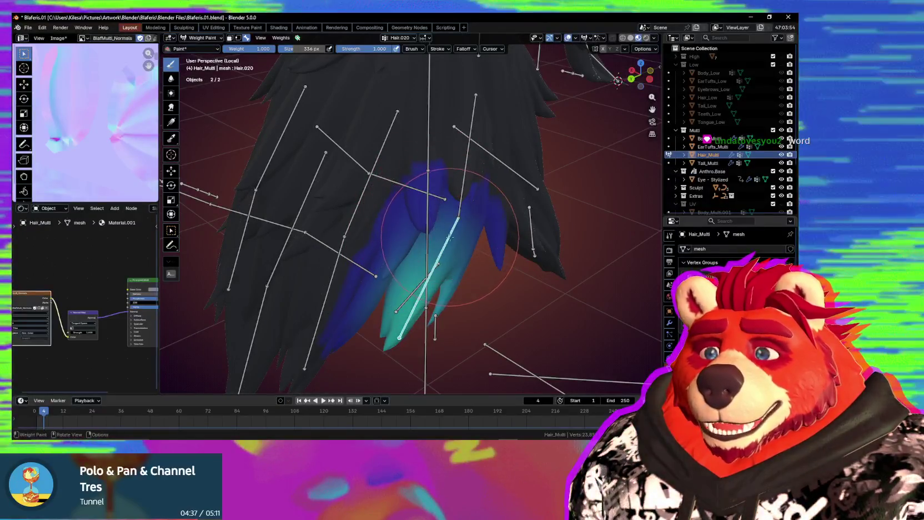
click(466, 253)
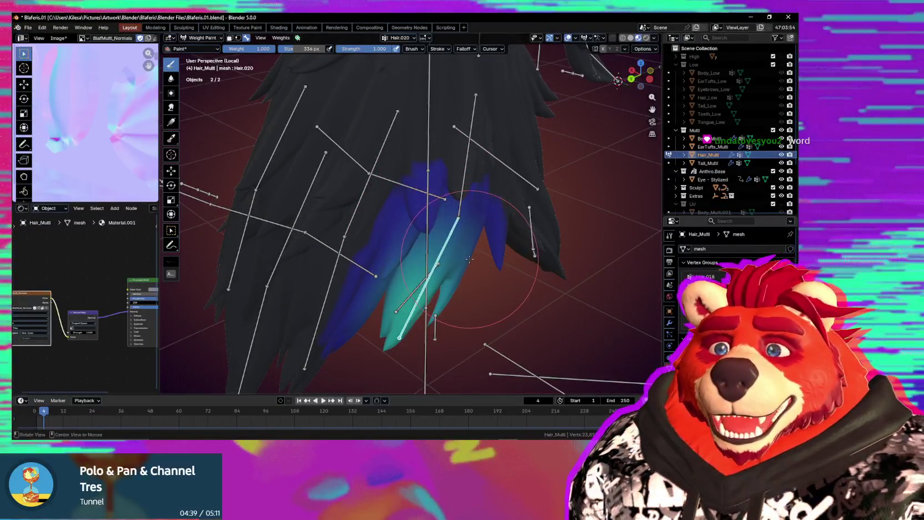
middle_drag(469, 259, 453, 271)
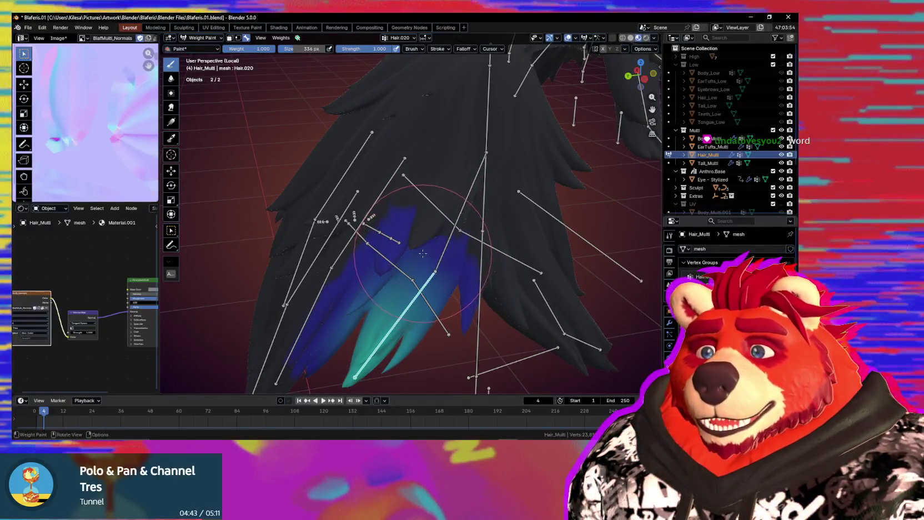
drag(423, 254, 415, 245)
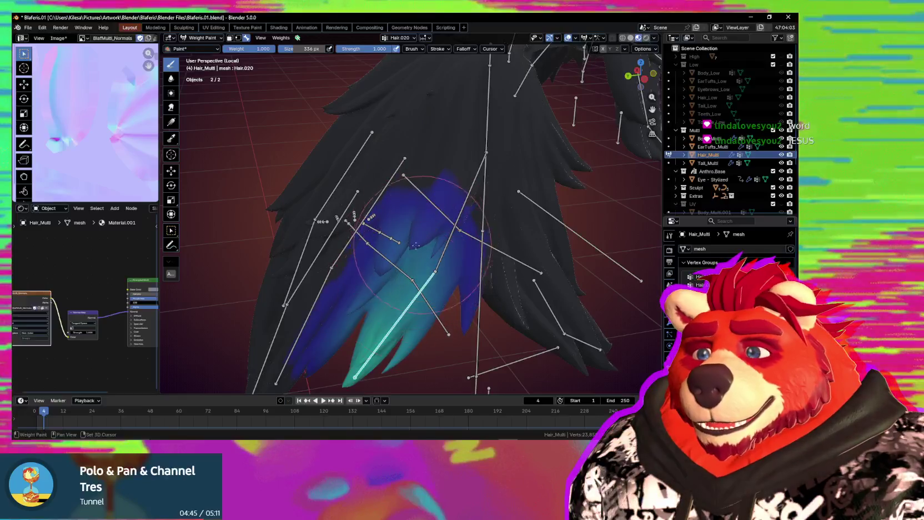
Make Hair.010 the active bone and paint a first patch of weight around it
middle_drag(426, 309, 402, 309)
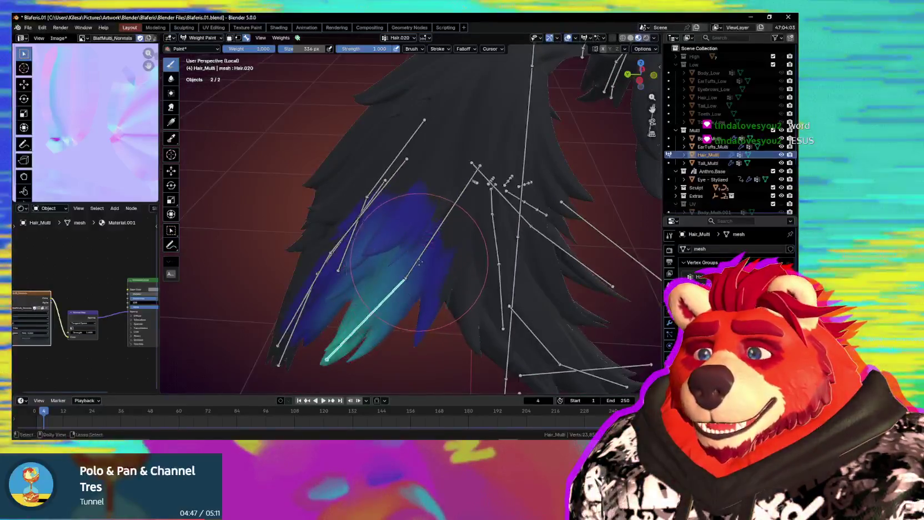
ctrl+click(452, 207)
drag(411, 250, 428, 264)
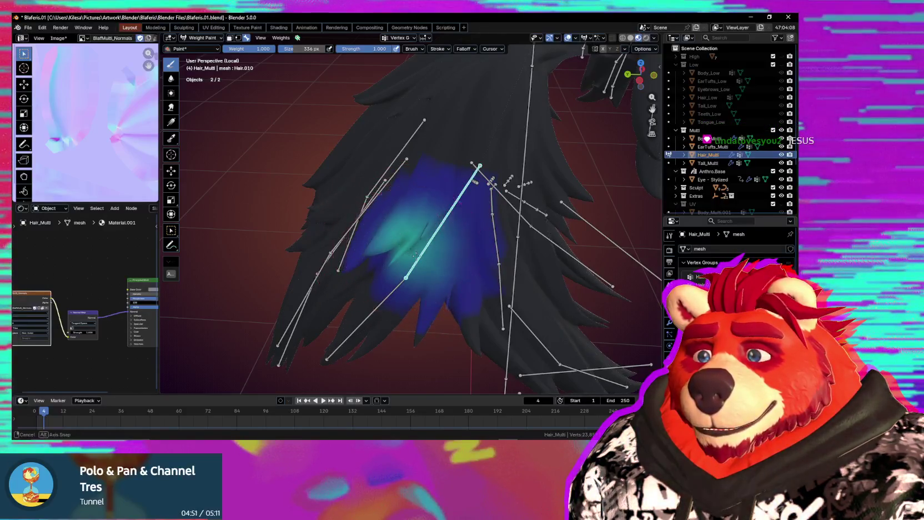
Brighten the Hair.010 weights on the central back strands and check them
middle_drag(395, 236, 441, 233)
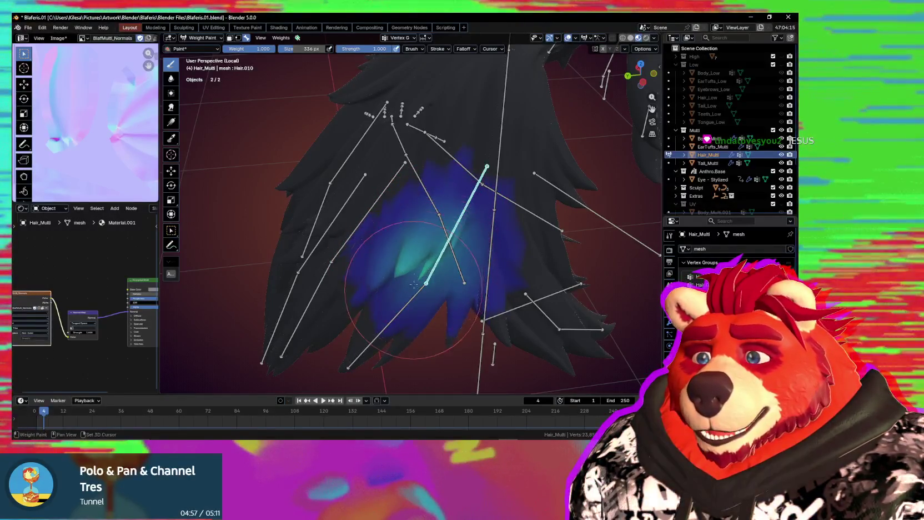
drag(461, 238, 464, 223)
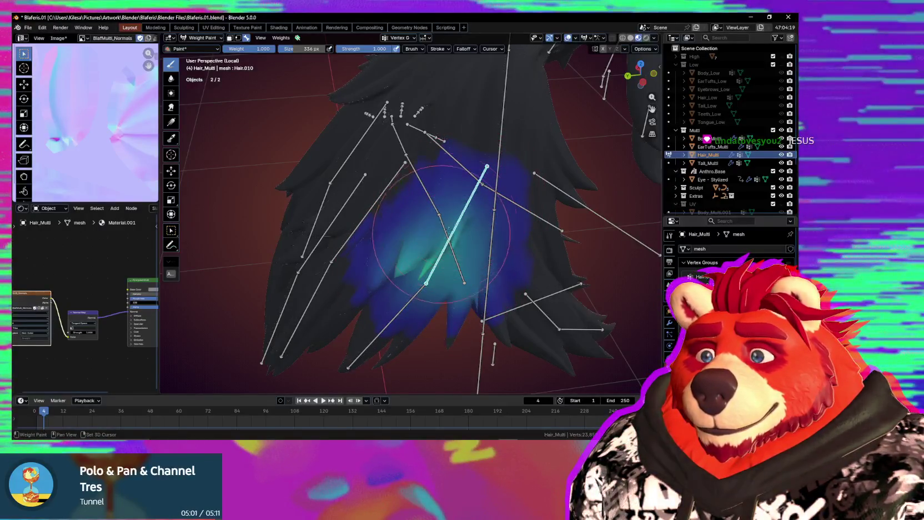
middle_drag(461, 256, 448, 233)
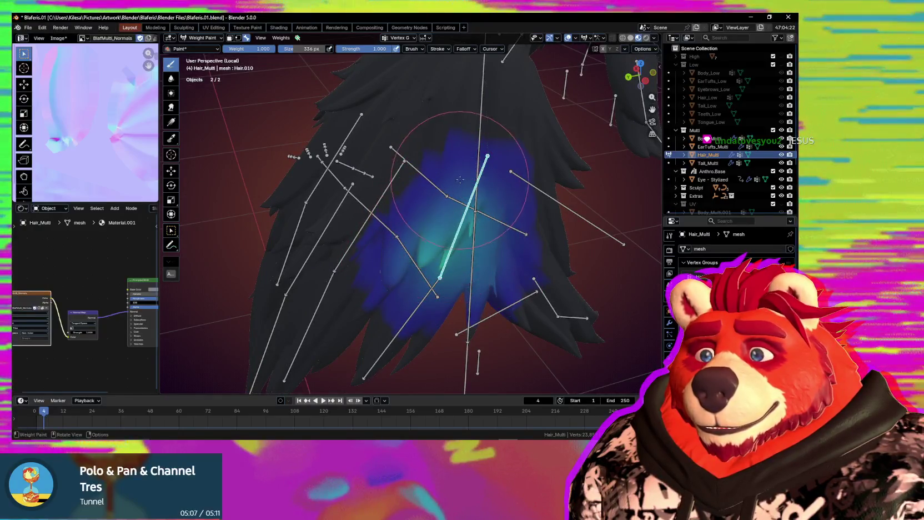
Trackball-rotate the Hair.010 bone to test how the hair bends
middle_drag(405, 260, 426, 253)
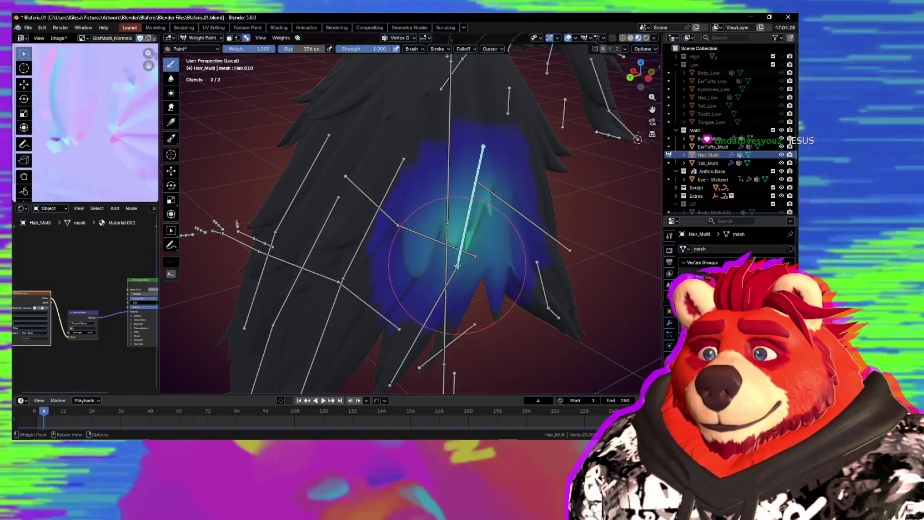
key(r)
key(r)
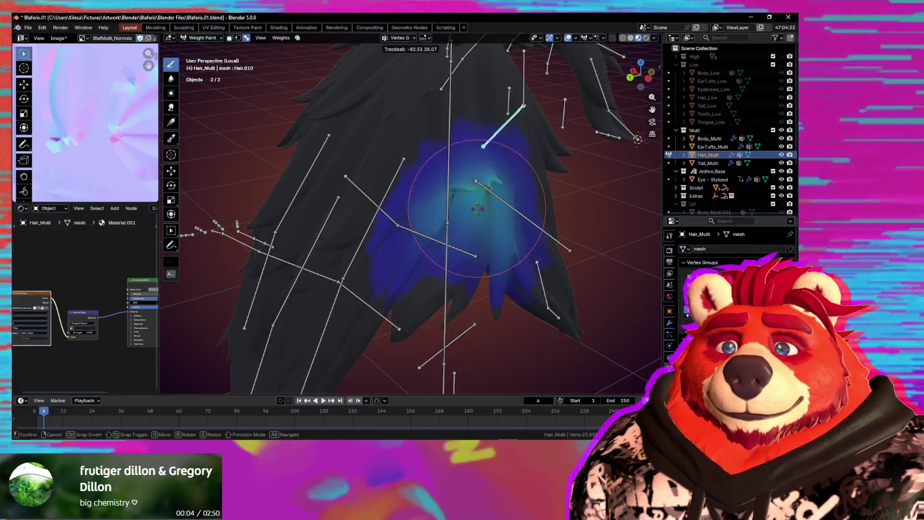
click(471, 260)
Bring the Hair.011 strands into view and shrink the brush radius to 197 px
mouse_move(456, 315)
middle_down()
mouse_move(466, 242)
mouse_move(439, 235)
middle_up()
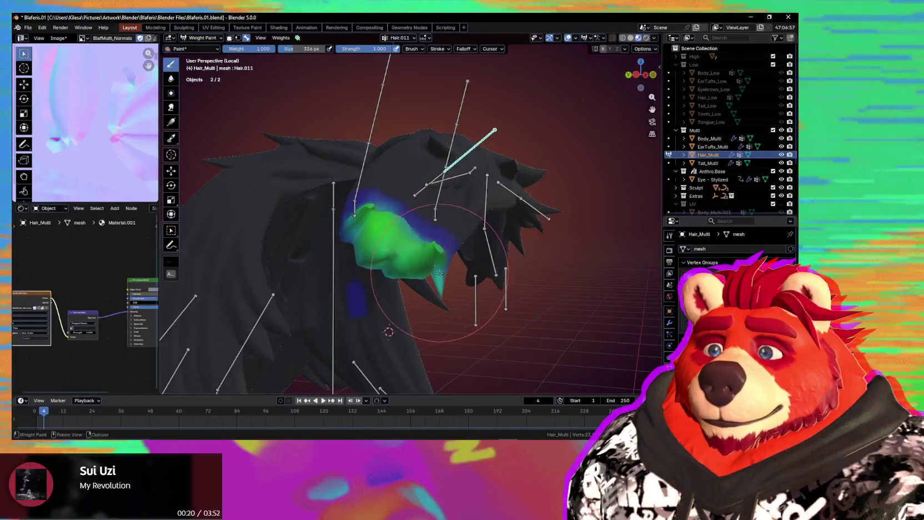
middle_drag(422, 334, 486, 315)
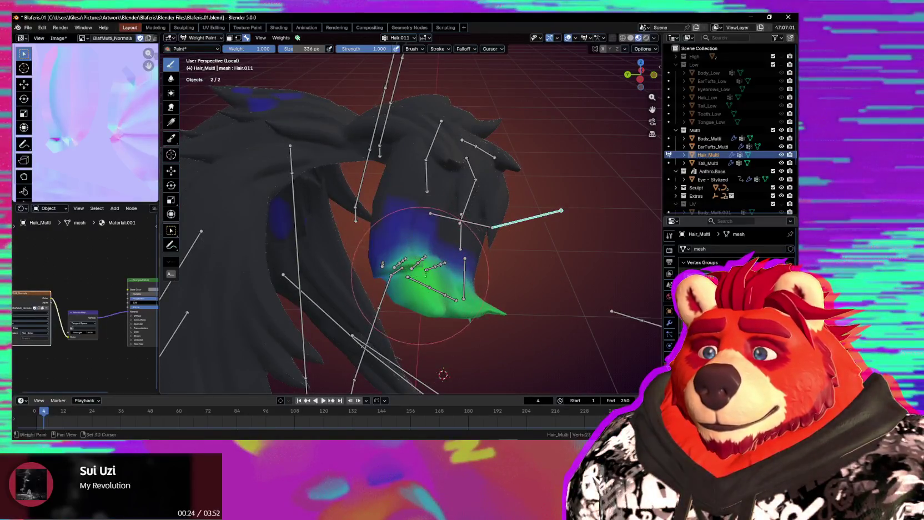
mouse_move(455, 314)
middle_down()
mouse_move(418, 226)
mouse_move(331, 258)
middle_up()
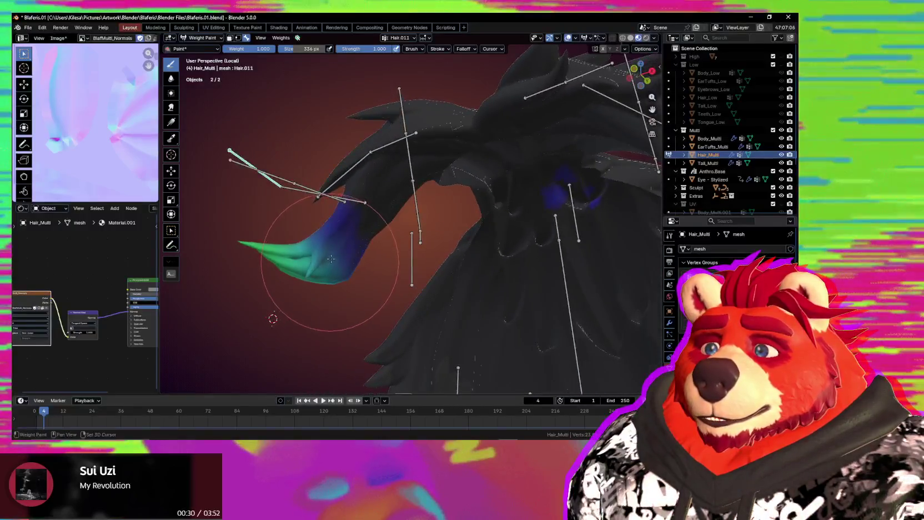
key(f)
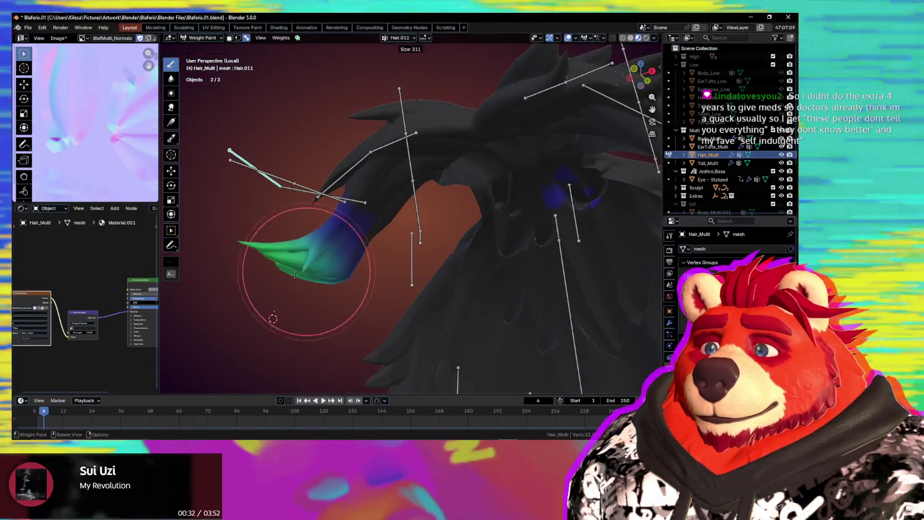
click(247, 317)
Inspect the hanging side strand's Hair.011 weights from several angles, including from below
mouse_move(244, 320)
middle_down()
mouse_move(374, 284)
mouse_move(400, 298)
mouse_move(398, 348)
middle_up()
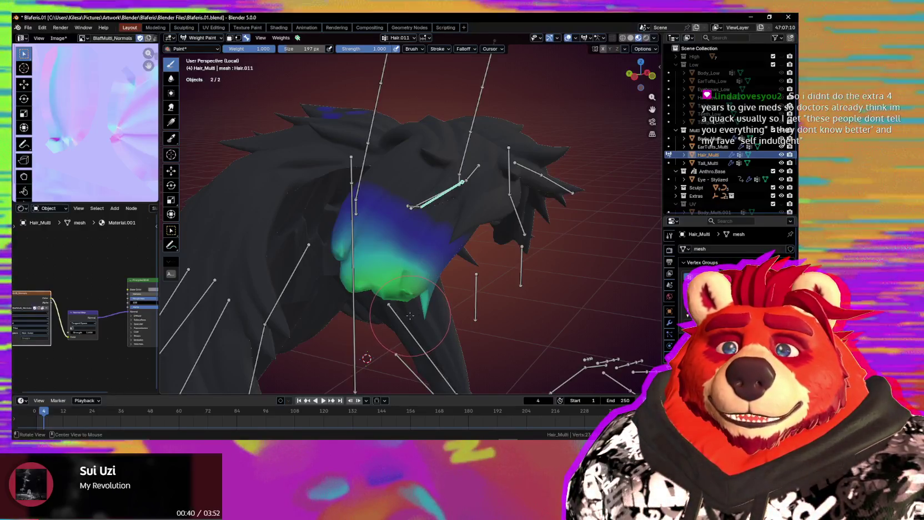
shift+middle_drag(411, 316, 413, 274)
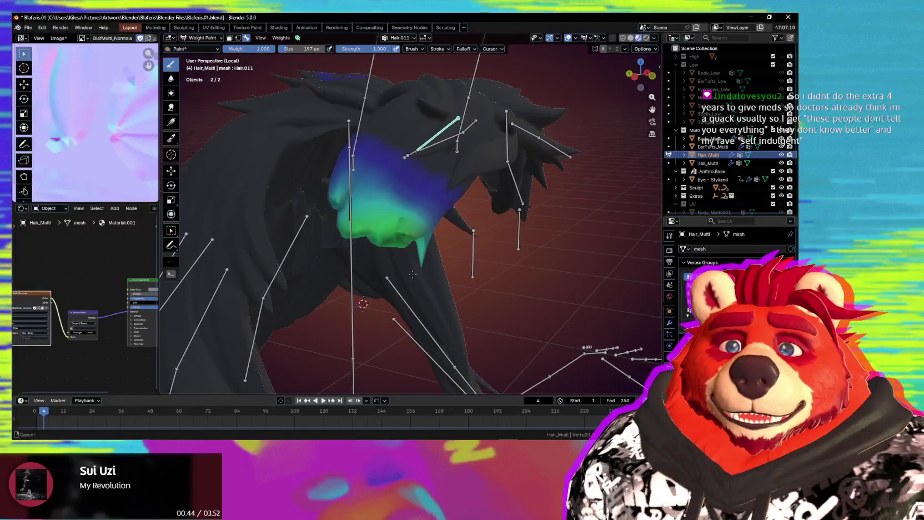
shift+middle_drag(413, 274, 406, 278)
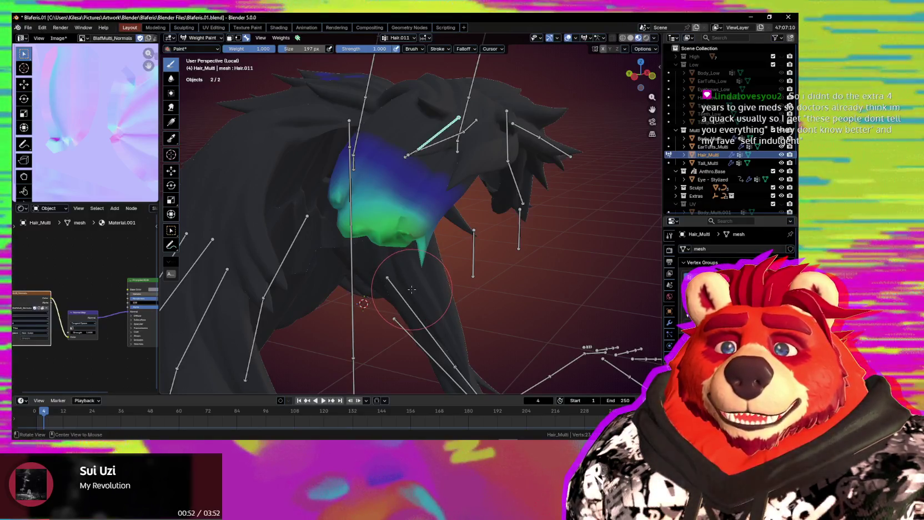
mouse_move(411, 289)
middle_down()
mouse_move(412, 309)
mouse_move(498, 253)
mouse_move(504, 266)
middle_up()
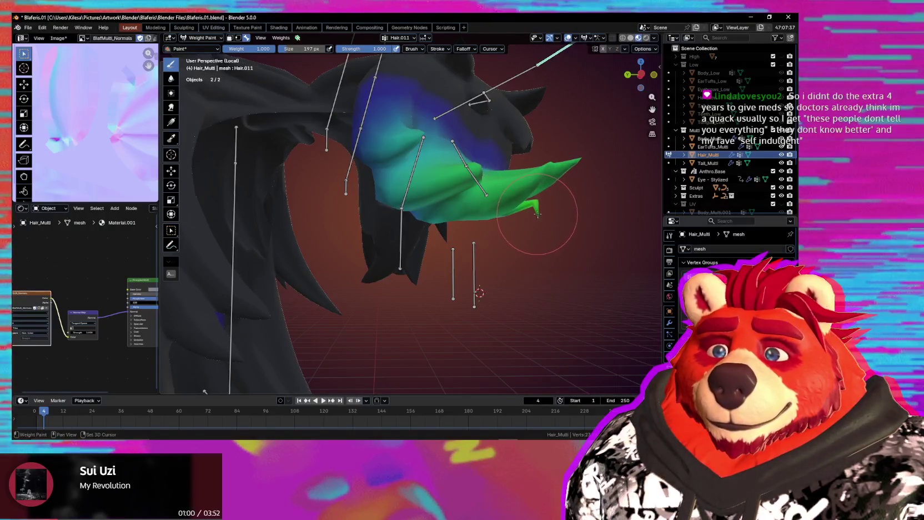
middle_drag(522, 206, 405, 249)
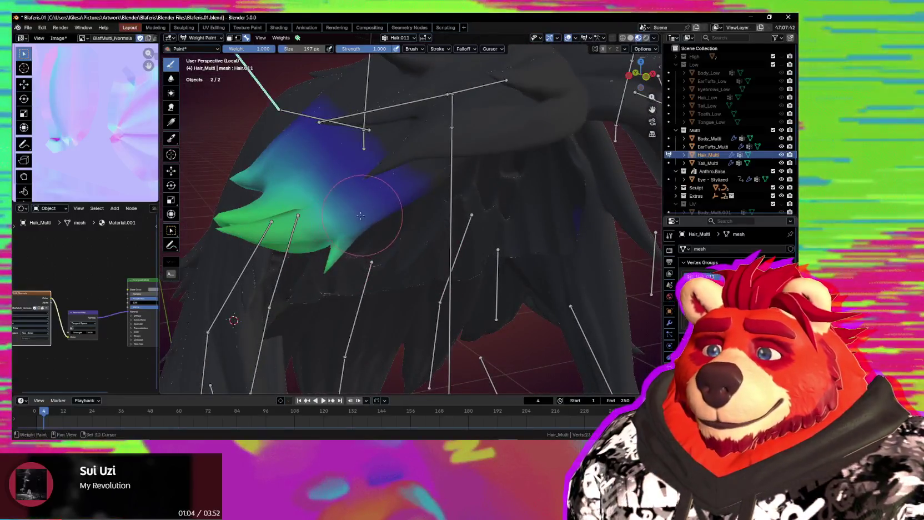
middle_drag(345, 260, 396, 279)
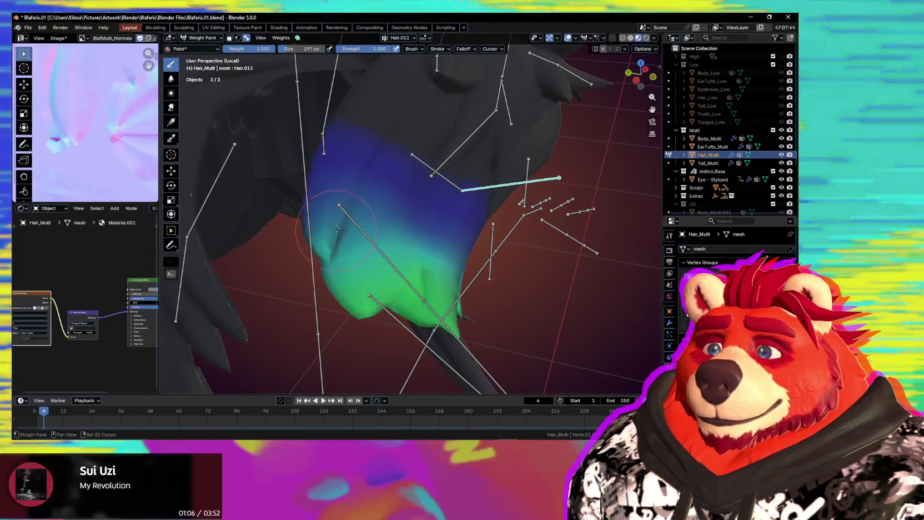
mouse_move(336, 228)
middle_down()
mouse_move(422, 315)
mouse_move(488, 258)
middle_up()
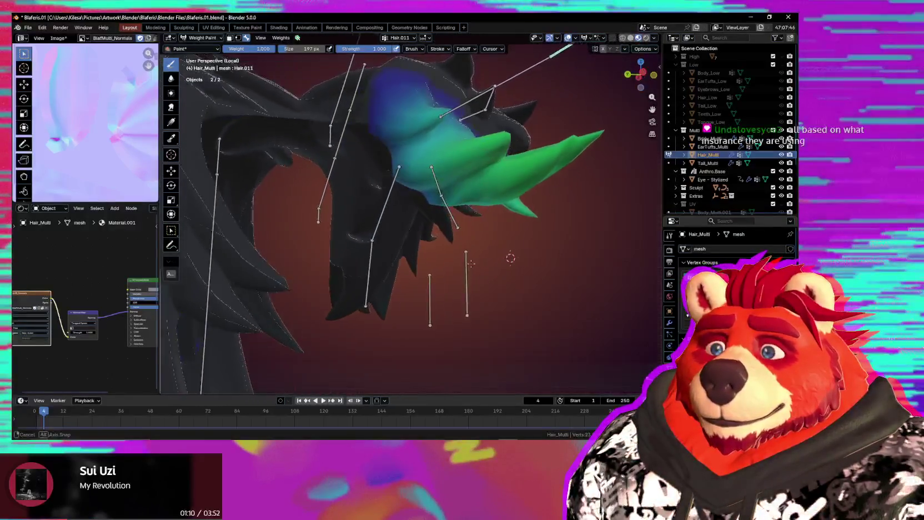
mouse_move(503, 274)
middle_down()
mouse_move(433, 264)
mouse_move(462, 281)
mouse_move(447, 292)
mouse_move(477, 261)
mouse_move(427, 309)
mouse_move(419, 286)
middle_up()
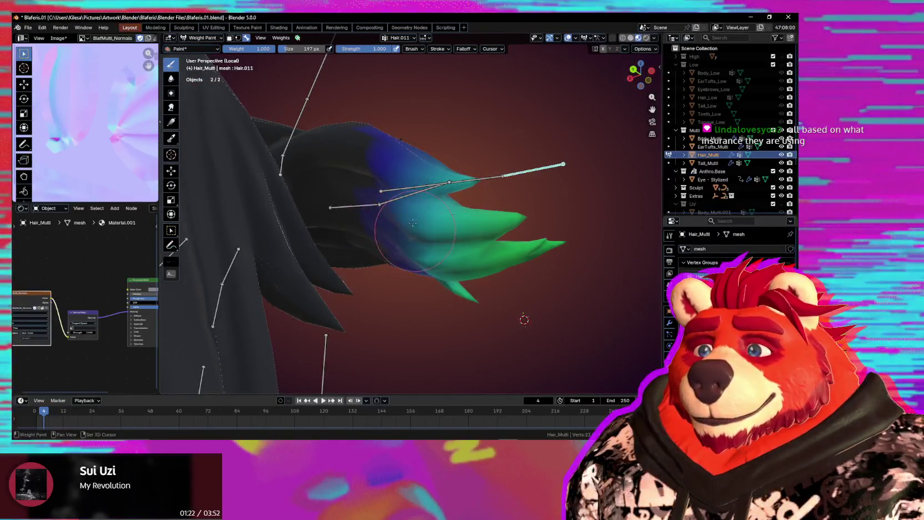
Make Hair.001 active and use Alt+R on the bone chain to test the strand's deformation
ctrl+click(488, 177)
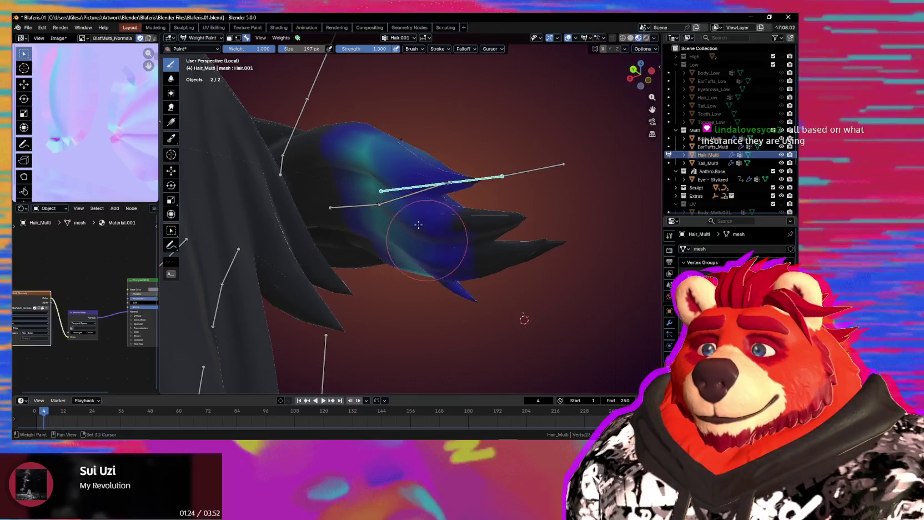
mouse_move(412, 228)
middle_down()
mouse_move(447, 242)
mouse_move(461, 144)
mouse_move(437, 136)
mouse_move(368, 183)
mouse_move(398, 194)
middle_up()
key(alt+r)
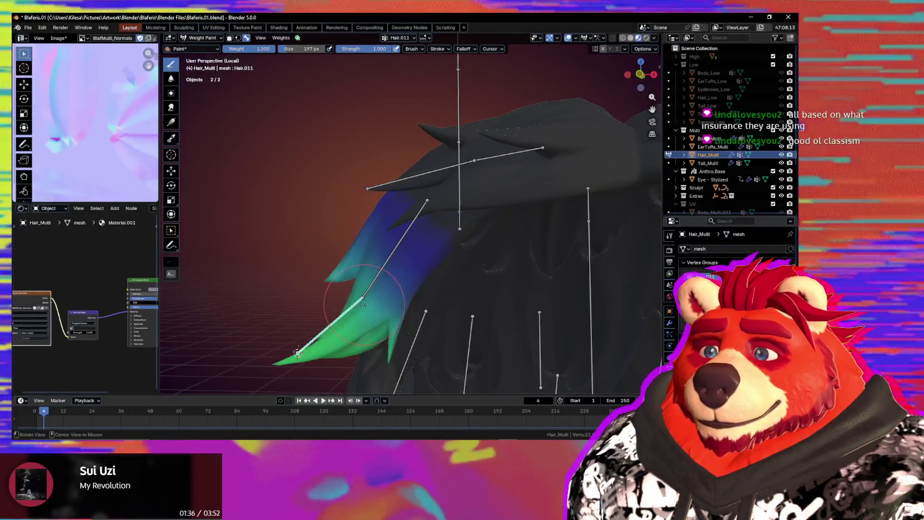
Test-rotate the Hair.014 bone to see which strands follow, then undo the rotation
ctrl+click(472, 165)
ctrl+click(436, 171)
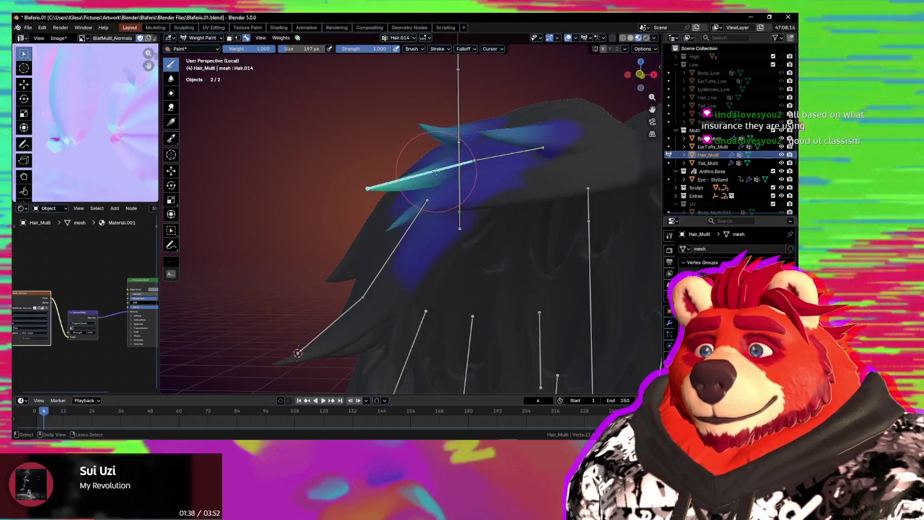
key(r)
key(r)
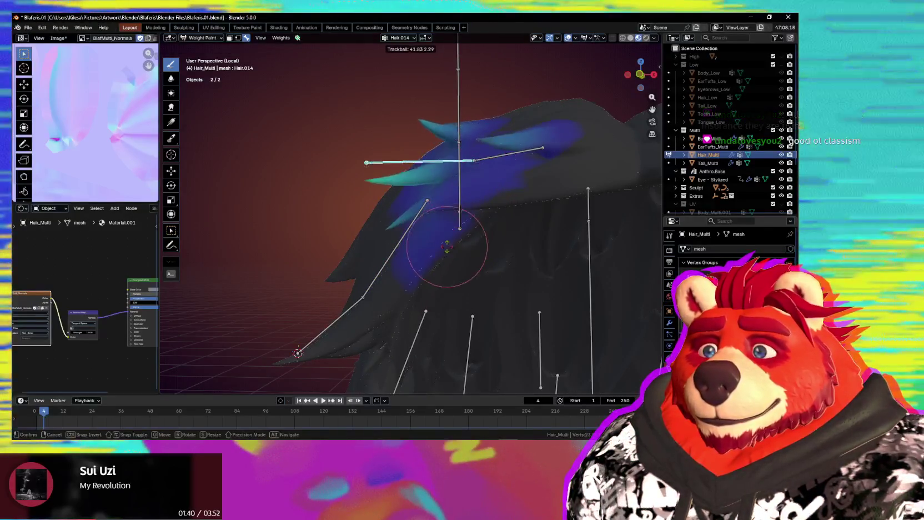
click(456, 241)
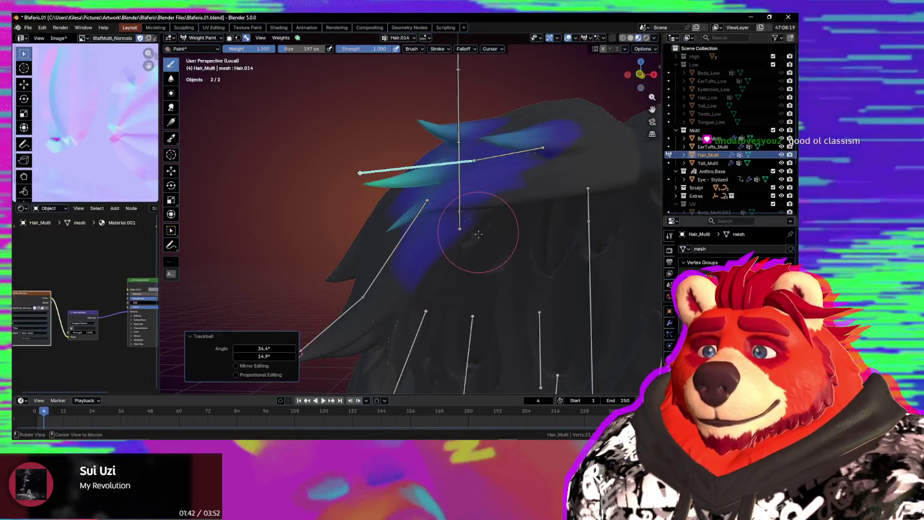
key(ctrl+z)
Rotate the Hair.002 bone at the back to a new angle and inspect the posed strands
middle_drag(513, 274, 421, 203)
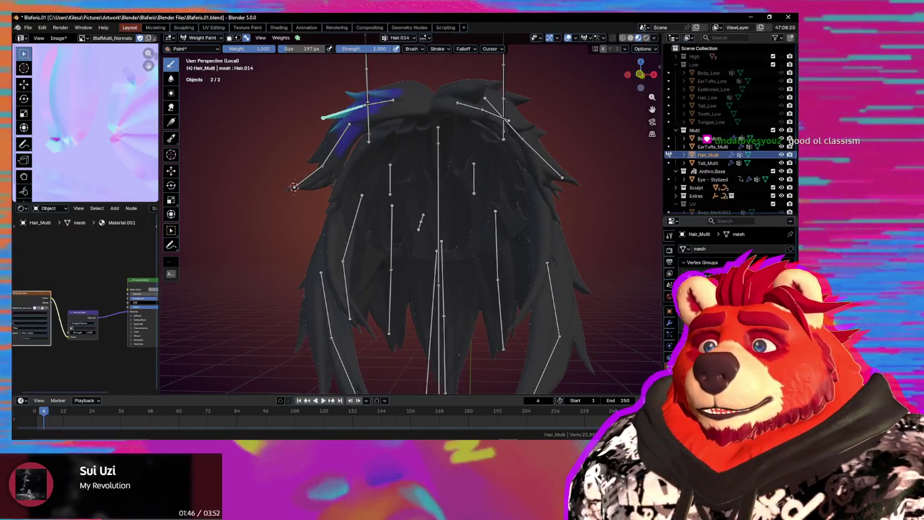
middle_drag(535, 207, 484, 205)
scroll(483, 206, up, 4)
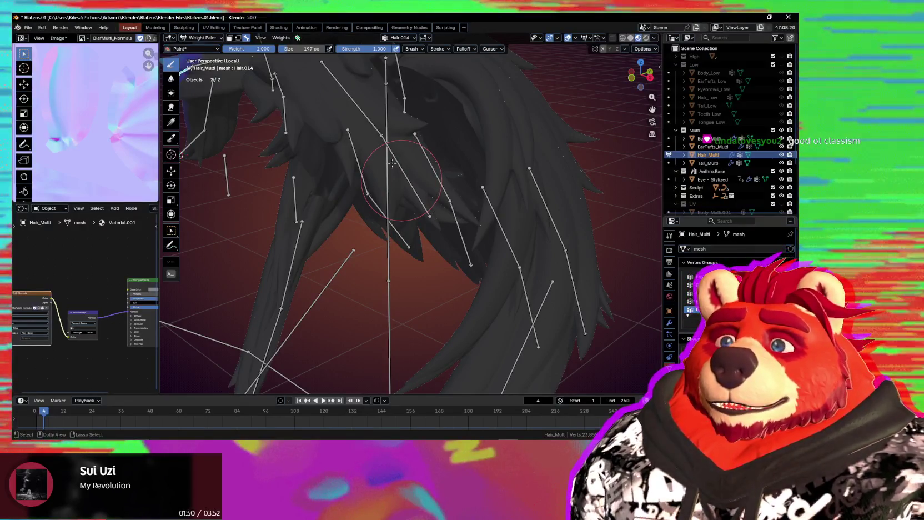
ctrl+click(372, 124)
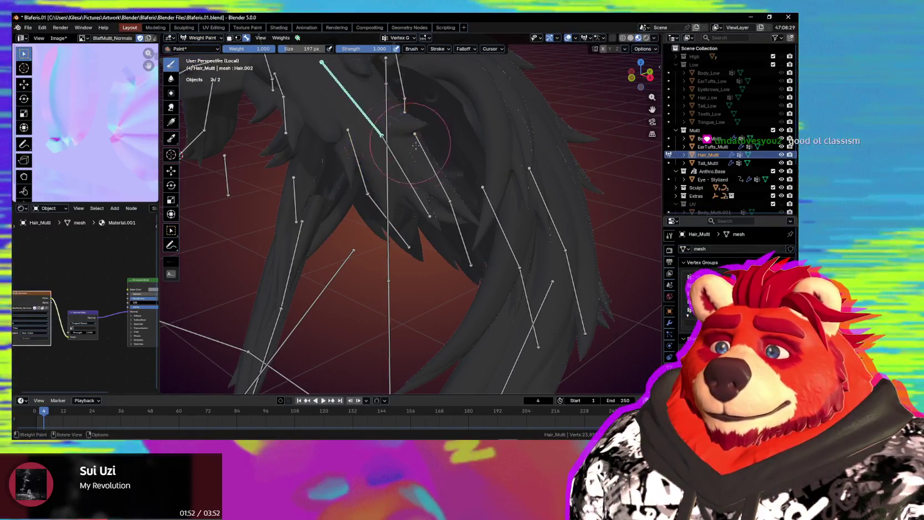
key(r)
key(r)
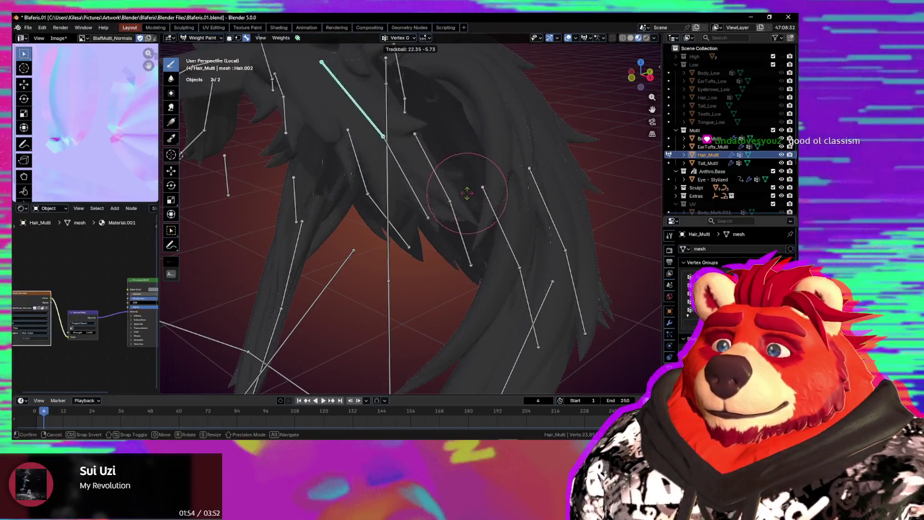
alt+middle_drag(464, 93, 520, 136)
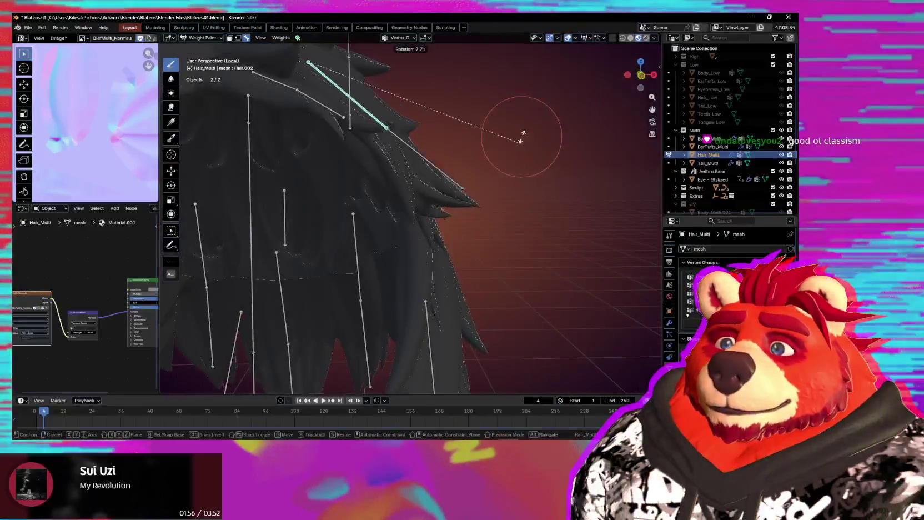
key(r)
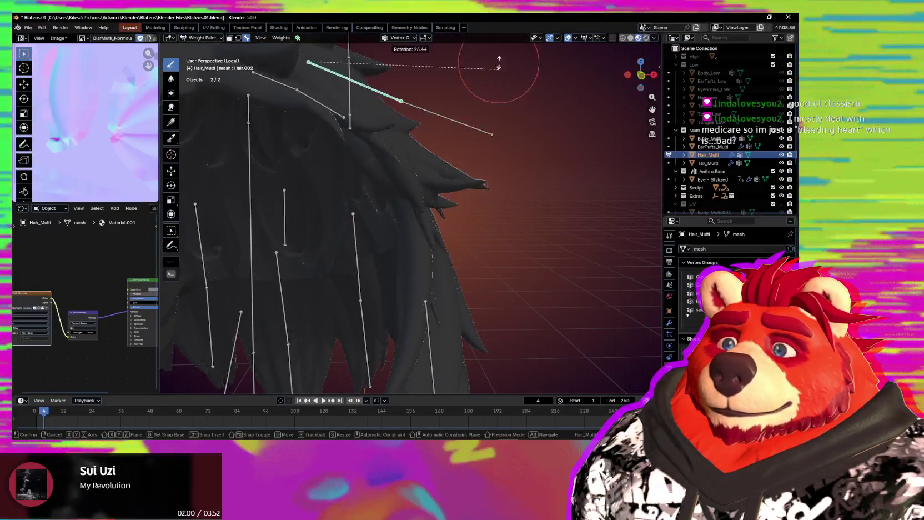
click(472, 155)
mouse_move(472, 155)
middle_down()
mouse_move(480, 112)
mouse_move(482, 176)
middle_up()
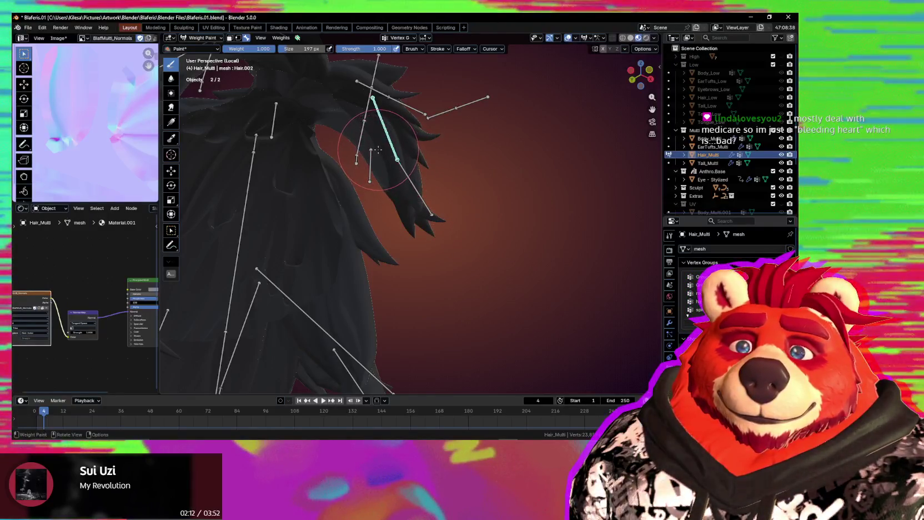
mouse_move(398, 145)
middle_down()
mouse_move(389, 142)
mouse_move(402, 139)
mouse_move(387, 199)
mouse_move(441, 254)
mouse_move(439, 239)
mouse_move(398, 234)
mouse_move(458, 237)
middle_up()
Activate Hair.012 and paint stronger weight onto its strand tips
ctrl+click(438, 239)
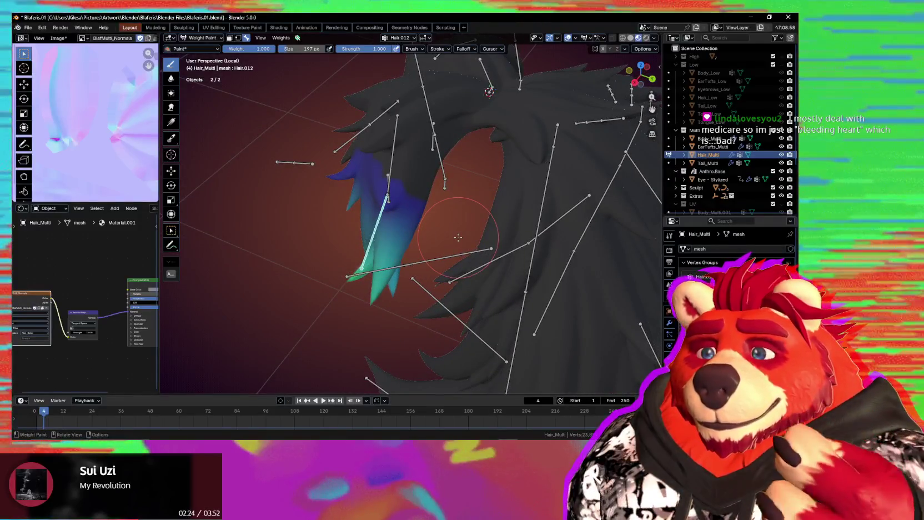
drag(348, 276, 395, 272)
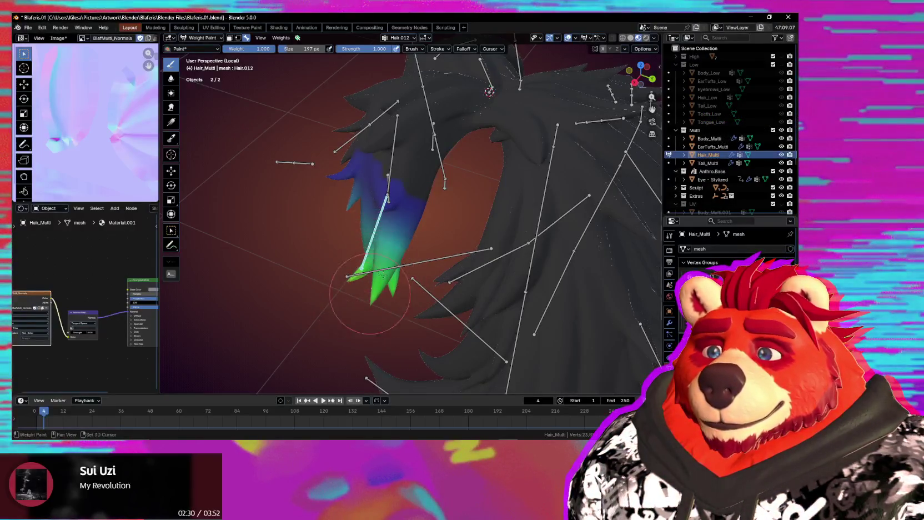
mouse_move(370, 268)
middle_down()
mouse_move(421, 295)
mouse_move(381, 302)
mouse_move(472, 241)
middle_up()
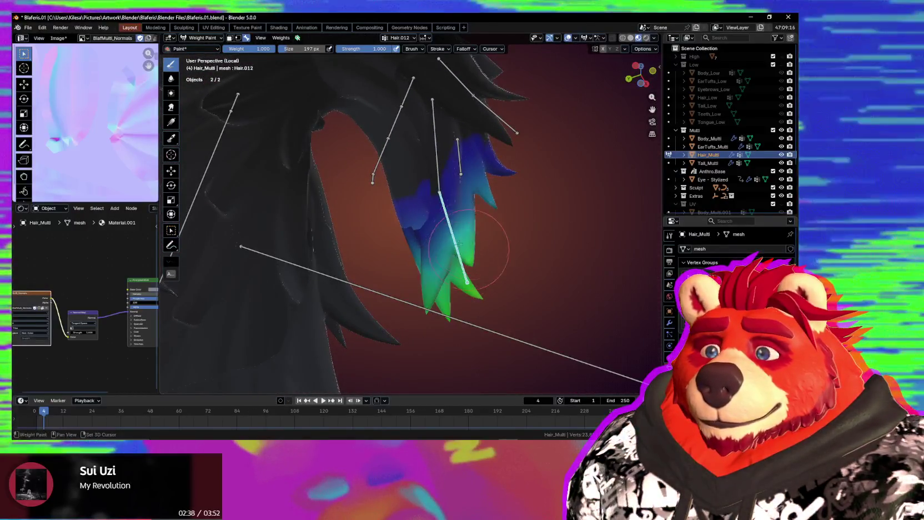
Check the Hair.012 strand coverage from the front, side and below, ending on Hair.016
middle_drag(470, 274, 353, 322)
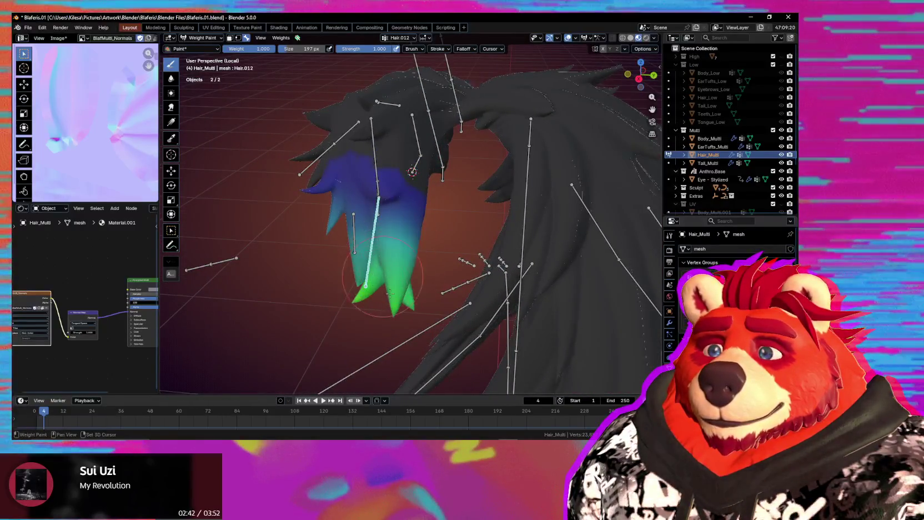
middle_drag(415, 276, 378, 247)
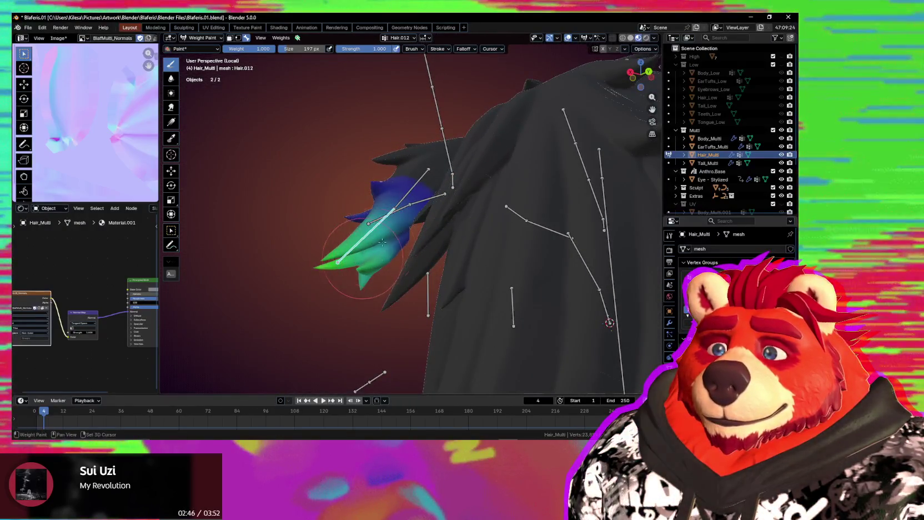
mouse_move(363, 276)
middle_down()
mouse_move(462, 234)
mouse_move(397, 271)
middle_up()
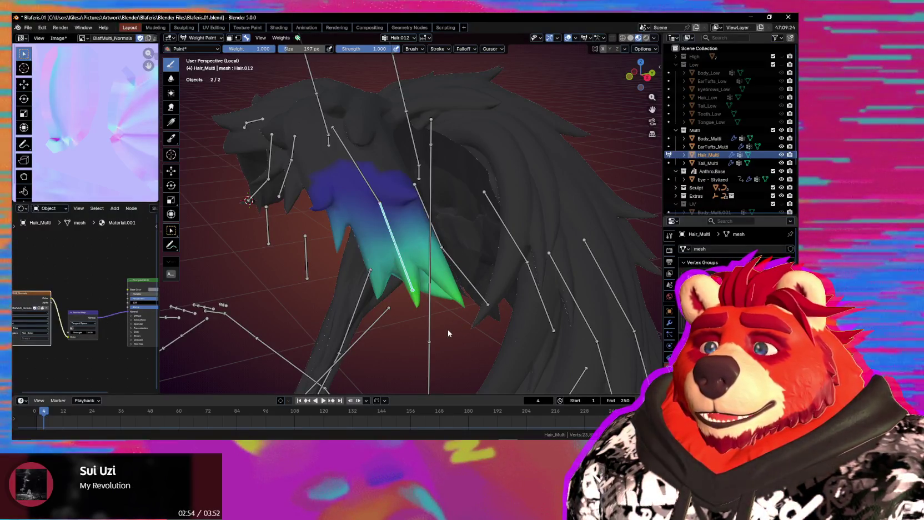
mouse_move(447, 329)
middle_down()
mouse_move(484, 322)
mouse_move(466, 278)
middle_up()
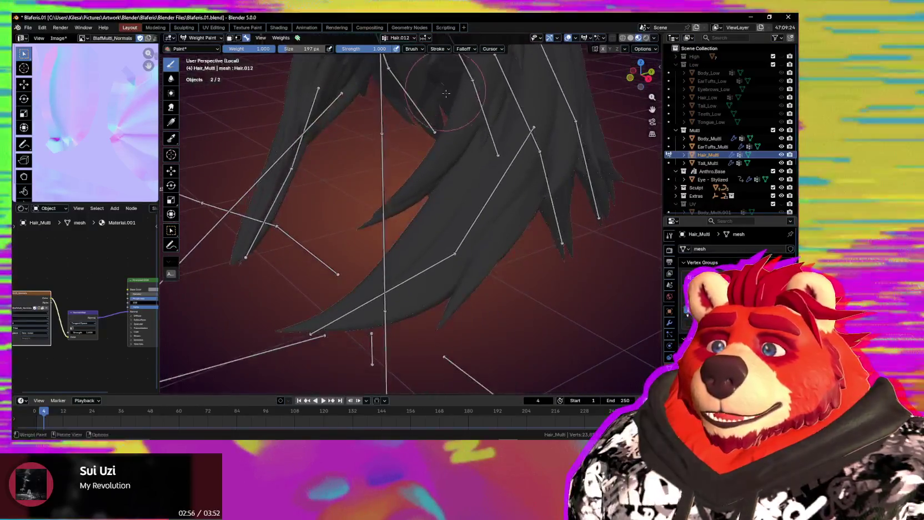
ctrl+click(451, 257)
ctrl+click(477, 220)
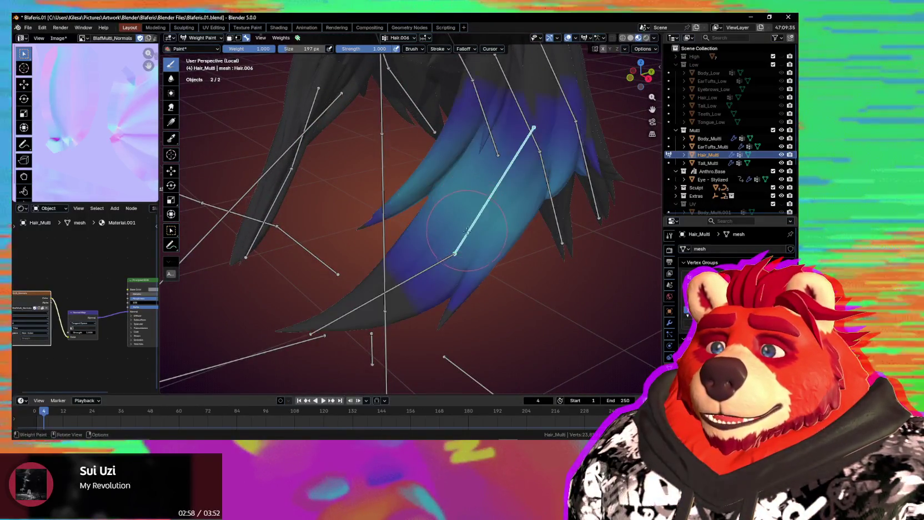
key(r)
key(r)
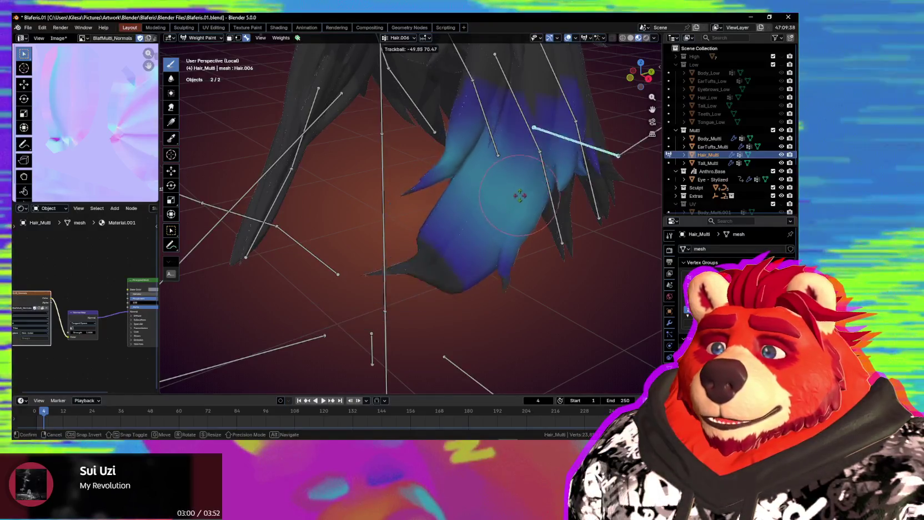
click(489, 225)
middle_drag(489, 225, 525, 201)
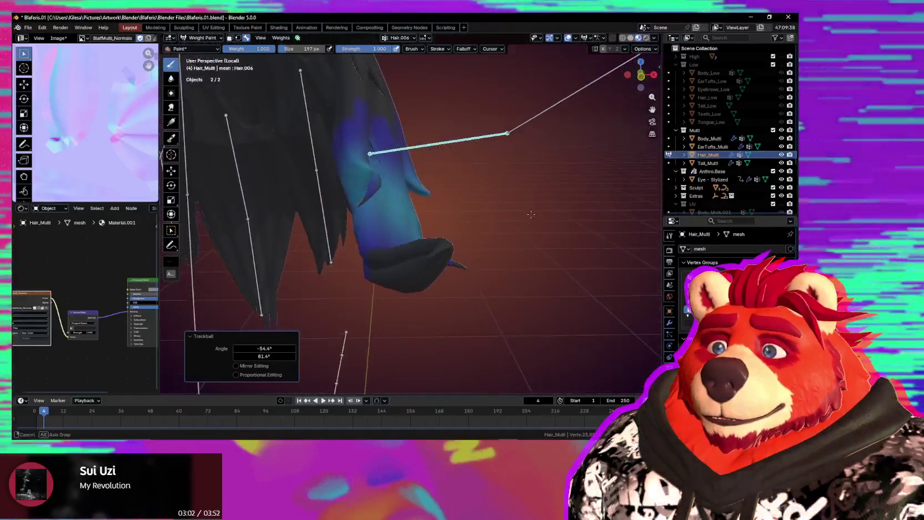
key(ctrl+z)
middle_drag(444, 217, 450, 243)
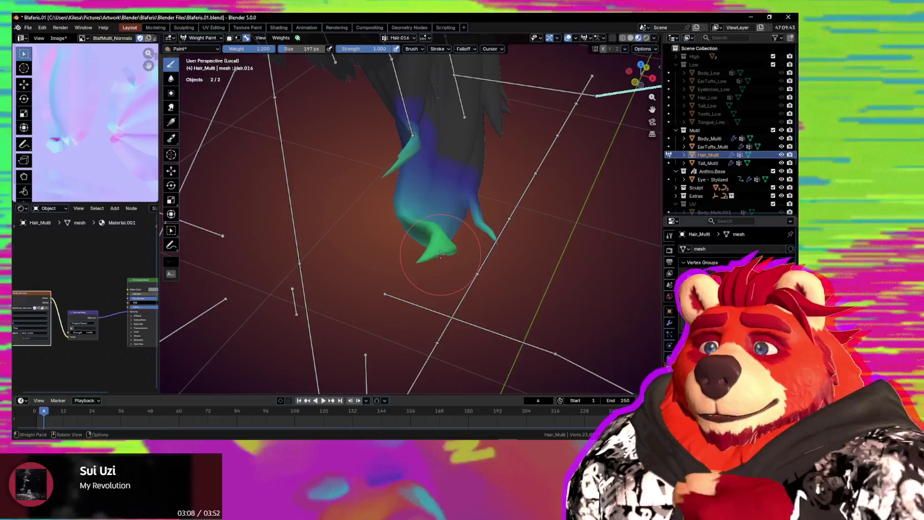
middle_drag(413, 253, 405, 295)
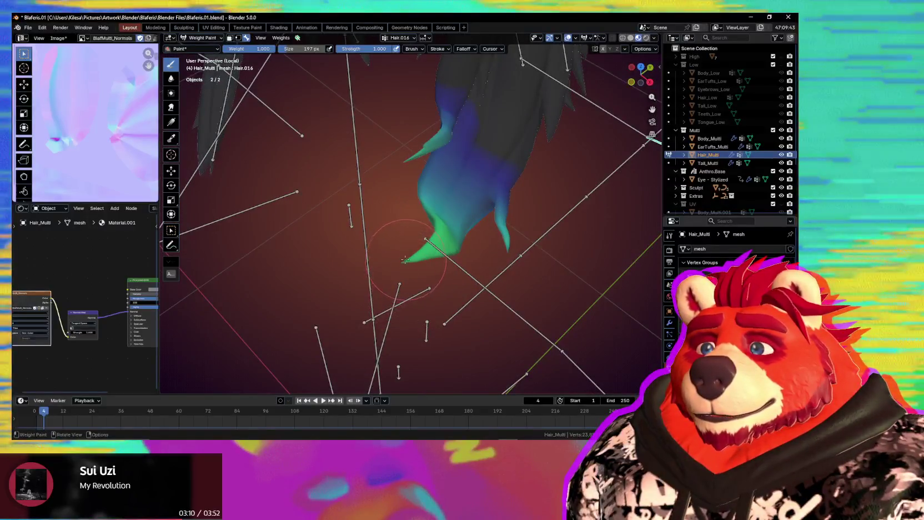
mouse_move(405, 259)
middle_down()
mouse_move(414, 272)
mouse_move(433, 263)
mouse_move(432, 276)
middle_up()
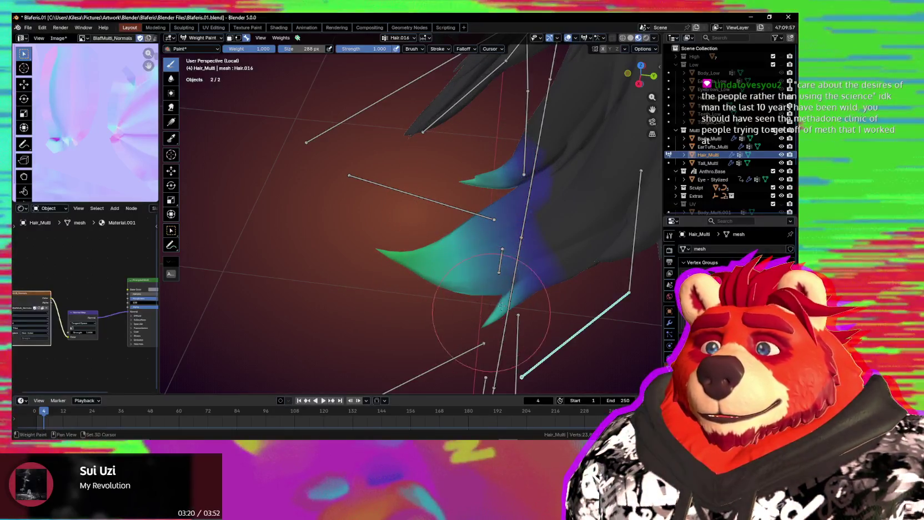
mouse_move(539, 254)
middle_down()
mouse_move(484, 297)
mouse_move(414, 242)
middle_up()
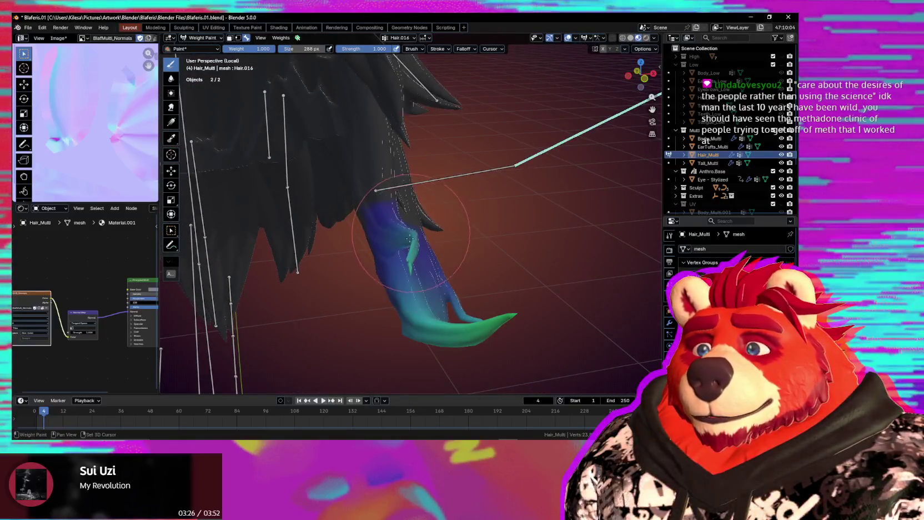
mouse_move(453, 257)
middle_down()
mouse_move(437, 278)
mouse_move(414, 264)
middle_up()
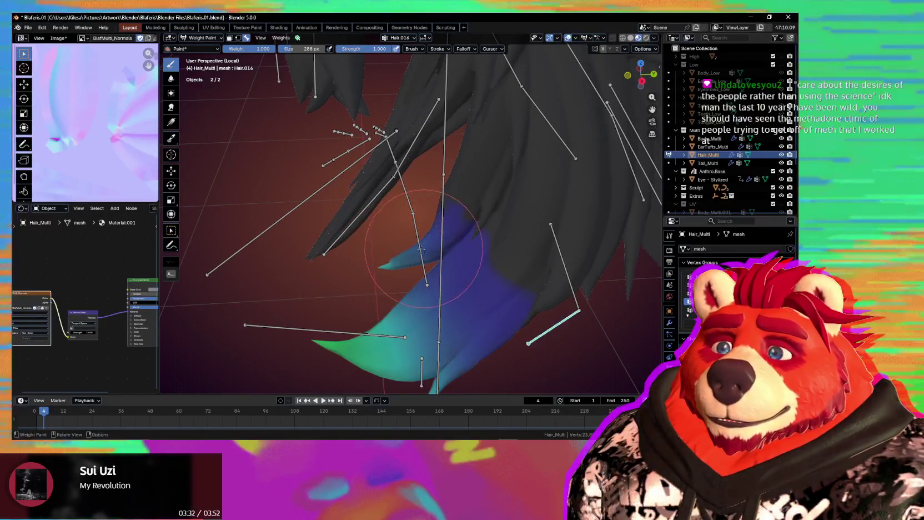
mouse_move(414, 254)
middle_down()
mouse_move(452, 273)
mouse_move(424, 283)
middle_up()
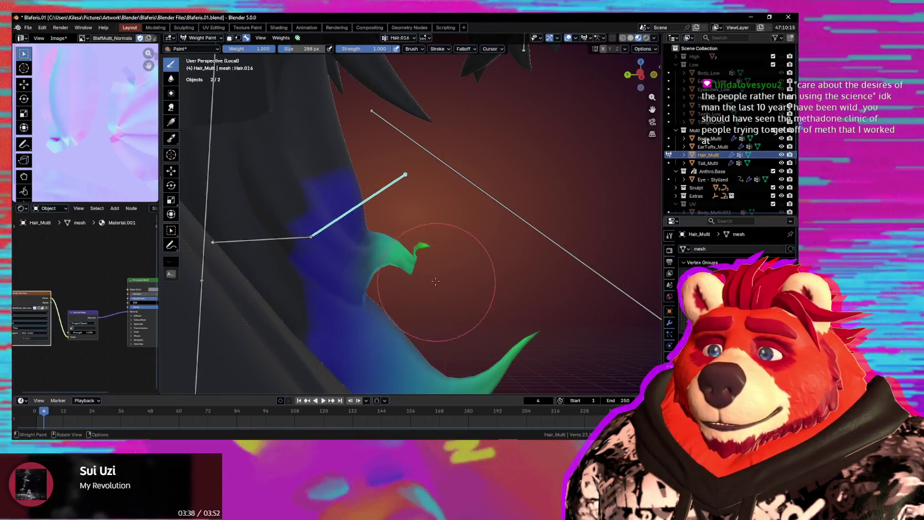
mouse_move(455, 256)
middle_down()
mouse_move(426, 272)
mouse_move(442, 288)
mouse_move(420, 279)
middle_up()
Average the Hair.016 weights on the green hair tip so the teal blends into blue
drag(420, 280, 419, 279)
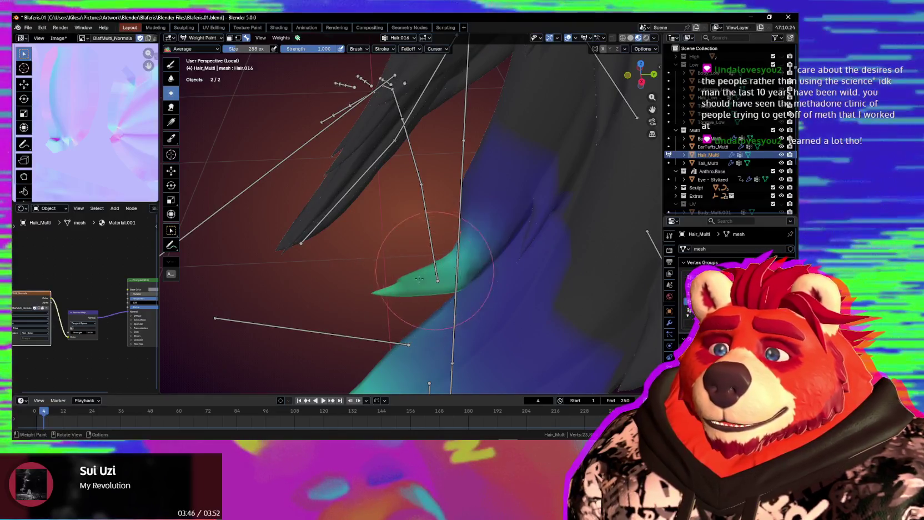
middle_drag(419, 279, 455, 268)
drag(410, 282, 424, 282)
middle_drag(414, 300, 423, 320)
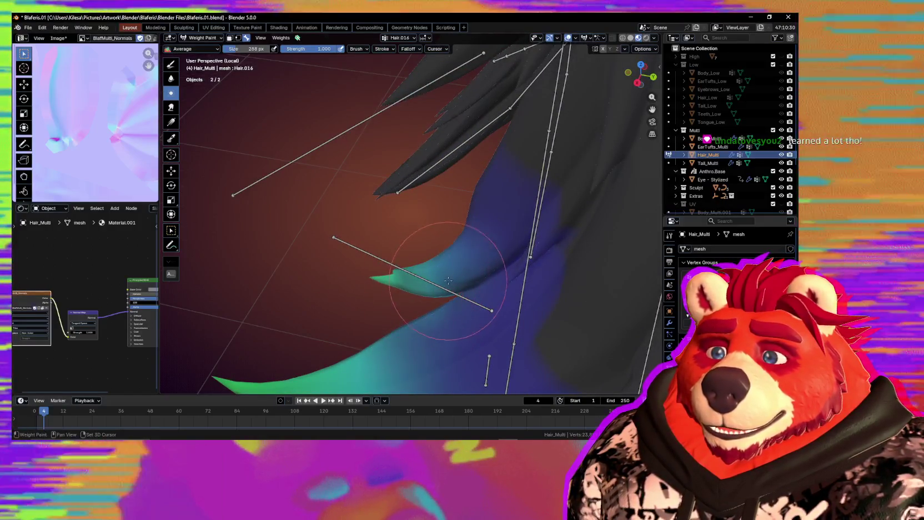
drag(428, 268, 478, 206)
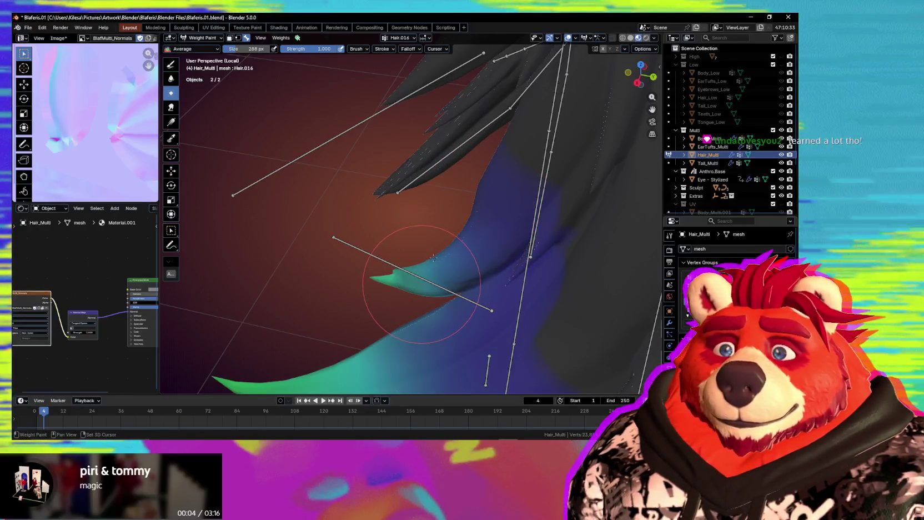
mouse_move(421, 285)
middle_down()
mouse_move(426, 303)
mouse_move(504, 274)
mouse_move(460, 276)
mouse_move(453, 261)
middle_up()
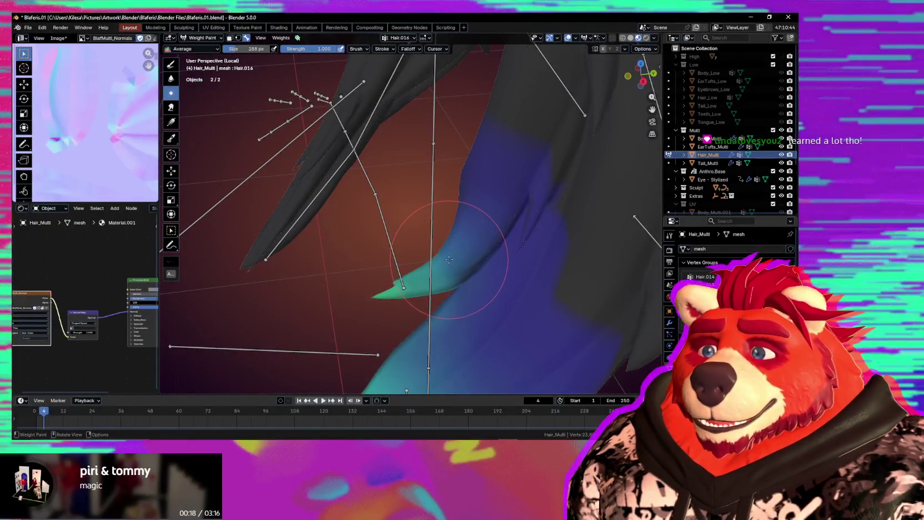
Deselect all bones, switch to the Blur brush and smooth the curled hair tip
key(a)
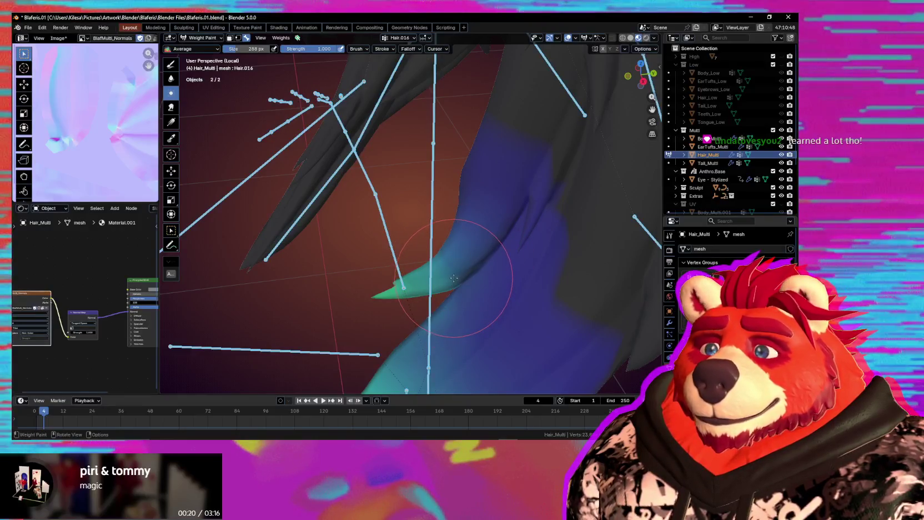
key(alt+a)
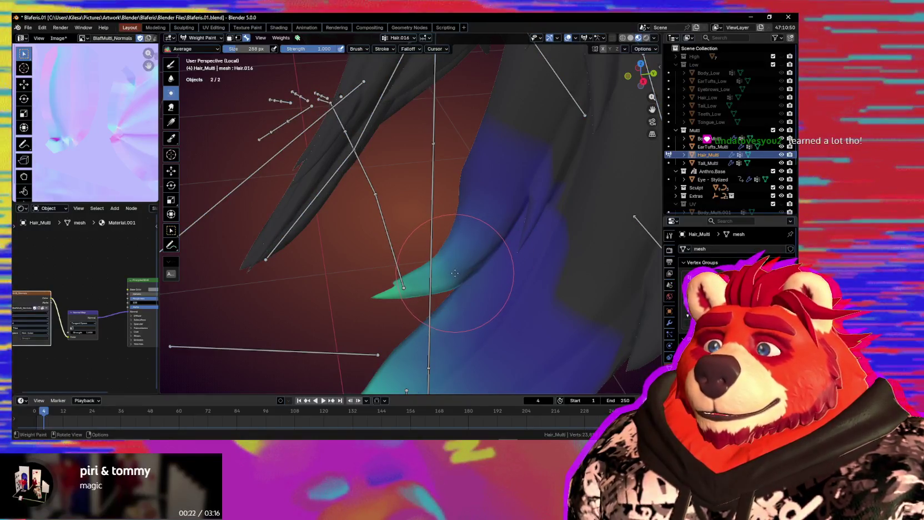
key(shift+space)
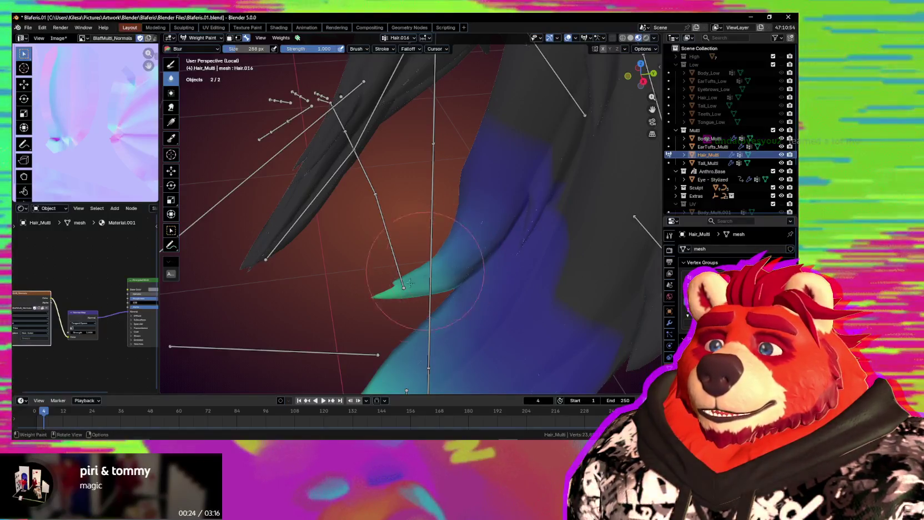
mouse_move(471, 266)
middle_down()
mouse_move(470, 240)
mouse_move(451, 238)
middle_up()
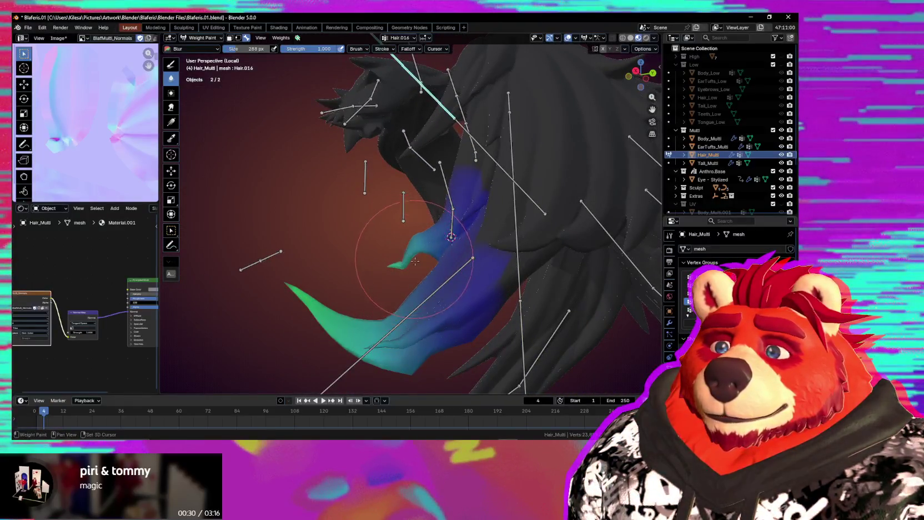
scroll(417, 260, up, 2)
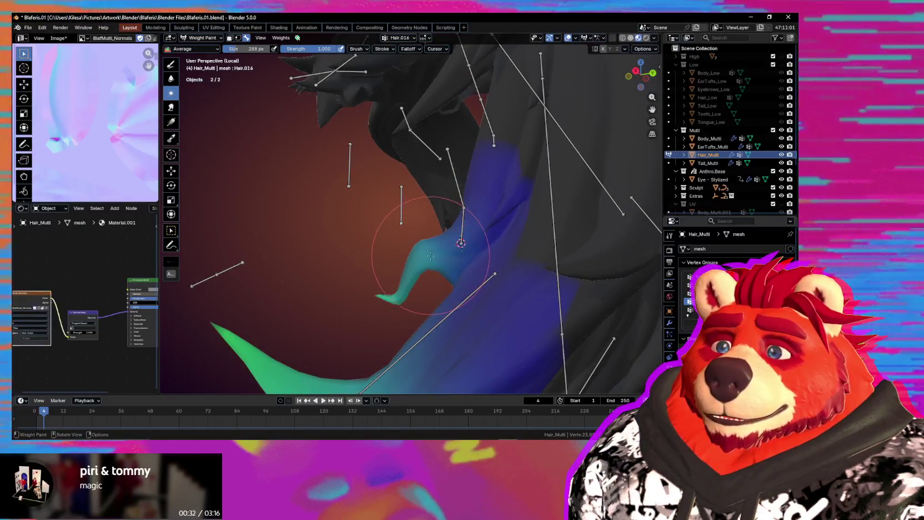
drag(409, 281, 441, 244)
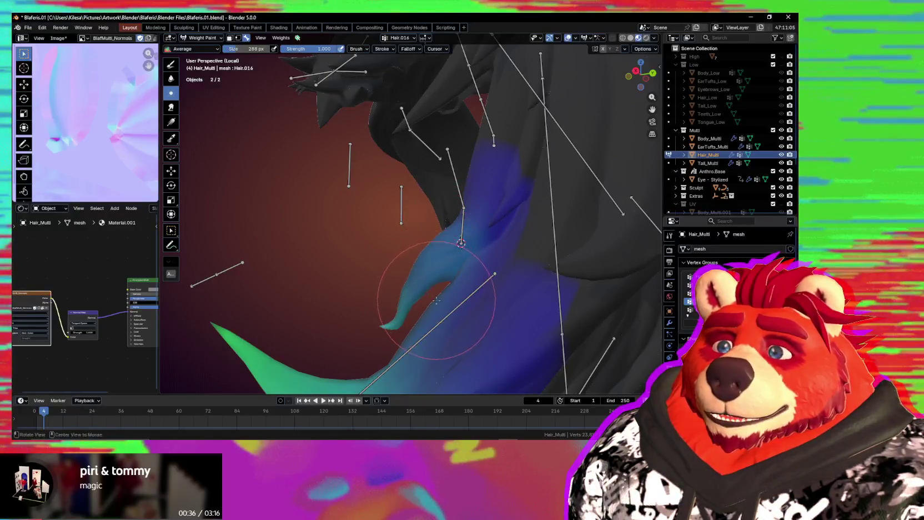
Look over the strands from another side and make Hair.006 the weighted bone
middle_drag(437, 300, 477, 298)
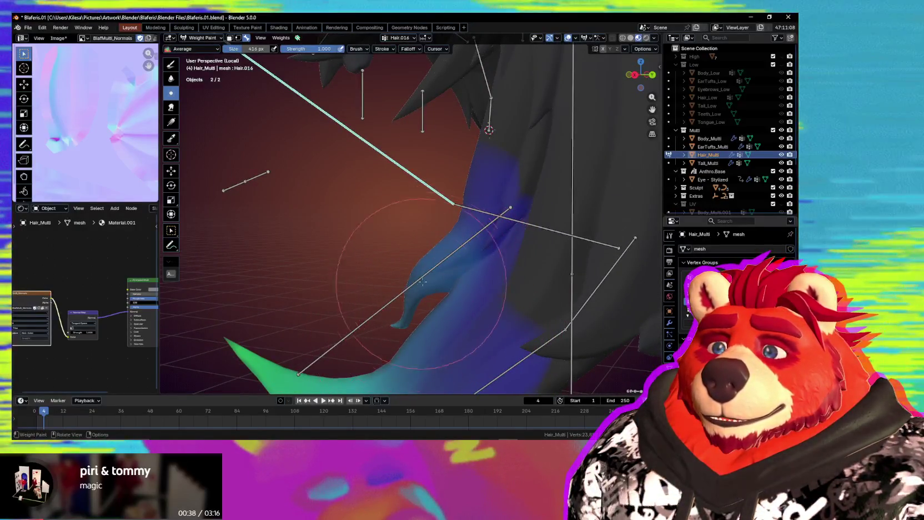
mouse_move(409, 303)
middle_down()
mouse_move(423, 313)
mouse_move(465, 299)
mouse_move(464, 275)
middle_up()
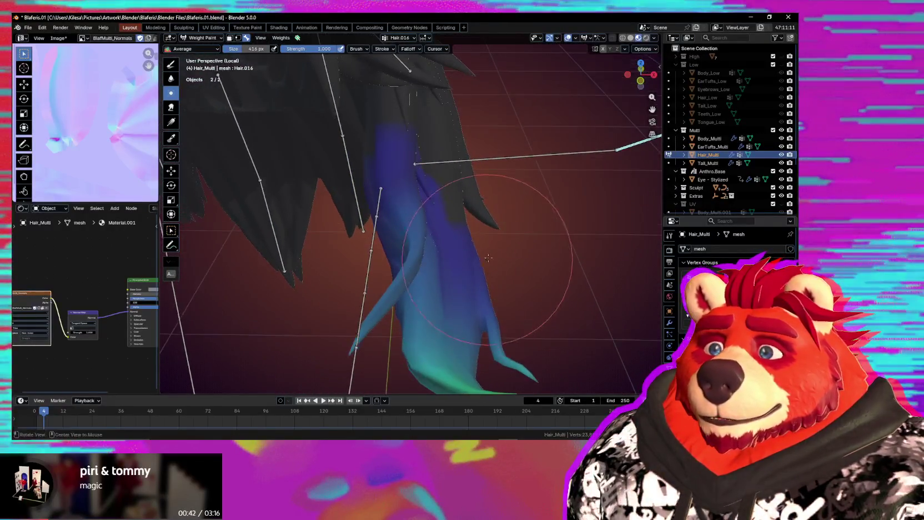
ctrl+click(532, 166)
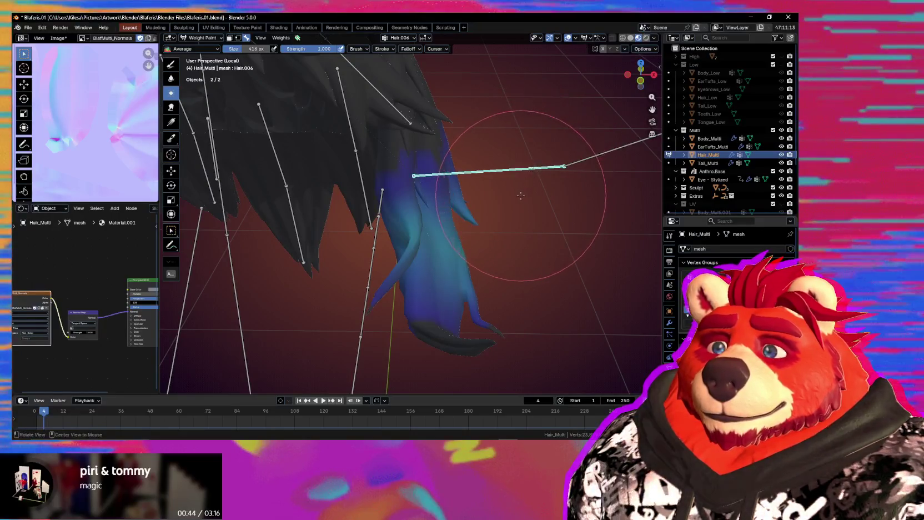
key(r)
key(r)
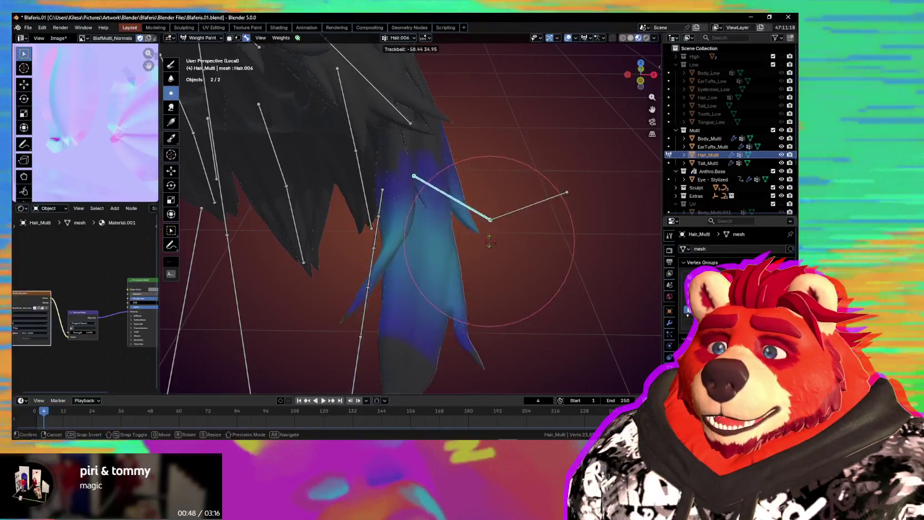
key(Escape)
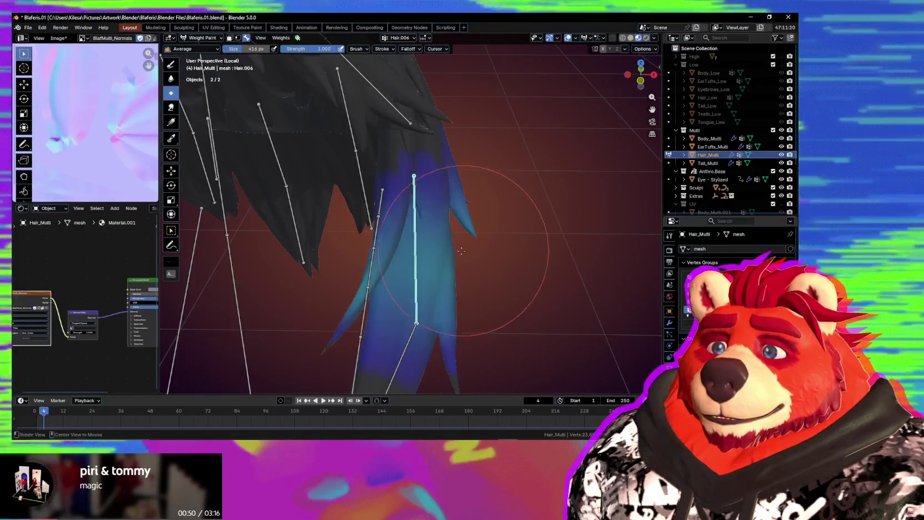
key(n)
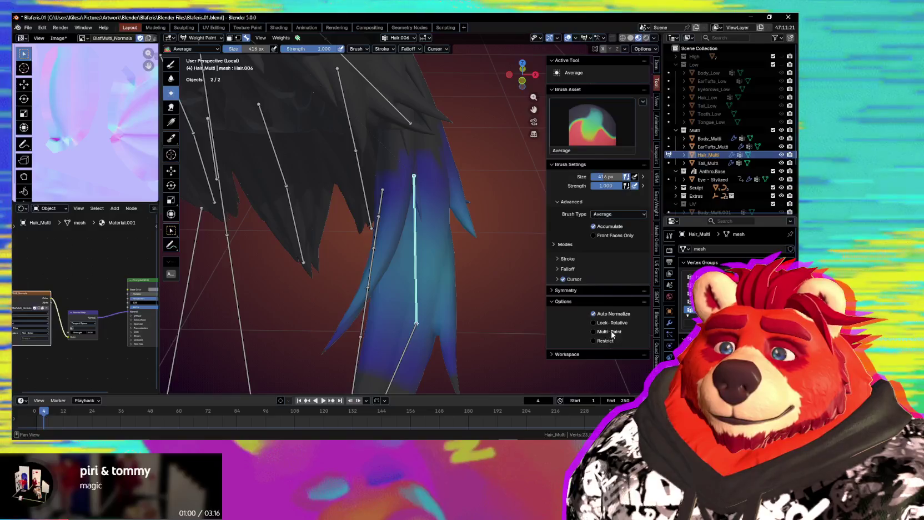
key(n)
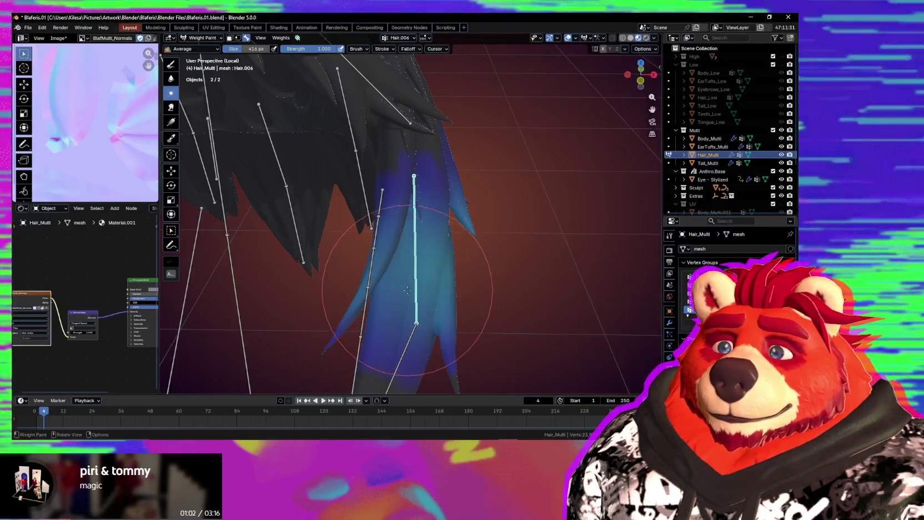
ctrl+click(410, 340)
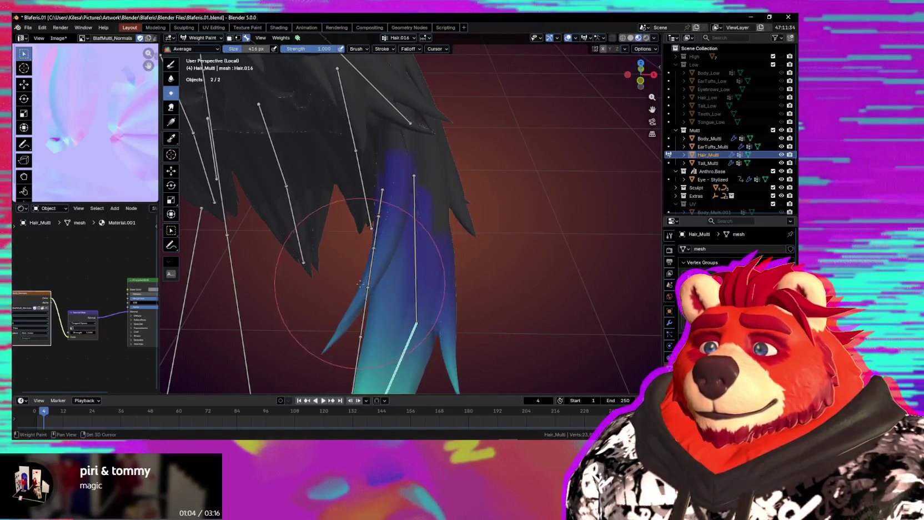
ctrl+click(415, 291)
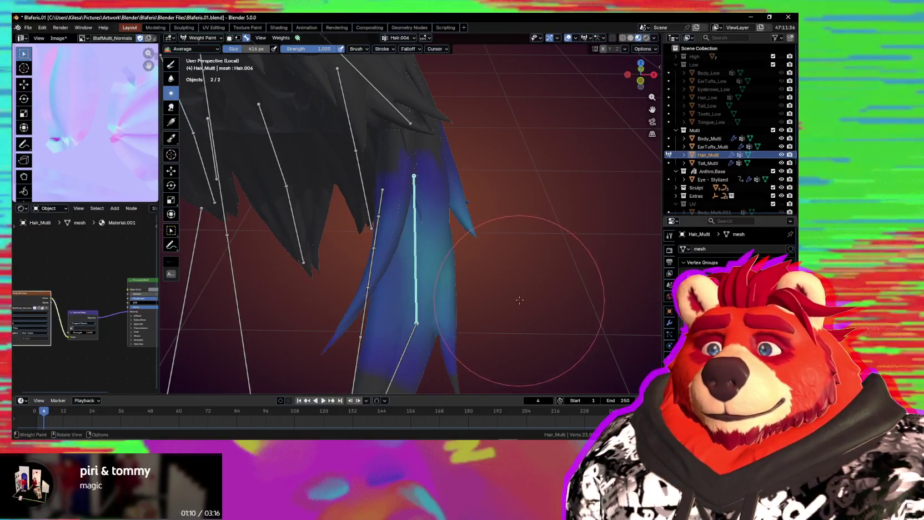
key(r)
key(r)
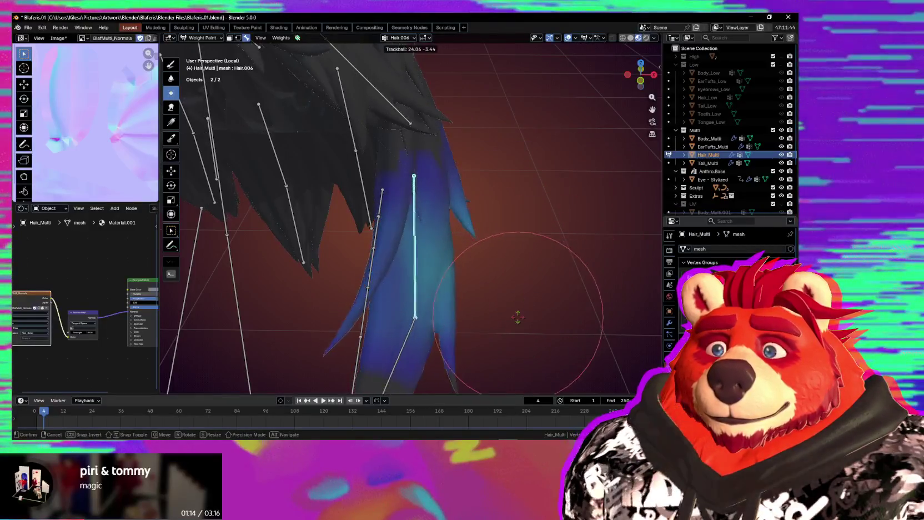
click(518, 317)
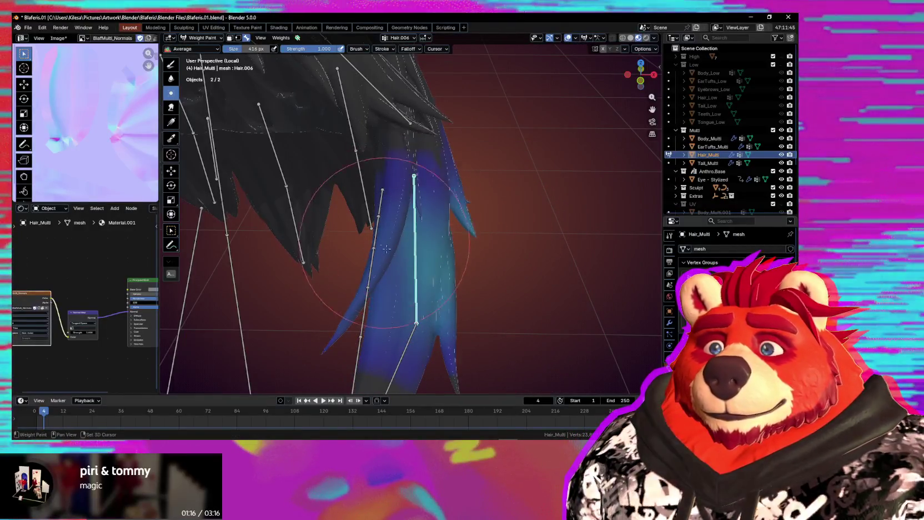
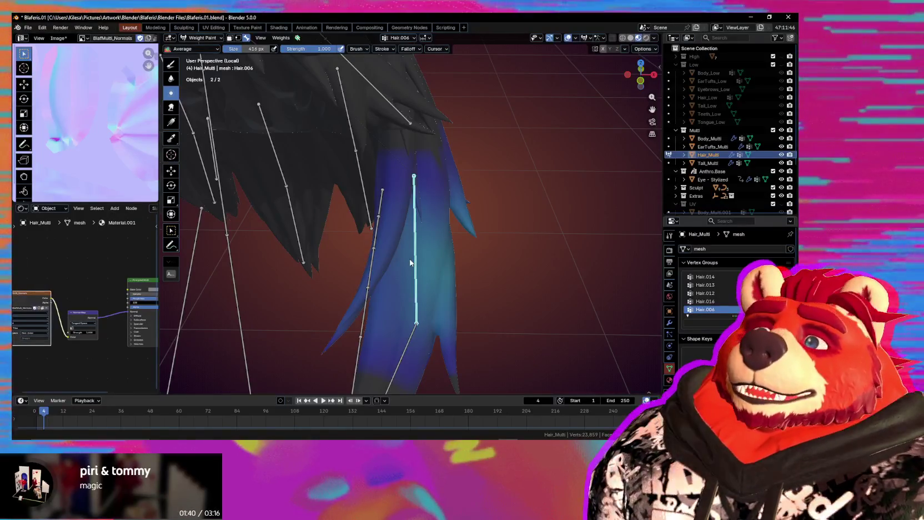
Trackball-rotate hair bone Hair.007 to test its weights, then return the hair to Object Mode
mouse_move(411, 262)
middle_down()
mouse_move(432, 296)
mouse_move(447, 252)
middle_up()
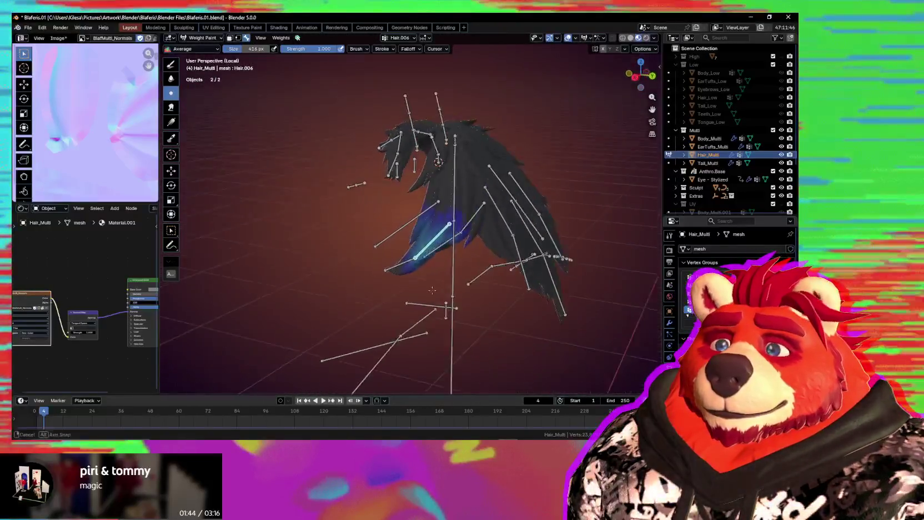
ctrl+click(444, 222)
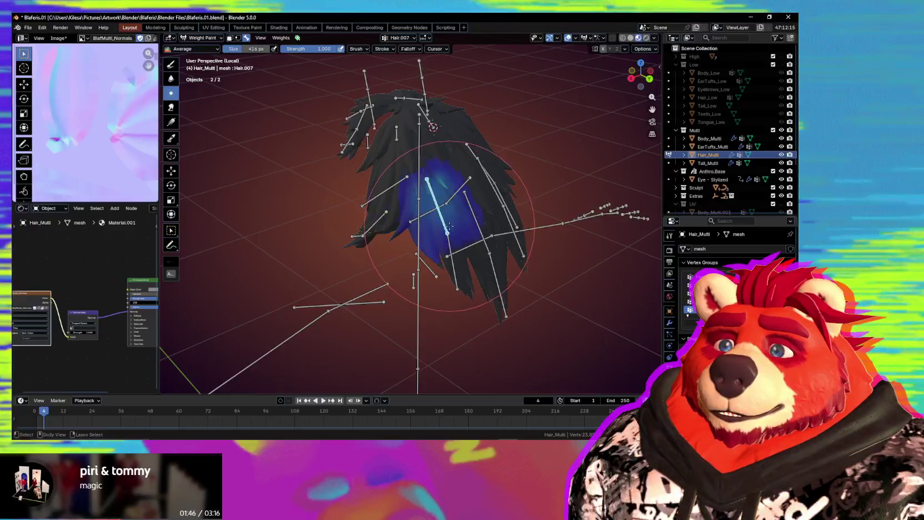
key(r)
key(r)
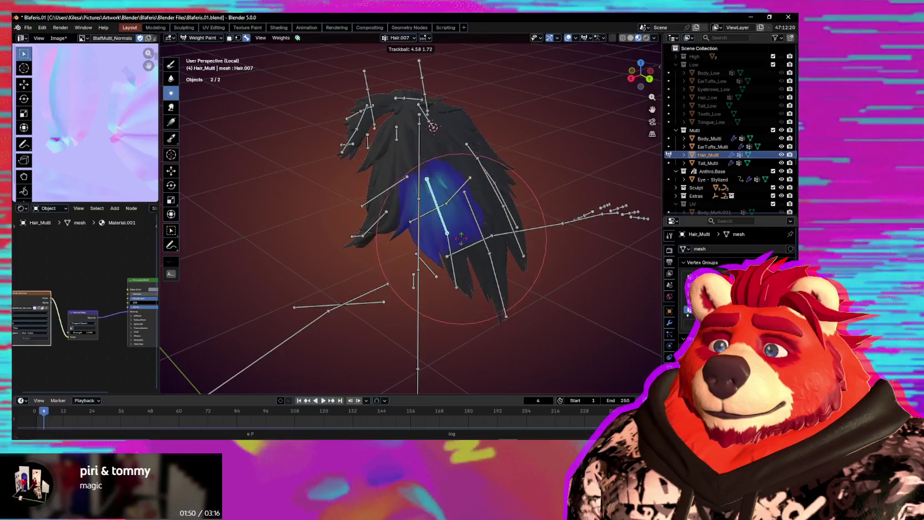
click(486, 272)
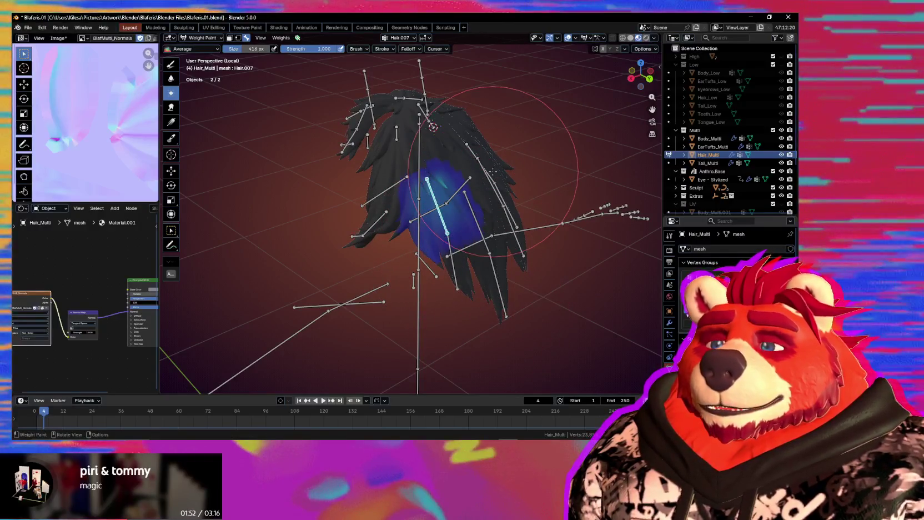
mouse_move(492, 172)
middle_down()
mouse_move(454, 266)
mouse_move(485, 265)
middle_up()
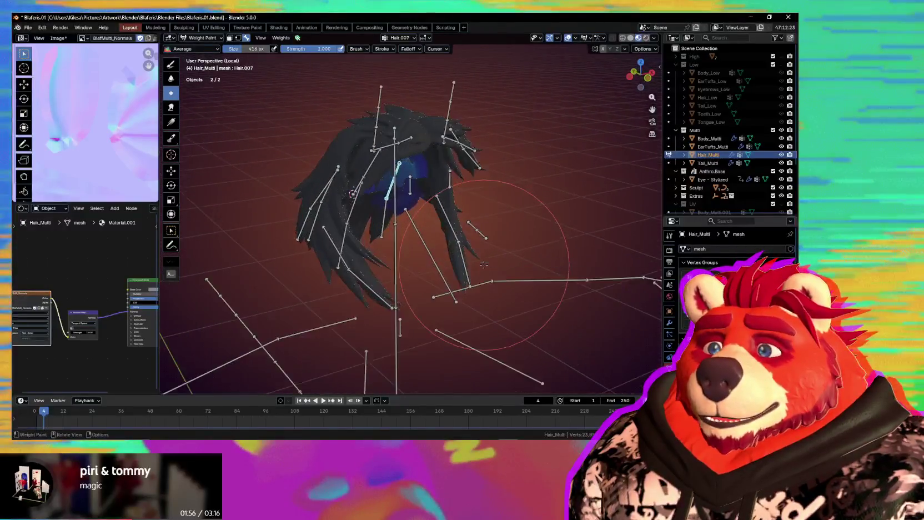
key(ctrl+Tab)
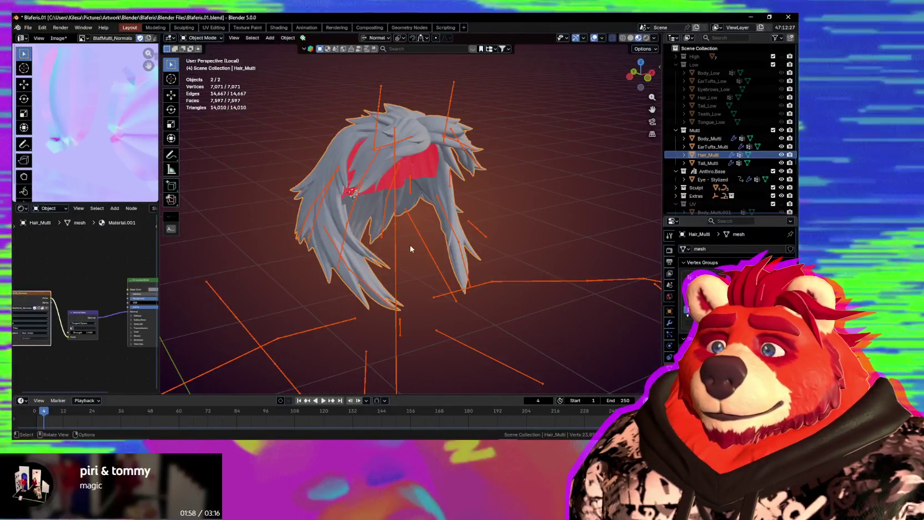
Exit Local View to show the whole wolf character, then view it frontally down to the legs
middle_drag(410, 245, 372, 238)
key(KP_Divide)
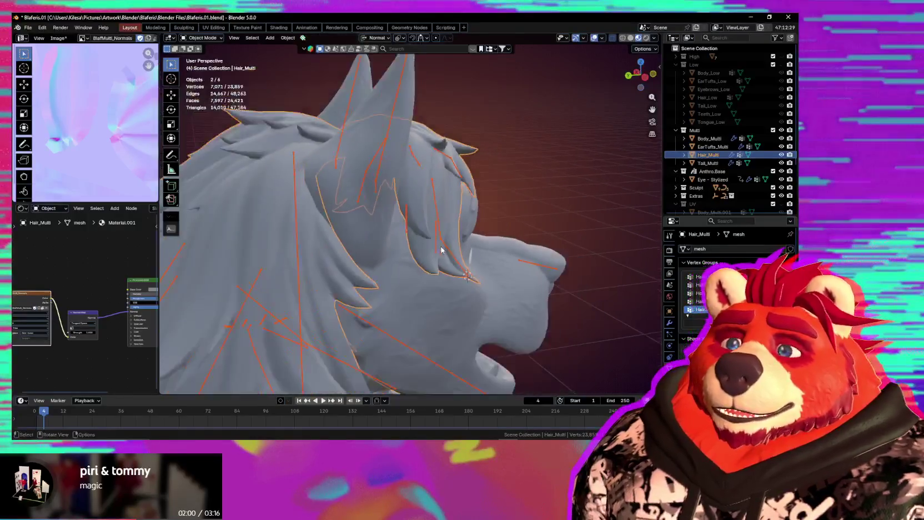
scroll(441, 250, down, 5)
middle_drag(433, 244, 414, 209)
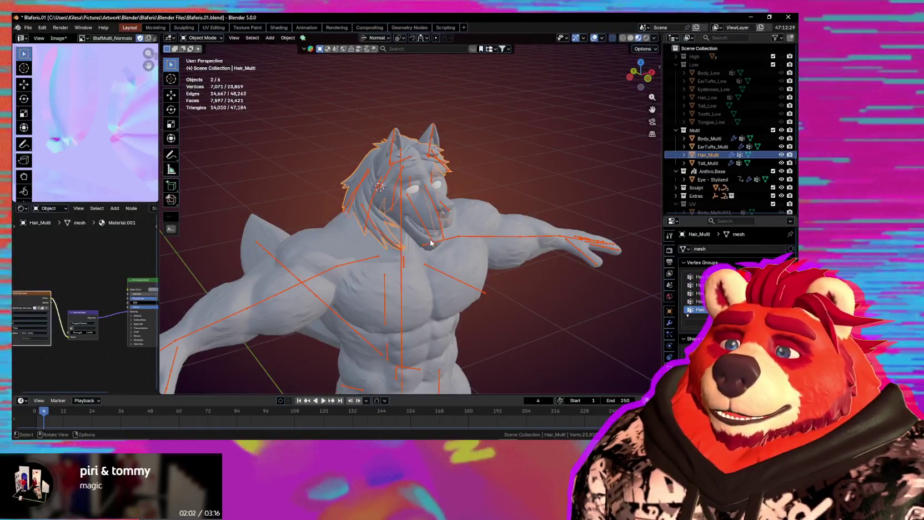
middle_drag(400, 266, 441, 254)
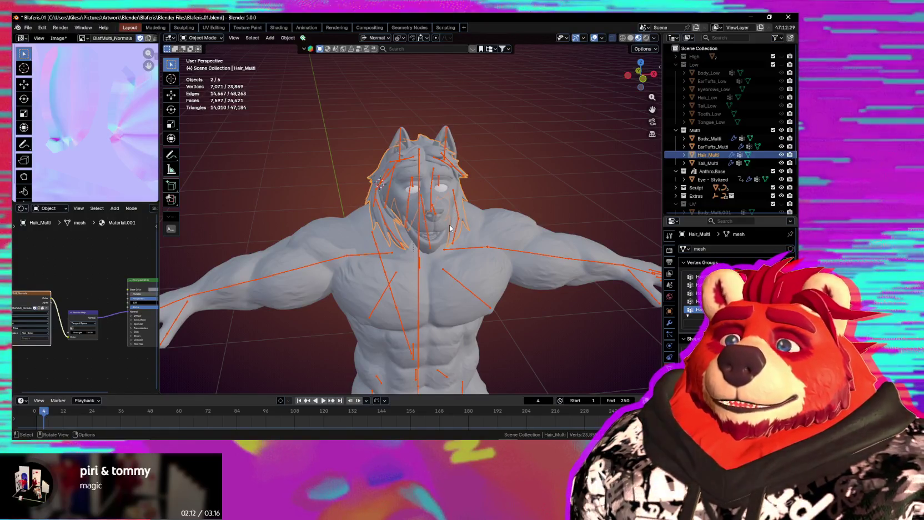
scroll(460, 233, down, 3)
mouse_move(463, 257)
shift+middle_down()
mouse_move(433, 159)
mouse_move(380, 202)
shift+middle_up()
scroll(373, 210, up, 1)
scroll(378, 228, up, 3)
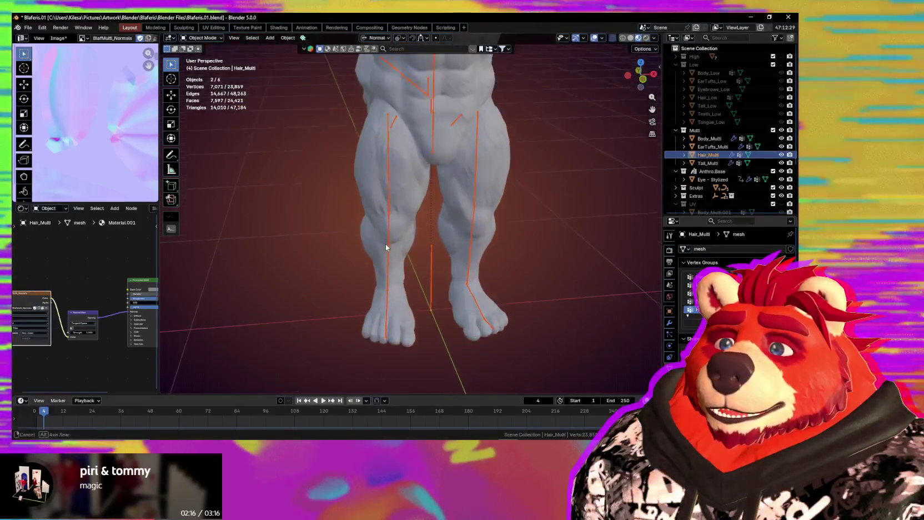
shift+middle_drag(412, 304, 398, 285)
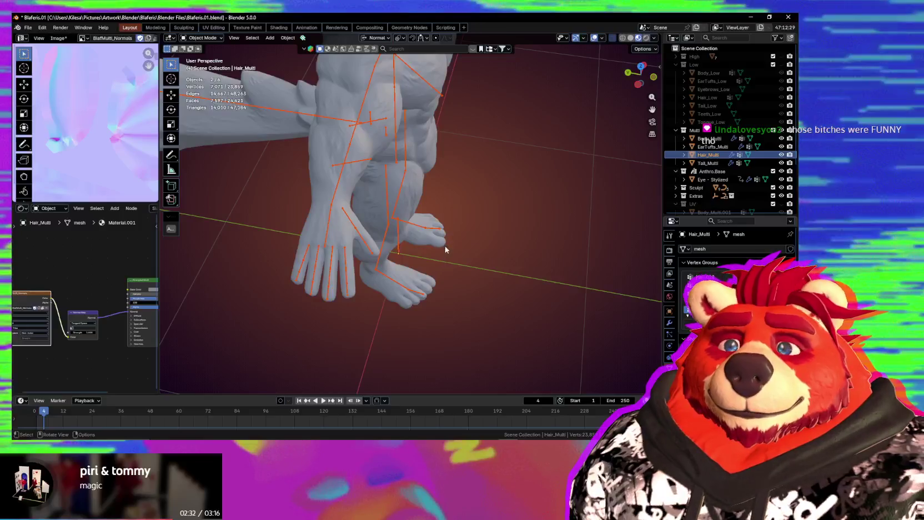
Inspect the character from three-quarter and low side views, zooming from head to feet
mouse_move(492, 249)
middle_down()
mouse_move(410, 285)
mouse_move(465, 219)
mouse_move(502, 273)
mouse_move(387, 261)
mouse_move(467, 283)
mouse_move(433, 290)
middle_up()
mouse_move(366, 275)
middle_down()
mouse_move(265, 228)
mouse_move(442, 161)
mouse_move(474, 227)
mouse_move(446, 273)
mouse_move(365, 262)
mouse_move(386, 236)
mouse_move(450, 249)
mouse_move(427, 272)
mouse_move(434, 262)
mouse_move(555, 269)
mouse_move(481, 282)
mouse_move(406, 314)
mouse_move(461, 295)
mouse_move(421, 307)
mouse_move(425, 281)
middle_up()
scroll(443, 272, down, 3)
scroll(442, 269, down, 3)
scroll(440, 267, down, 1)
scroll(440, 266, down, 3)
scroll(377, 293, up, 3)
scroll(365, 307, up, 2)
scroll(365, 307, up, 3)
scroll(419, 305, down, 2)
key(grave)
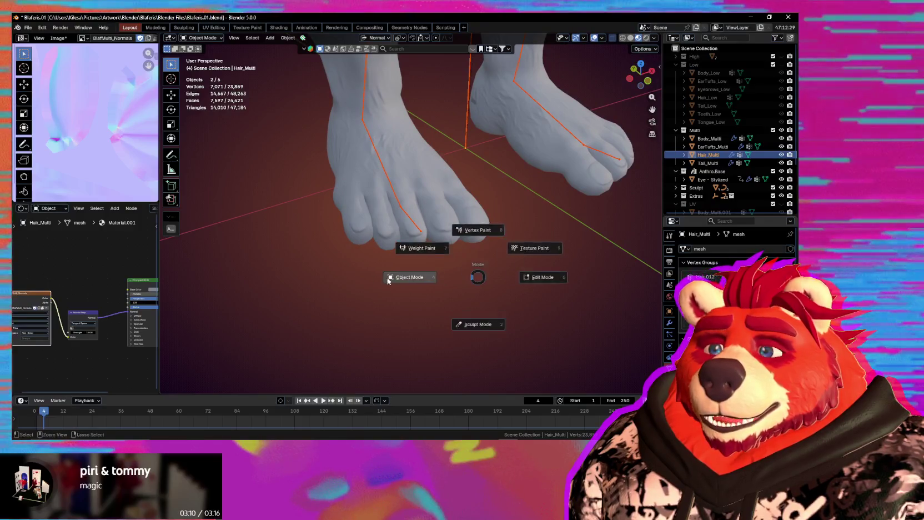
Orbit and zoom to view the full body, then the character's feet
scroll(341, 276, down, 3)
scroll(411, 240, down, 2)
scroll(412, 243, down, 2)
middle_drag(412, 243, 439, 239)
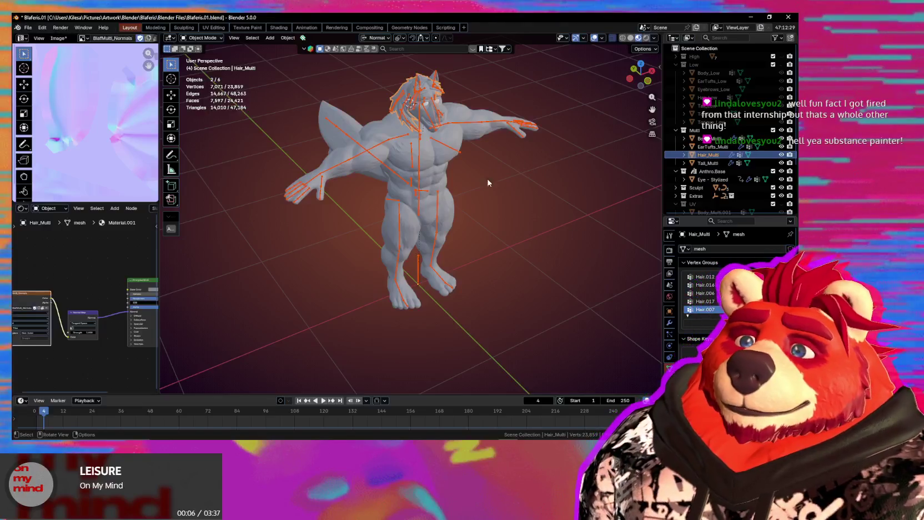
scroll(402, 304, up, 2)
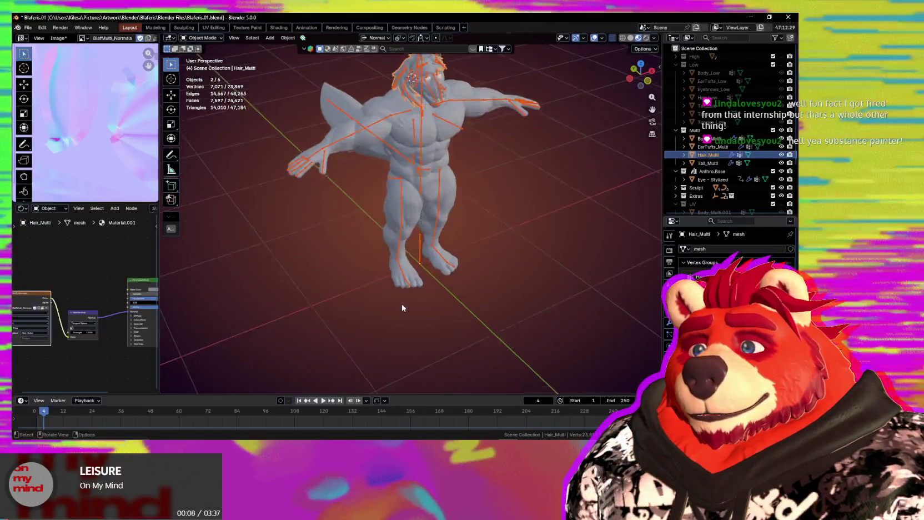
scroll(411, 295, up, 4)
middle_drag(419, 284, 435, 294)
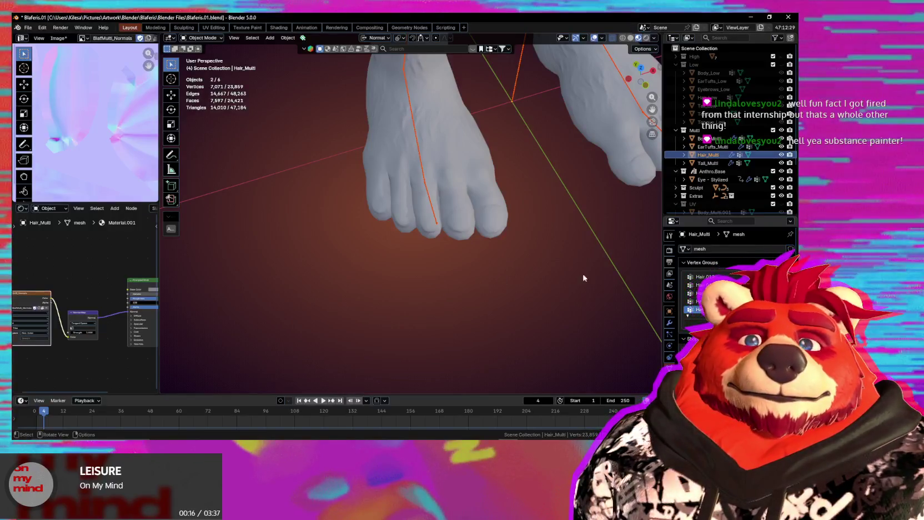
Hide the Multi collection, show Low, and make Body_Low's shape key Key 1 active
click(783, 130)
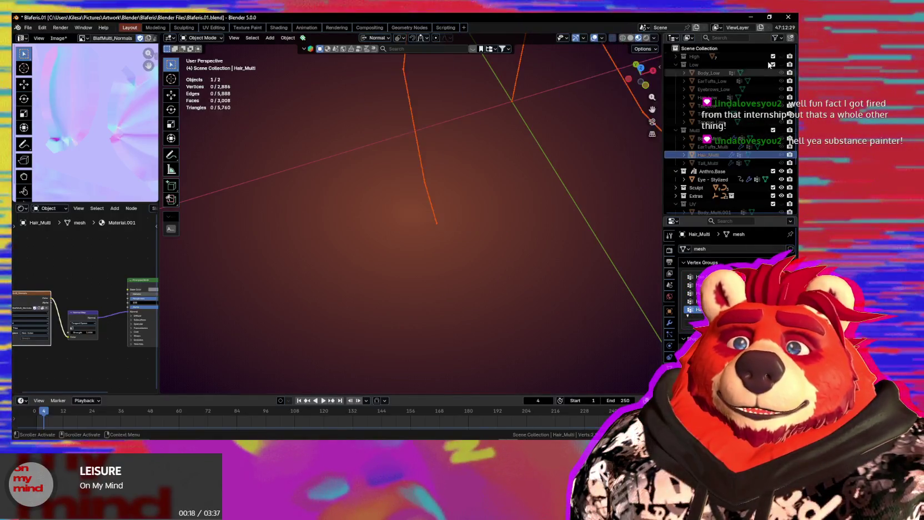
click(780, 65)
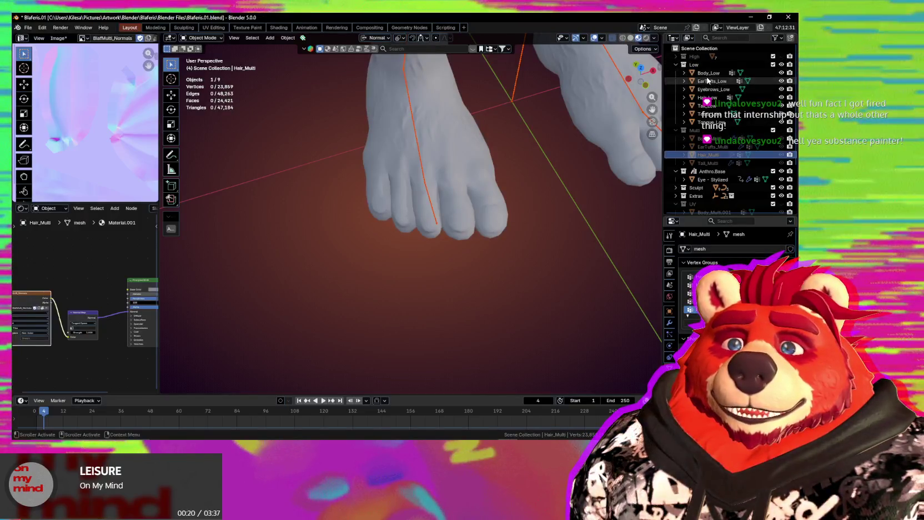
click(708, 73)
scroll(545, 232, down, 3)
click(791, 344)
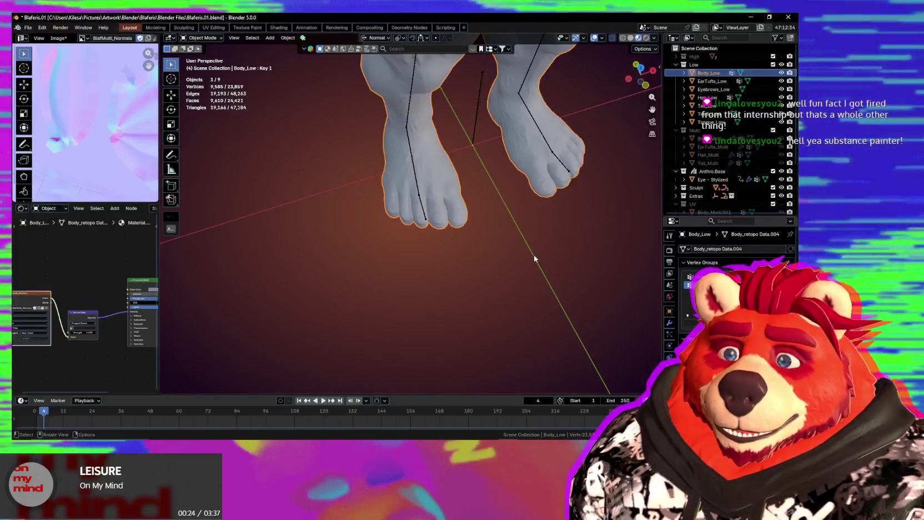
scroll(472, 229, up, 4)
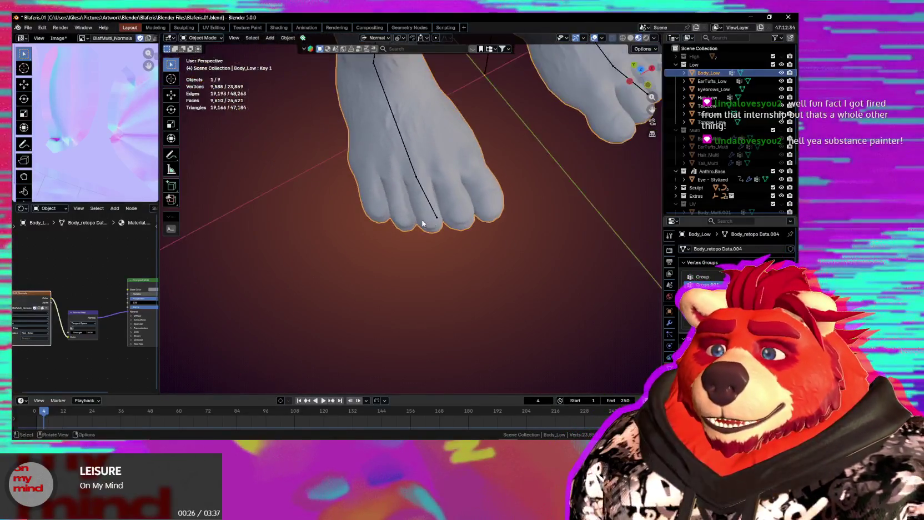
key(Tab)
Select a face loop around the little toe of Body_Low's foot
scroll(373, 188, down, 1)
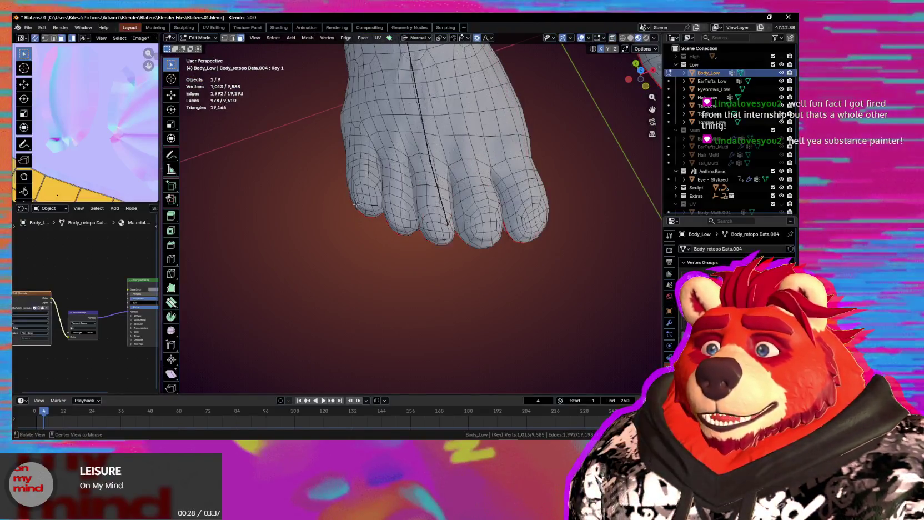
mouse_move(363, 200)
middle_down()
mouse_move(435, 65)
mouse_move(391, 281)
middle_up()
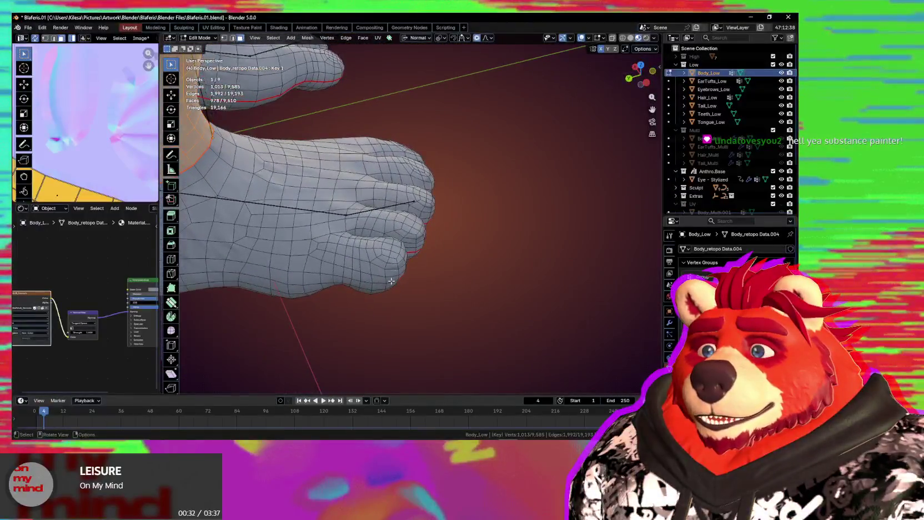
alt+click(366, 274)
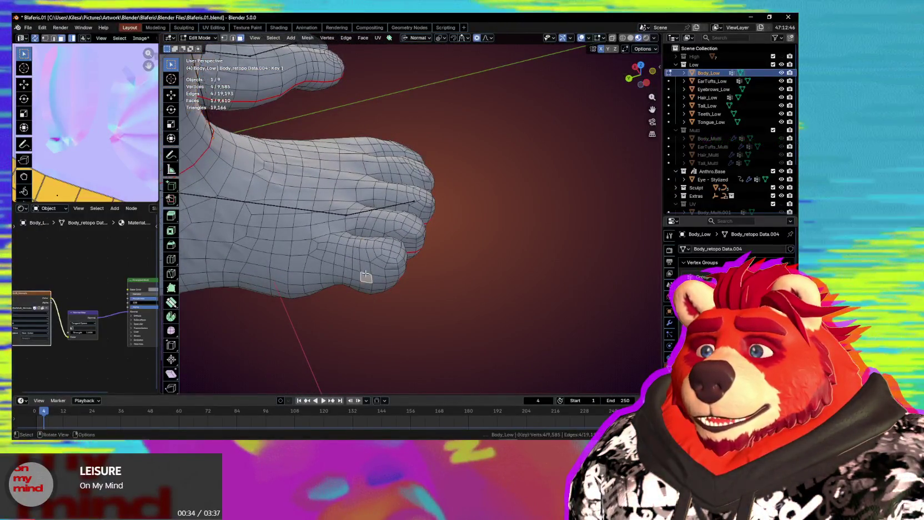
middle_drag(365, 274, 363, 292)
middle_drag(347, 236, 373, 260)
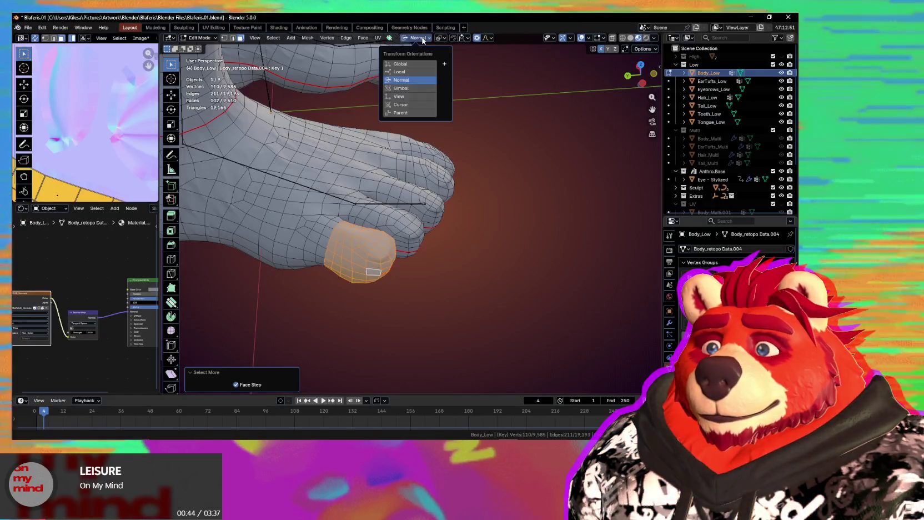
Set transform orientation to Global and begin rotating the toe around the Z axis
click(413, 64)
click(440, 38)
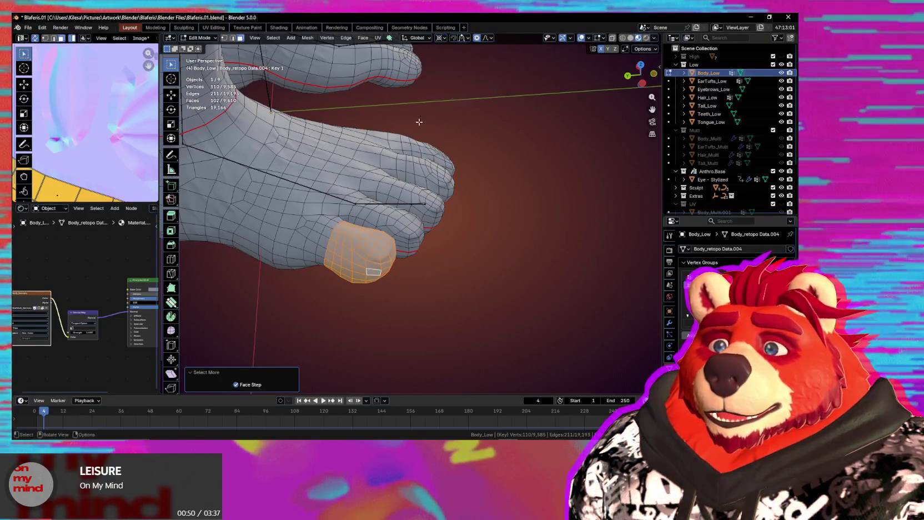
middle_drag(329, 224, 479, 223)
key(r)
key(z)
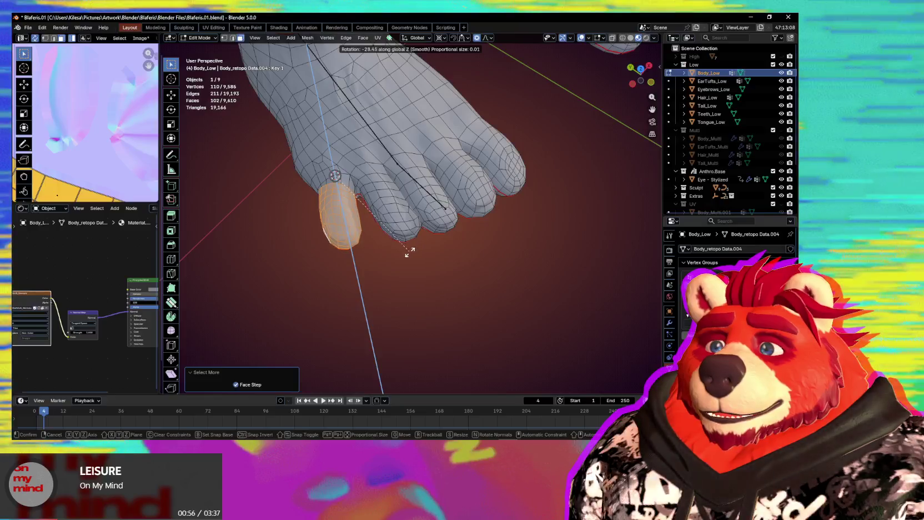
Confirm the little toe's Z rotation and zoom in closer on the foot
click(398, 255)
middle_drag(398, 255, 437, 188)
scroll(437, 189, up, 2)
scroll(436, 189, up, 4)
middle_drag(422, 222, 411, 251)
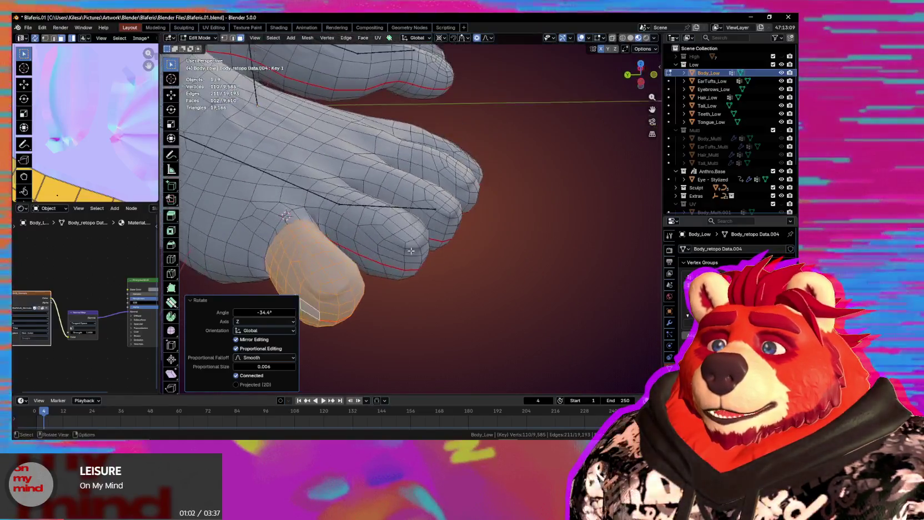
Select and grow faces over the next toe, then rotate it around Z
click(394, 249)
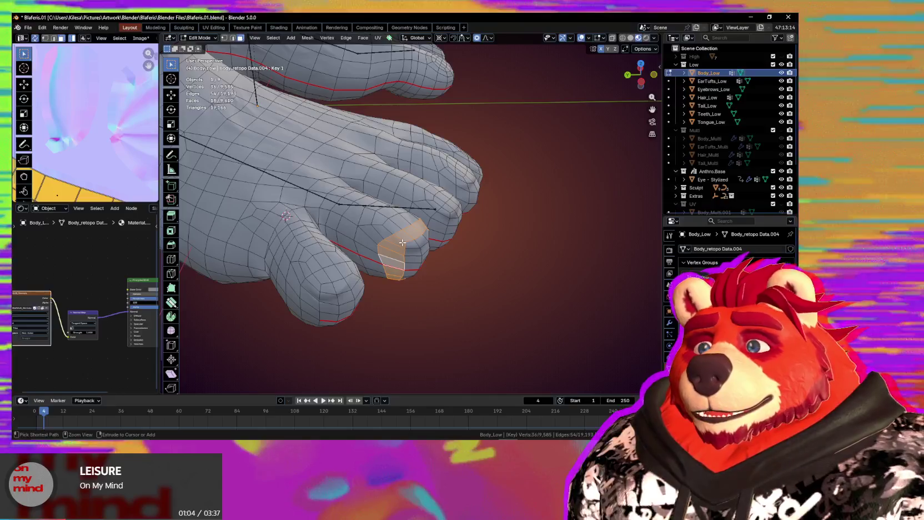
key(ctrl+KP_Add)
key(ctrl+KP_Add)
key(ctrl+KP_Add)
key(ctrl+KP_Add)
middle_drag(402, 242, 426, 295)
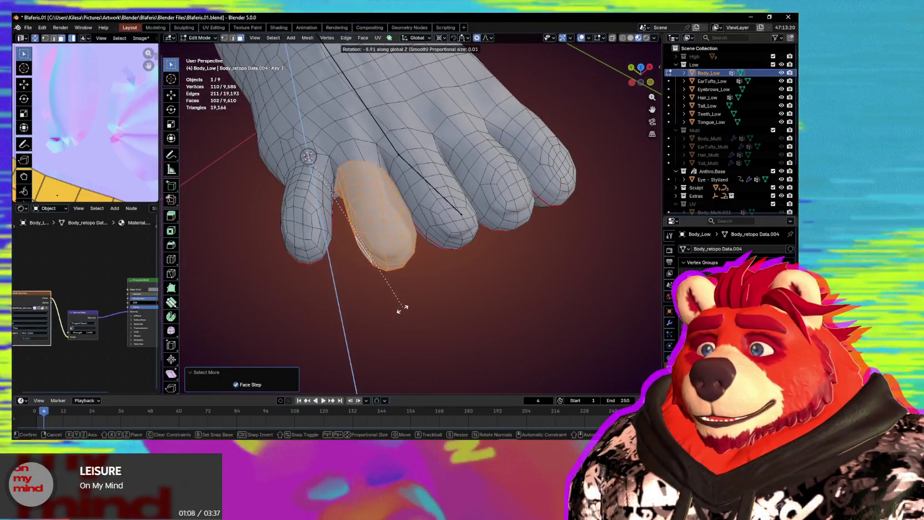
key(Escape)
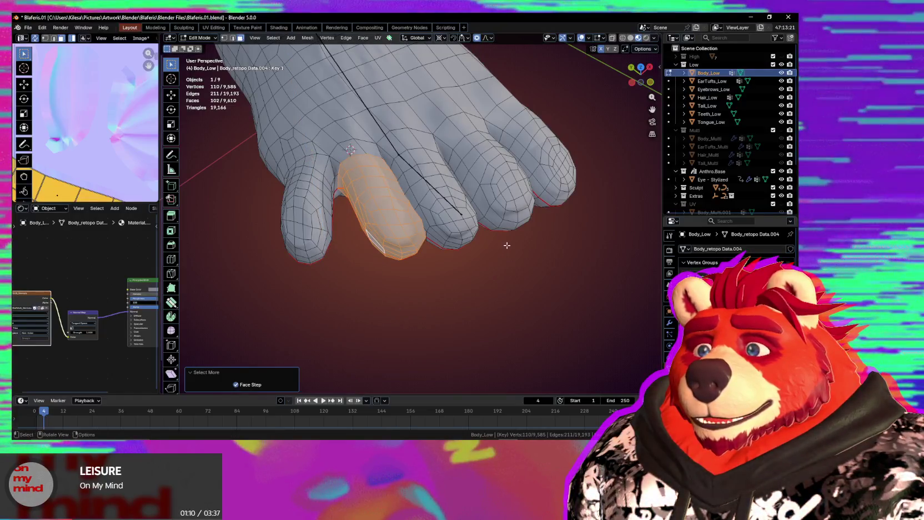
click(446, 269)
mouse_move(446, 269)
middle_down()
mouse_move(403, 251)
mouse_move(474, 300)
middle_up()
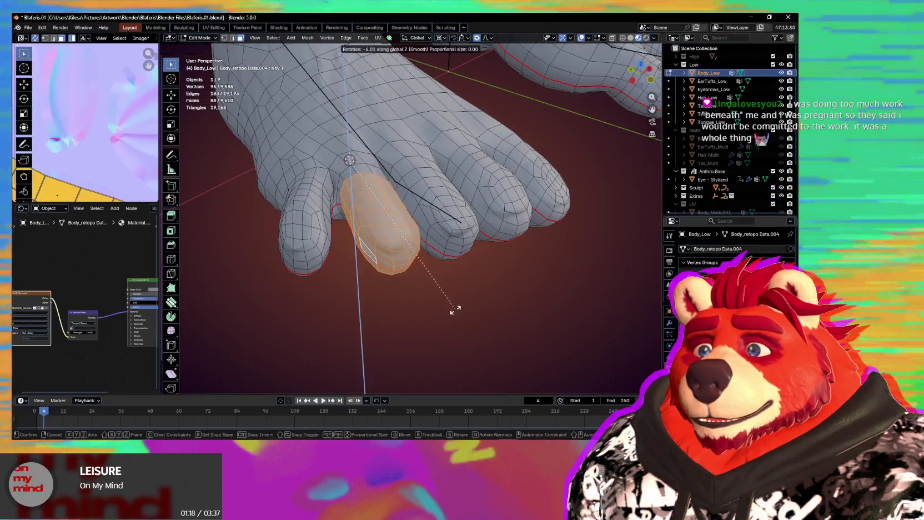
Confirm the toe rotation at -21.7° and check it from several angles
scroll(436, 319, down, 5)
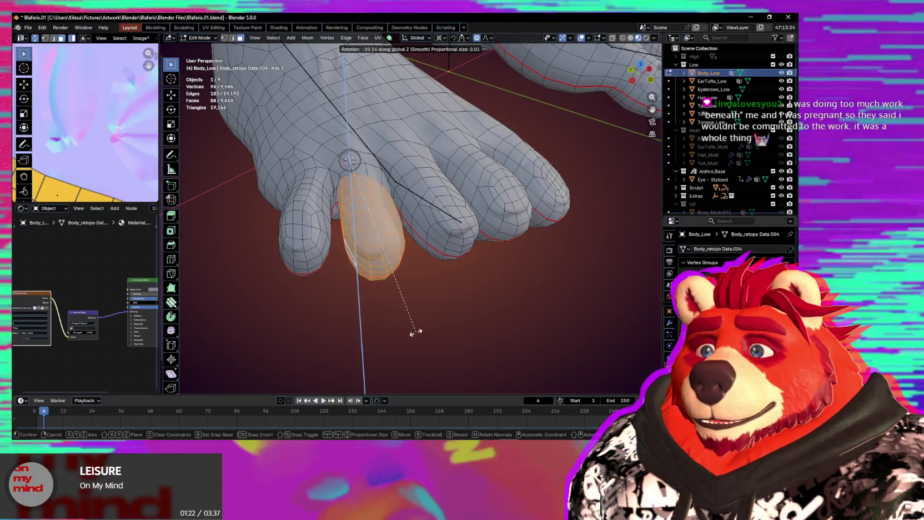
click(412, 334)
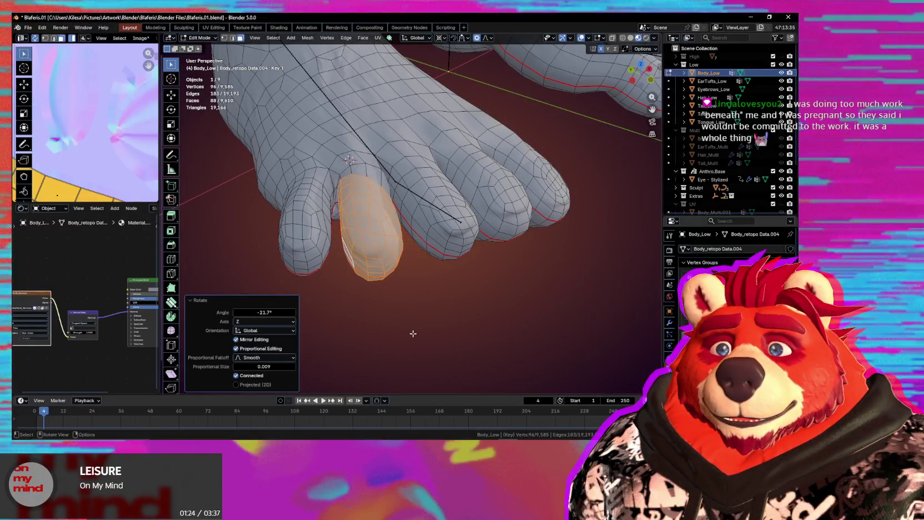
middle_drag(417, 328, 426, 307)
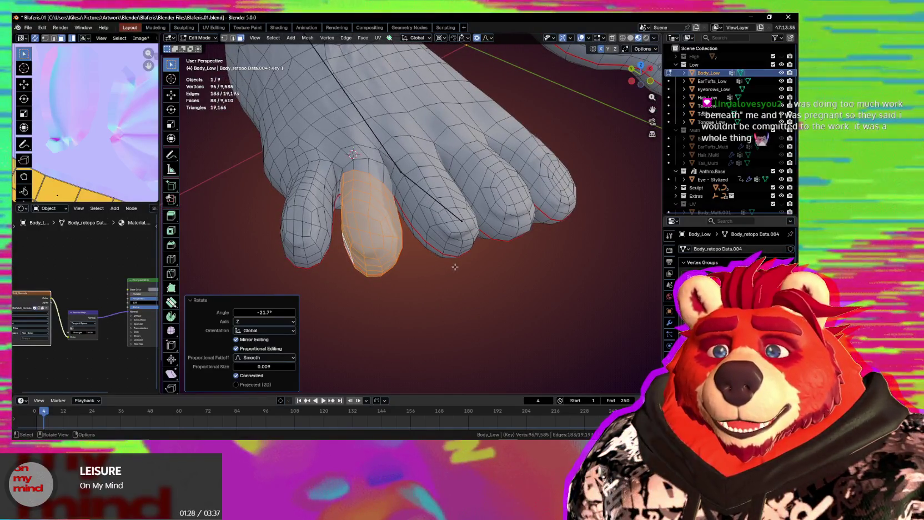
middle_drag(455, 267, 432, 274)
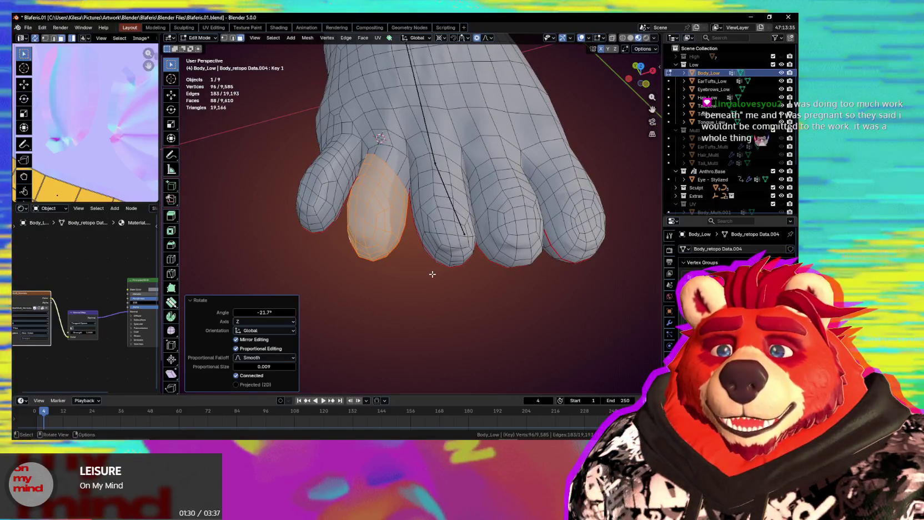
middle_drag(419, 255, 464, 275)
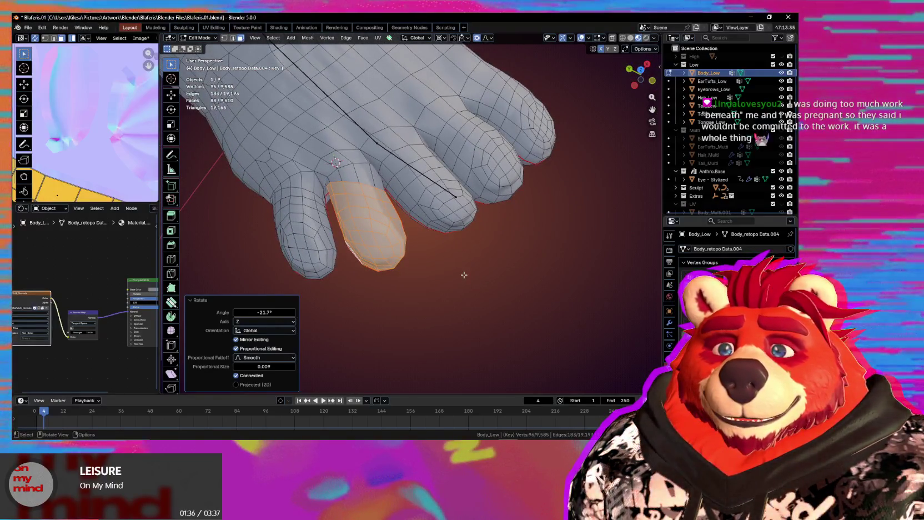
middle_drag(479, 277, 445, 260)
key(ctrl+KP_Add)
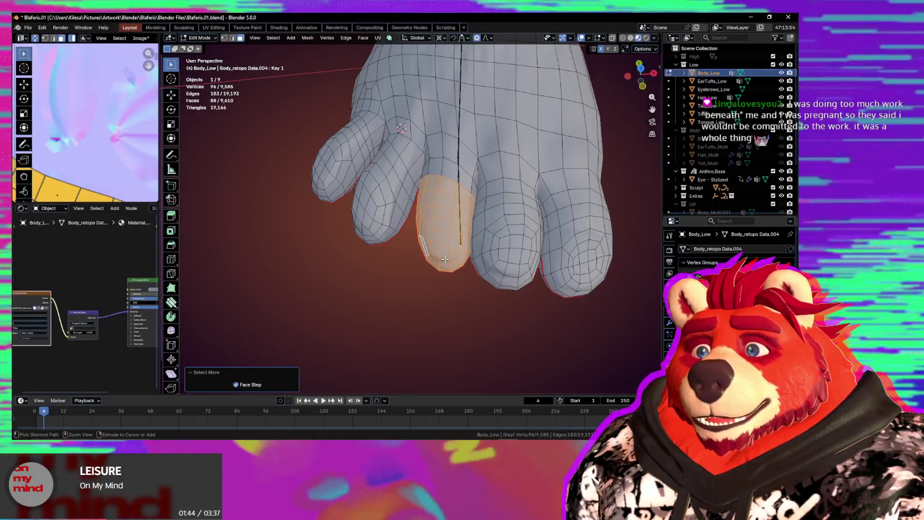
Shrink the toe selection back one ring and move the toe with smooth falloff
mouse_move(478, 262)
middle_down()
mouse_move(489, 273)
mouse_move(507, 266)
middle_up()
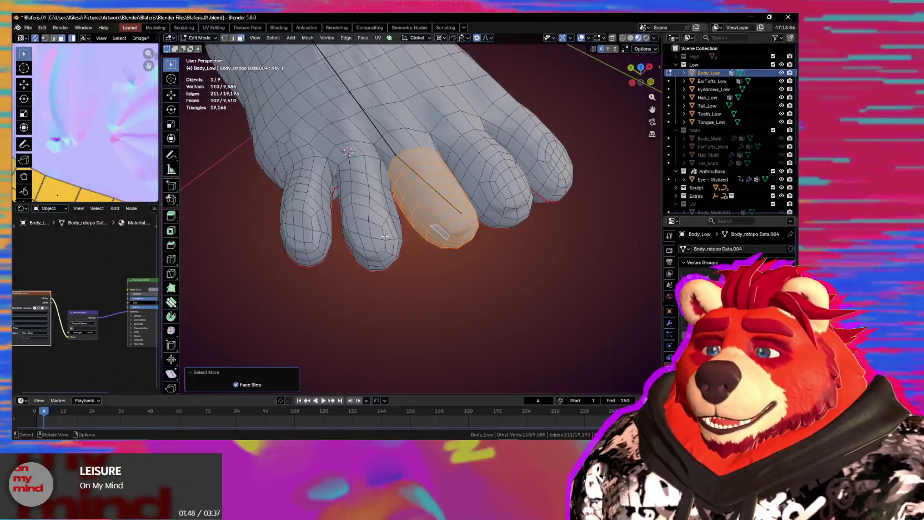
middle_drag(384, 236, 404, 231)
key(ctrl+z)
key(ctrl+z)
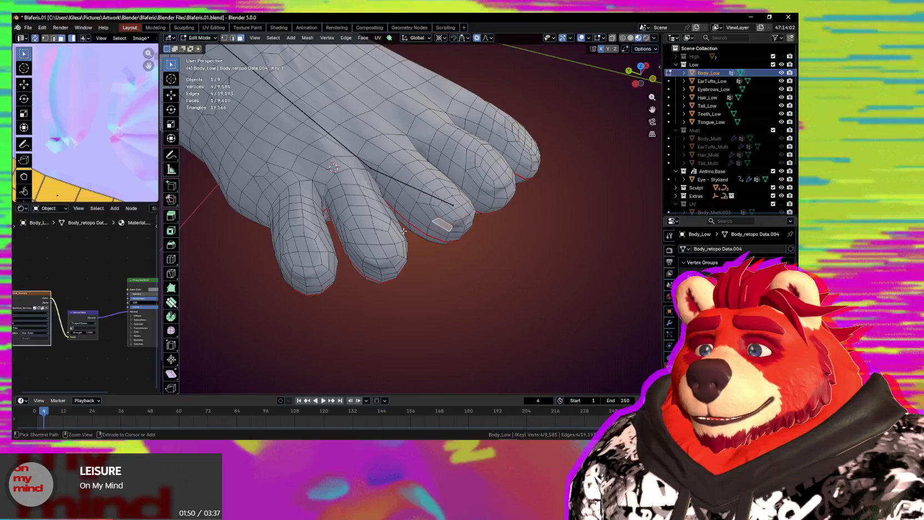
click(439, 253)
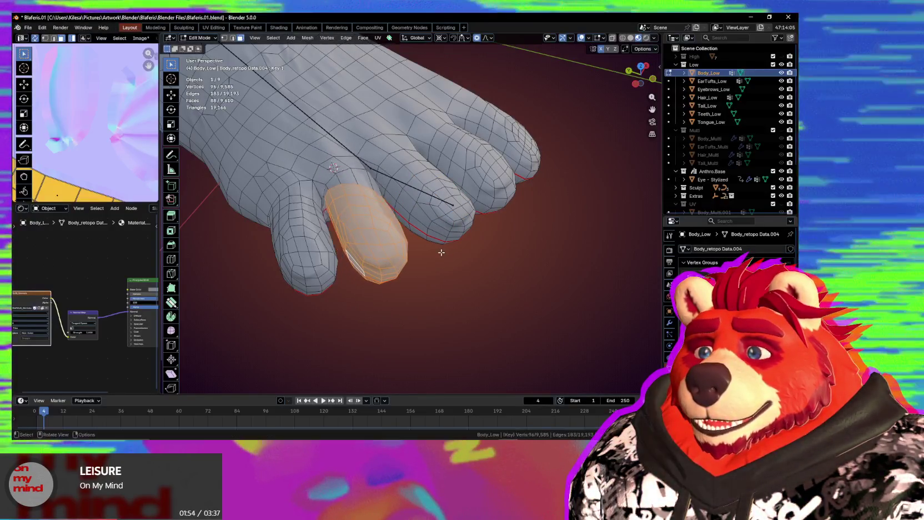
middle_drag(440, 248, 404, 245)
scroll(406, 244, up, 3)
scroll(423, 236, up, 3)
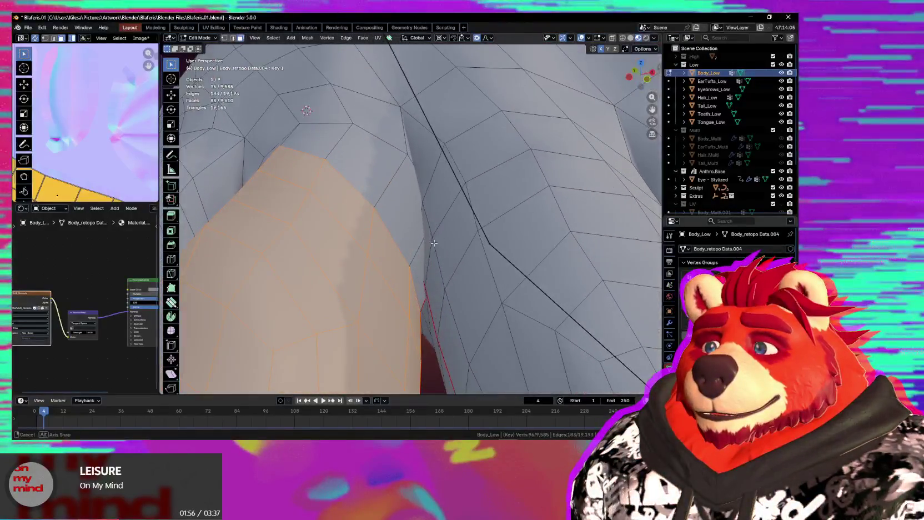
scroll(434, 229, down, 3)
Orbit and zoom inside the mesh to inspect the overlap between toes
middle_drag(434, 229, 496, 234)
scroll(496, 234, up, 4)
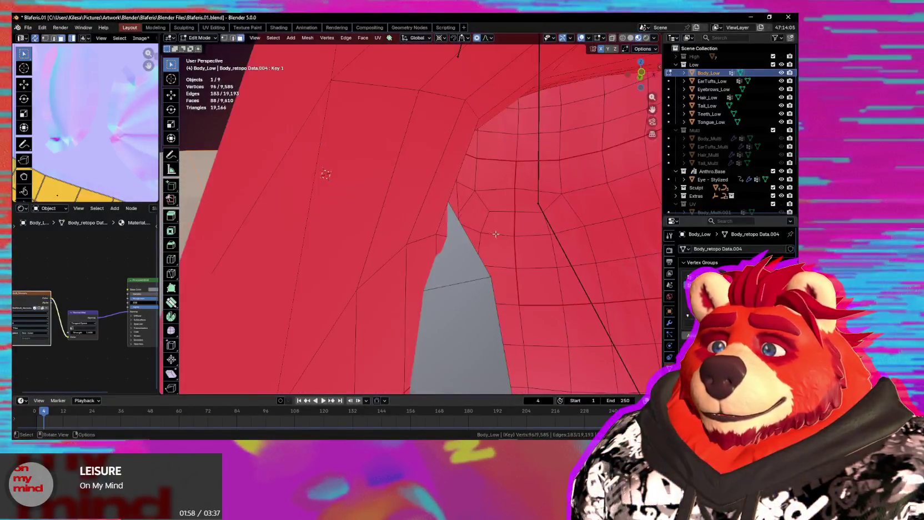
scroll(492, 290, down, 3)
scroll(492, 290, up, 3)
middle_drag(493, 290, 479, 252)
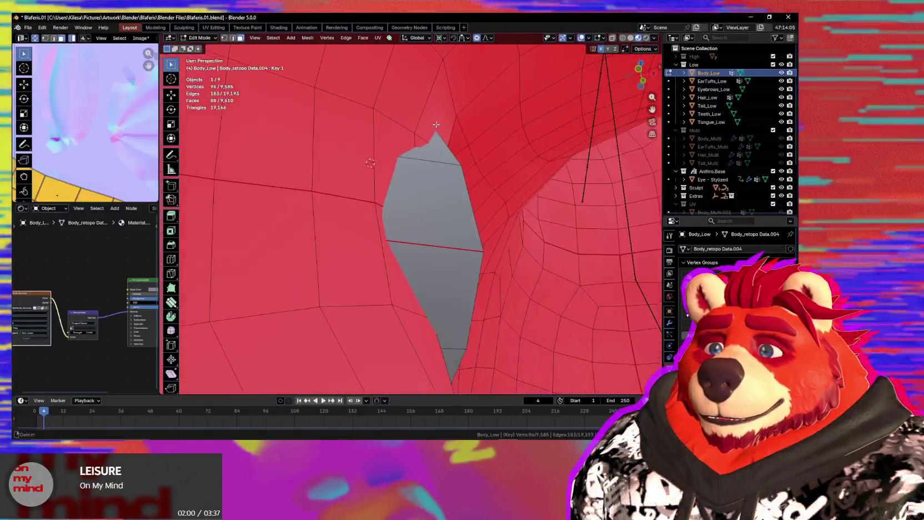
scroll(478, 251, down, 4)
Move a single vertex at the toe gap with smooth falloff, then switch to Sculpt Mode
click(484, 293)
key(g)
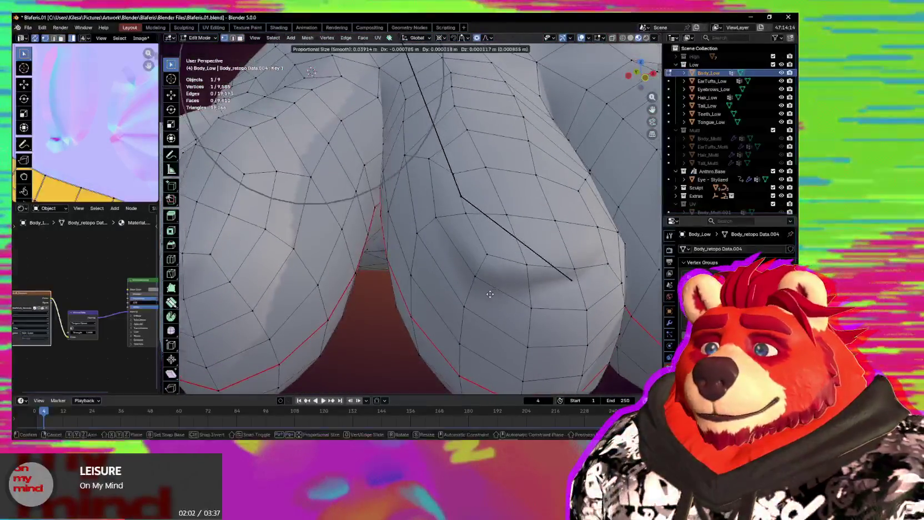
click(454, 290)
middle_drag(453, 290, 377, 193)
key(ctrl+Tab)
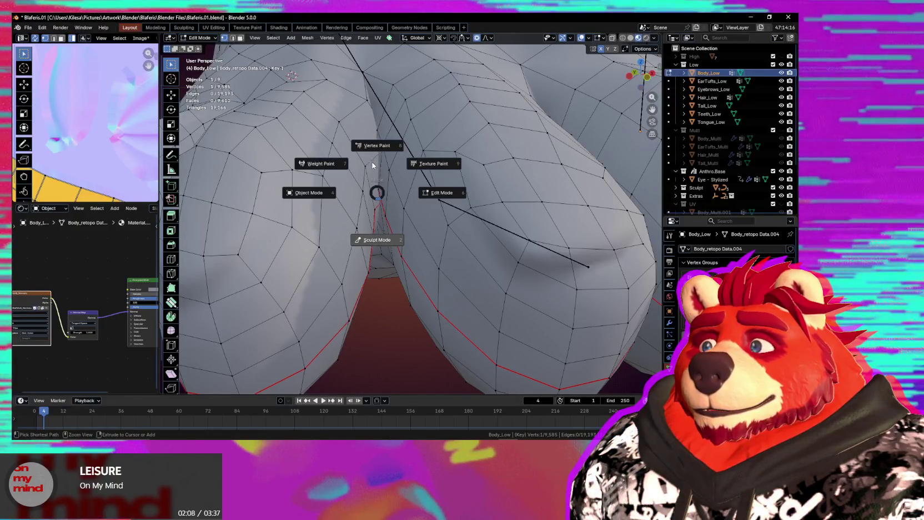
key(2)
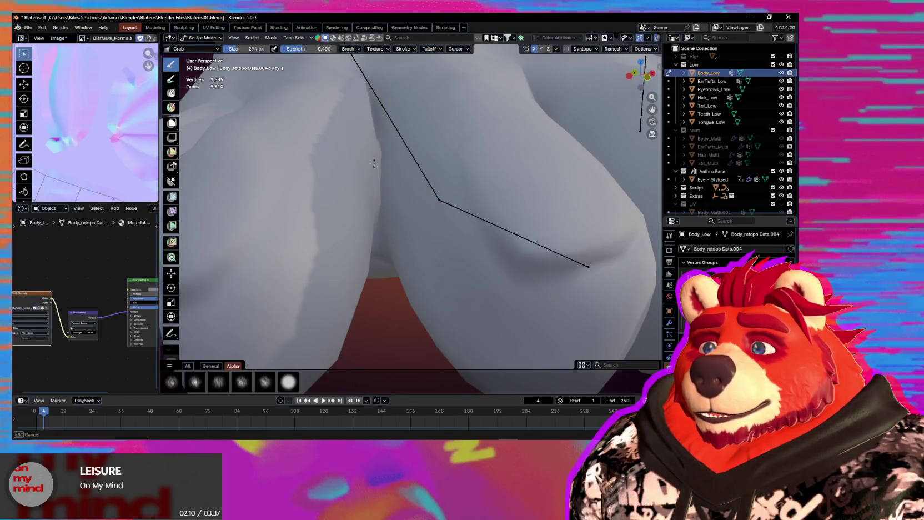
mouse_move(375, 242)
middle_down()
mouse_move(420, 223)
mouse_move(398, 243)
mouse_move(344, 213)
mouse_move(382, 211)
mouse_move(443, 247)
mouse_move(457, 226)
mouse_move(422, 288)
middle_up()
Back in Edit Mode, grow the toe selection and rotate it about -8.27° around Z
key(Tab)
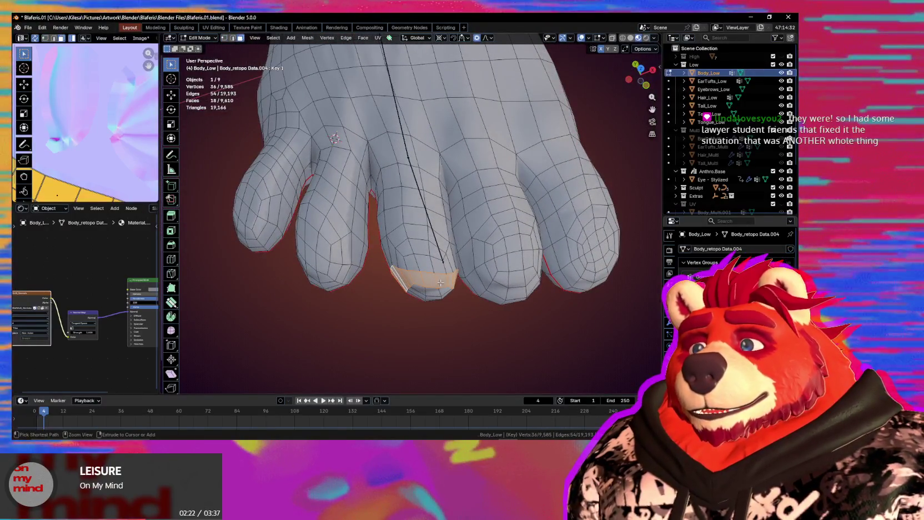
key(ctrl+KP_Add)
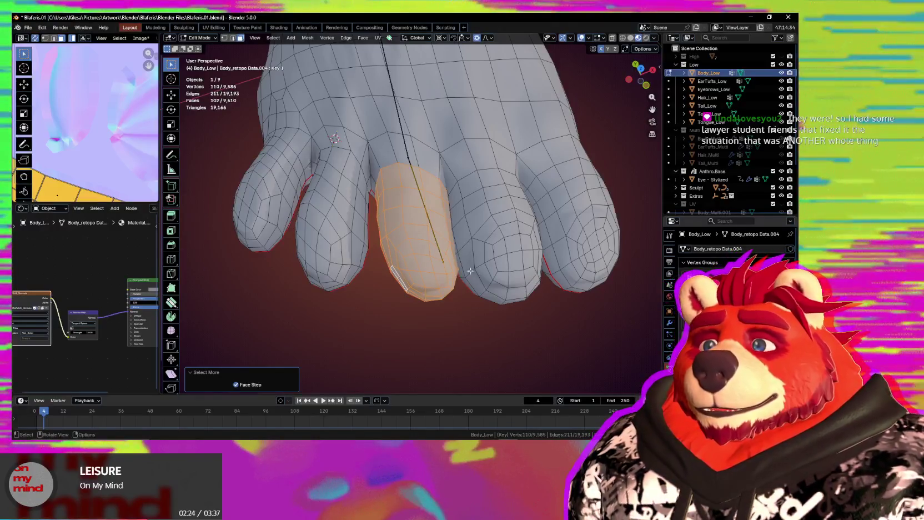
click(554, 281)
mouse_move(553, 280)
middle_down()
mouse_move(404, 285)
mouse_move(378, 276)
mouse_move(415, 240)
middle_up()
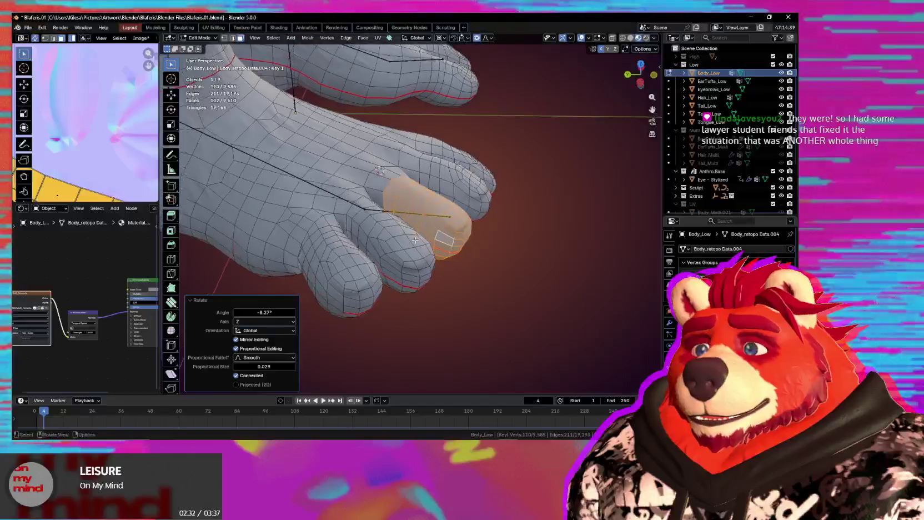
Shift the big toe tip about -0.0026, 0.0024, -0.0006 m with smooth falloff size 0.029
click(399, 275)
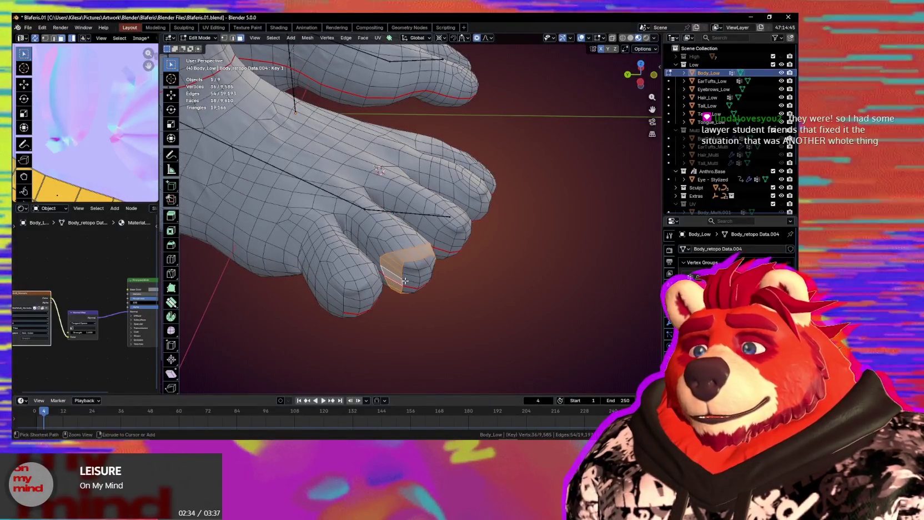
key(ctrl+KP_Add)
key(ctrl+KP_Add)
key(ctrl+KP_Add)
mouse_move(409, 280)
middle_down()
mouse_move(388, 303)
mouse_move(429, 310)
middle_up()
key(g)
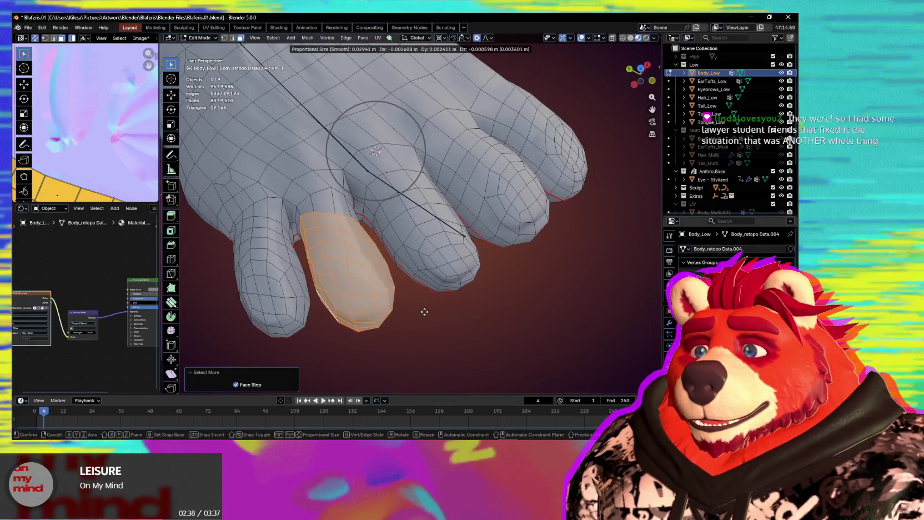
click(424, 312)
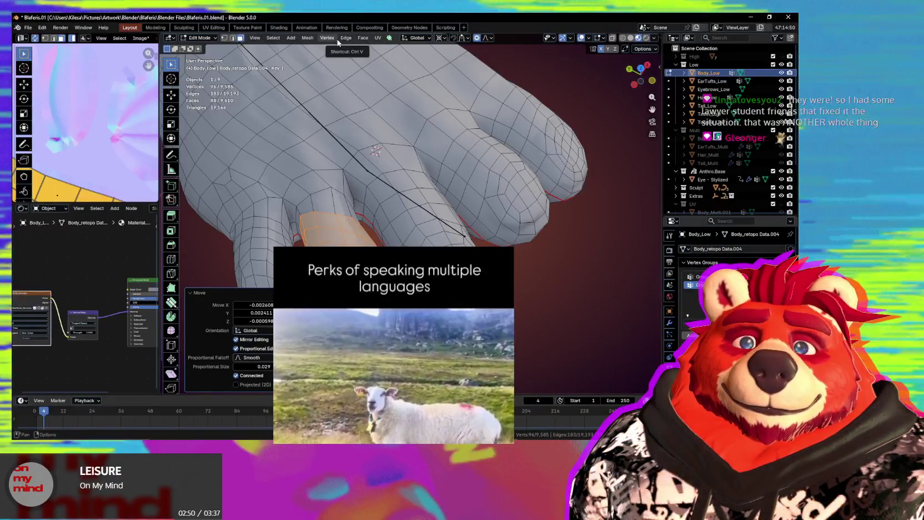
middle_drag(461, 198, 405, 225)
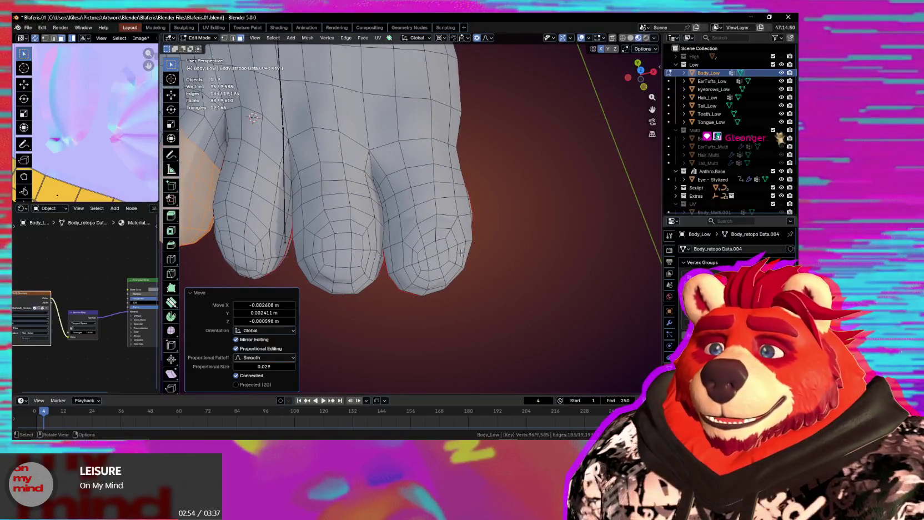
alt+click(461, 253)
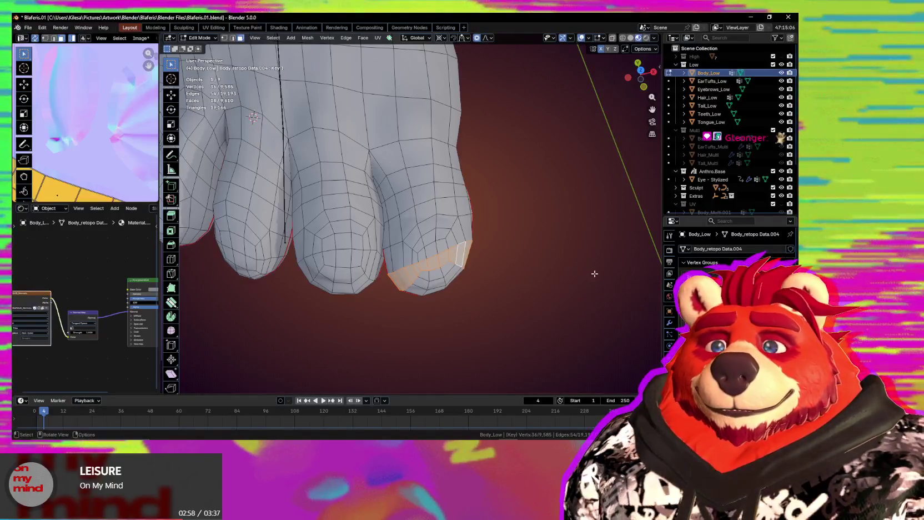
Grow the selection over the whole fingertip and rotate it around Z
key(ctrl+KP_Add)
key(ctrl+KP_Add)
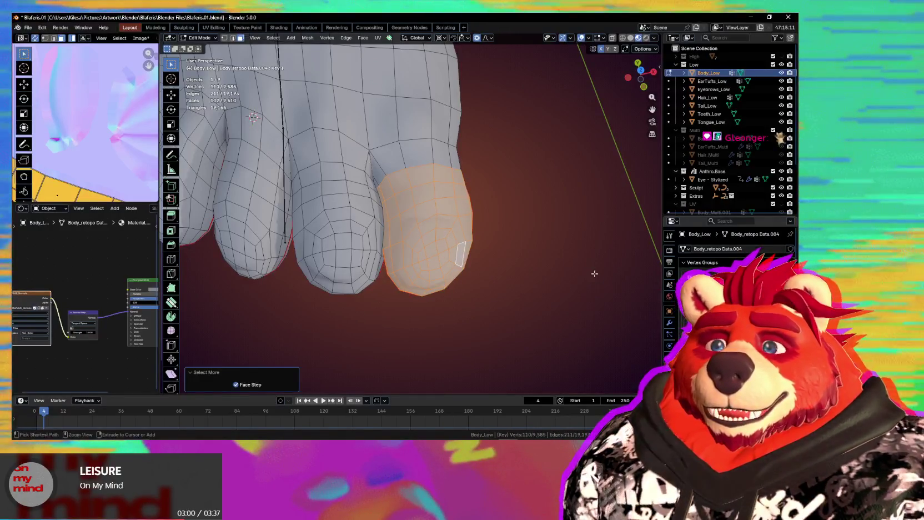
middle_drag(478, 229, 474, 233)
key(r)
key(z)
key(Escape)
key(r)
key(z)
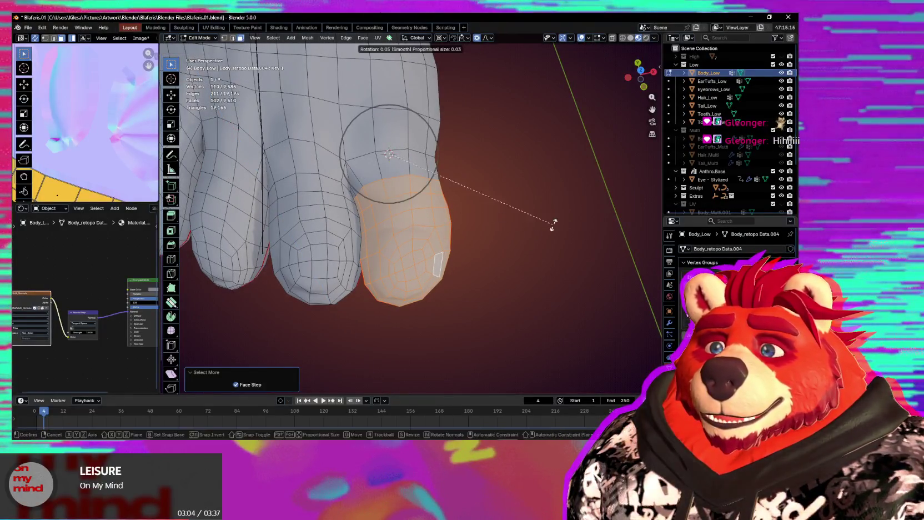
click(569, 198)
Move the fingertip -0.002657 m along X, rotate it 5.32° around Z, and nudge it slightly
key(g)
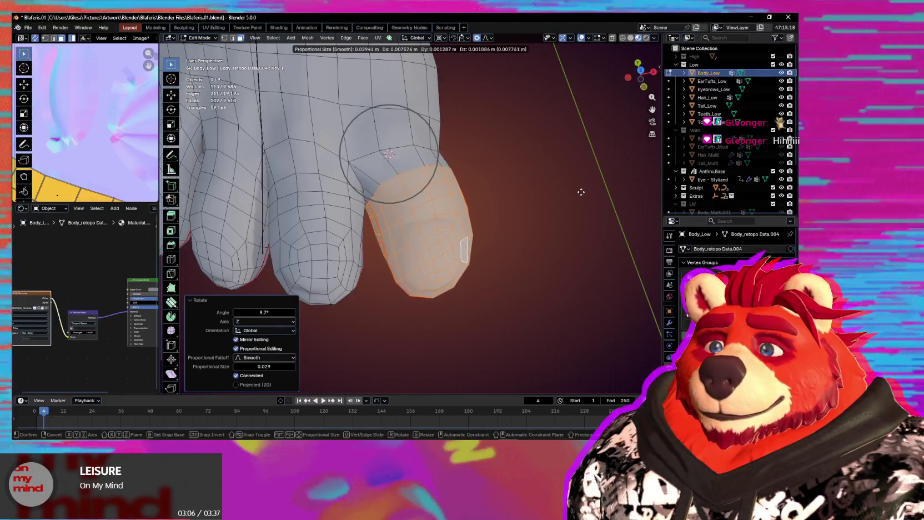
key(x)
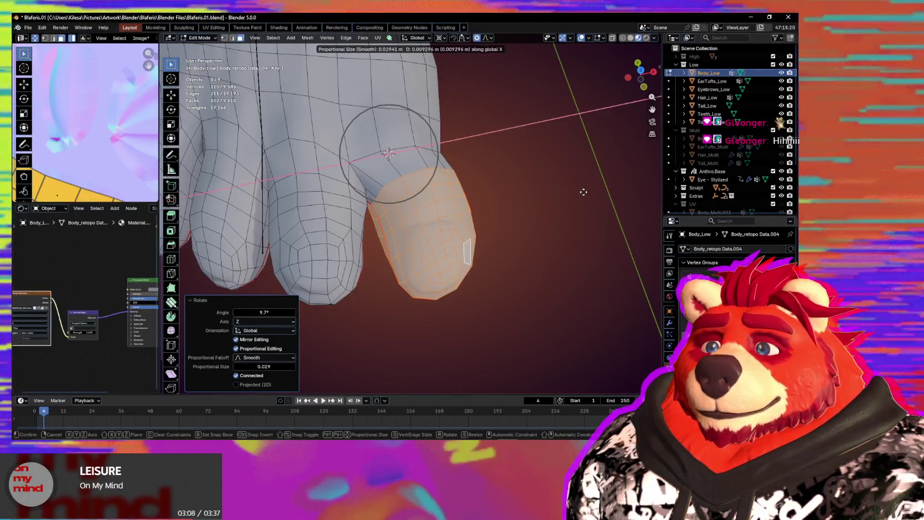
click(583, 192)
mouse_move(558, 200)
middle_down()
mouse_move(527, 153)
mouse_move(523, 180)
mouse_move(535, 202)
middle_up()
key(r)
key(z)
click(556, 201)
key(g)
click(551, 200)
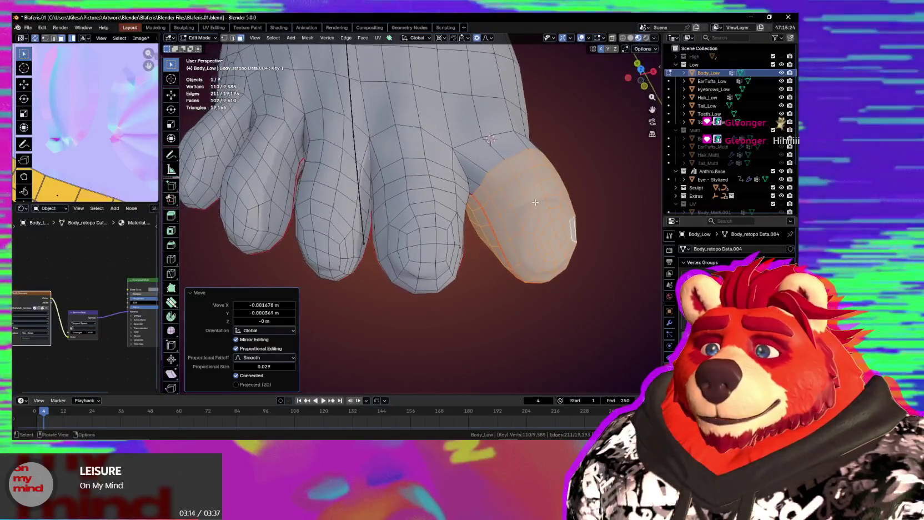
Select and grow a face loop on the middle fingertip, then rotate it 3.62°
alt+click(454, 260)
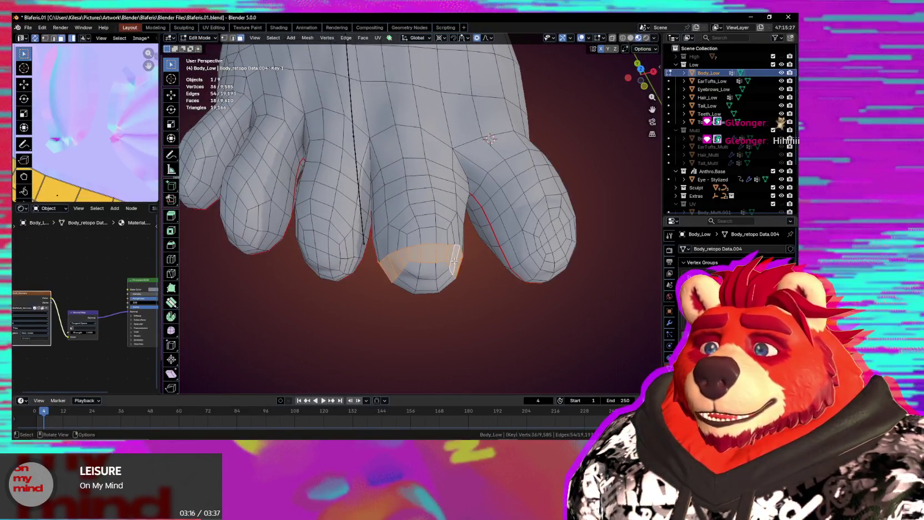
key(ctrl+KP_Add)
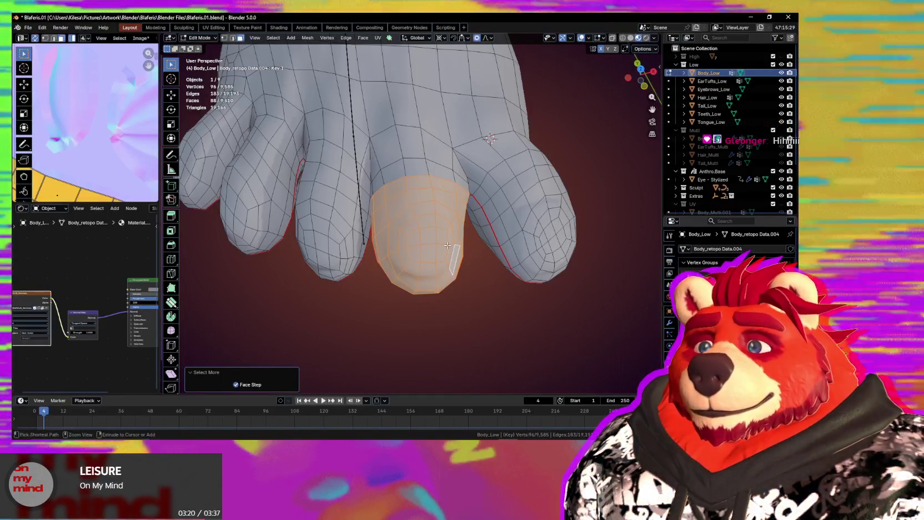
key(s)
key(Escape)
key(r)
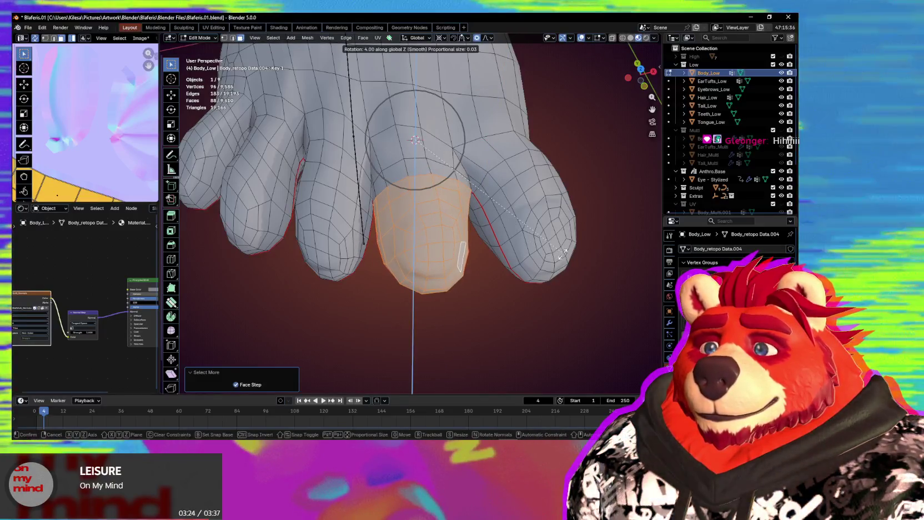
click(412, 392)
mouse_move(413, 392)
middle_down()
mouse_move(413, 223)
mouse_move(350, 221)
mouse_move(439, 260)
middle_up()
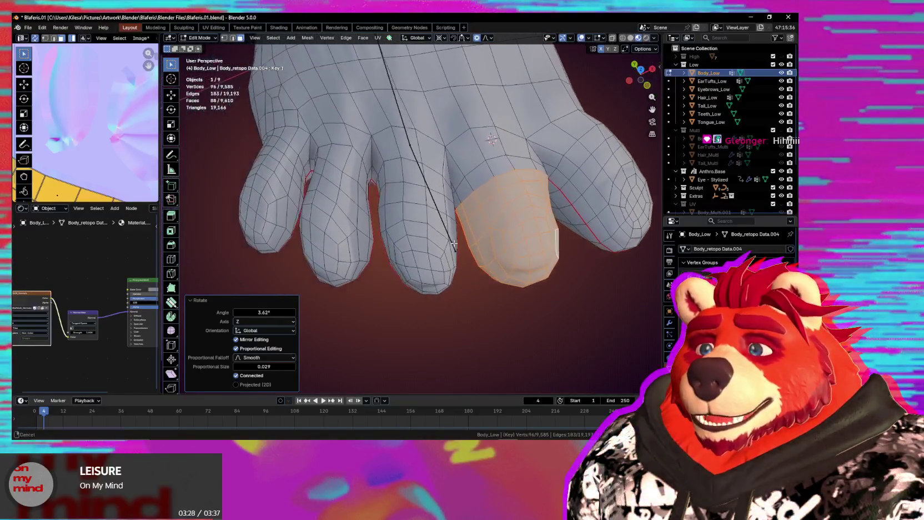
Move the middle fingertip along X with proportional falloff, then switch Body_Low to Sculpt Mode
alt+click(439, 277)
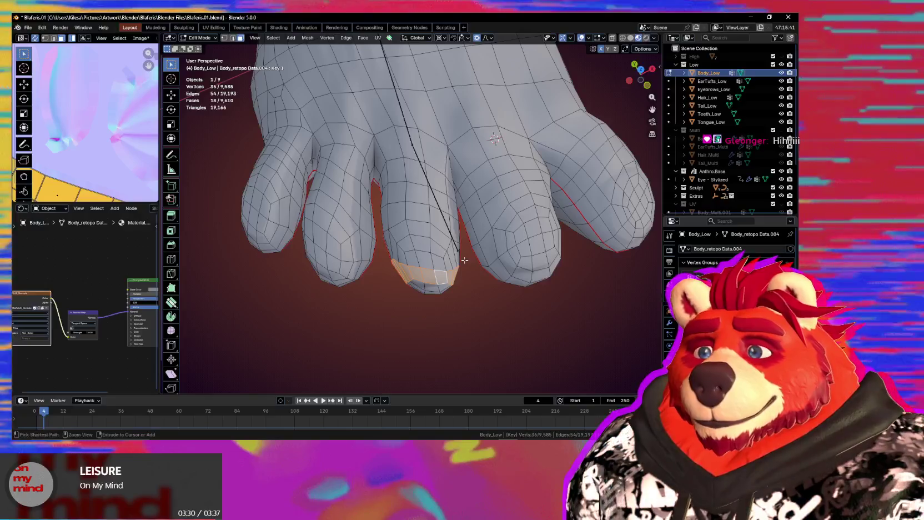
key(ctrl+KP_Add)
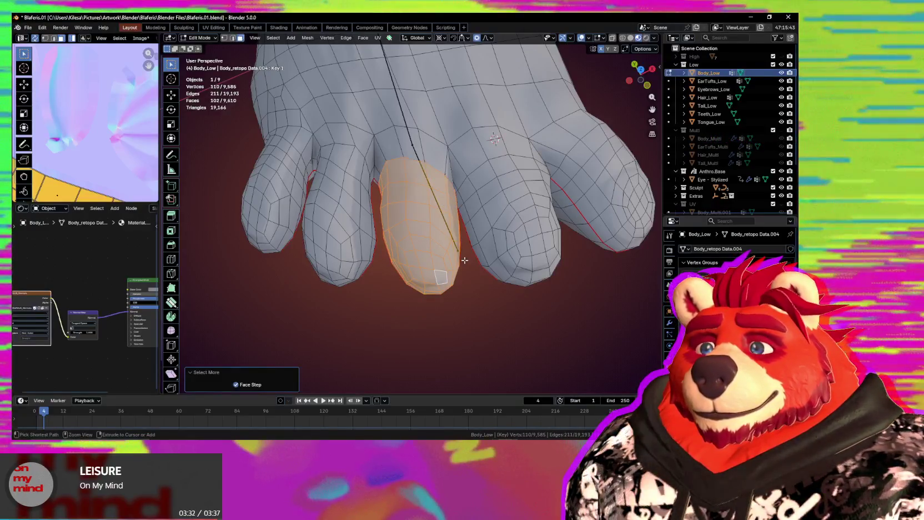
key(g)
key(x)
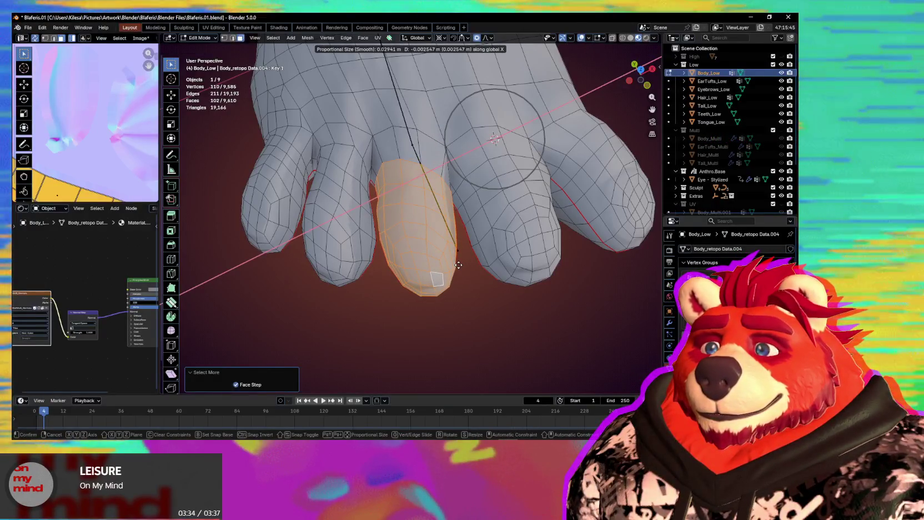
click(459, 264)
middle_drag(458, 265, 437, 232)
key(ctrl+Tab)
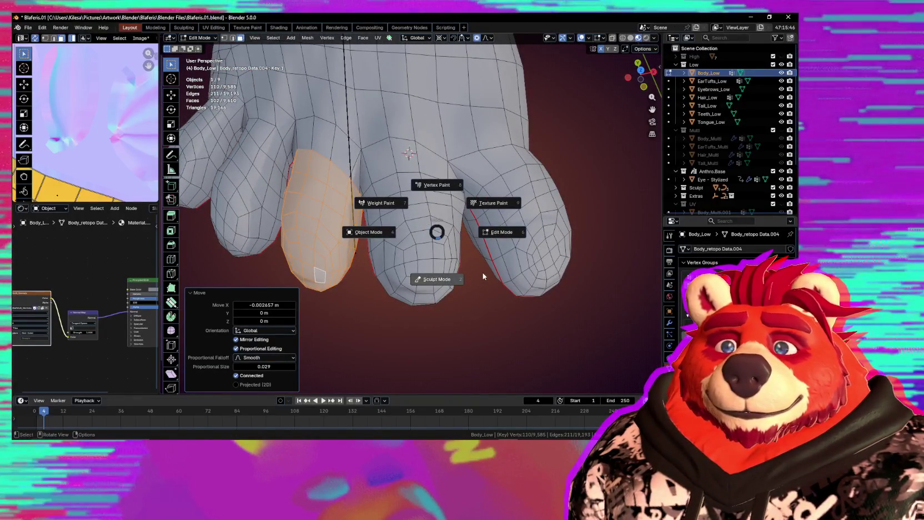
key(2)
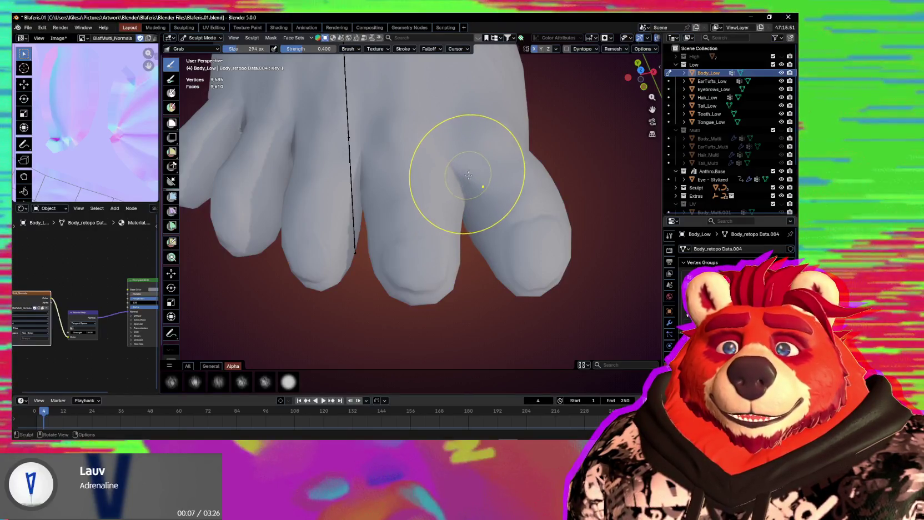
Orbit and zoom around the fingers and feet with the Grab brush active
middle_drag(481, 175, 460, 179)
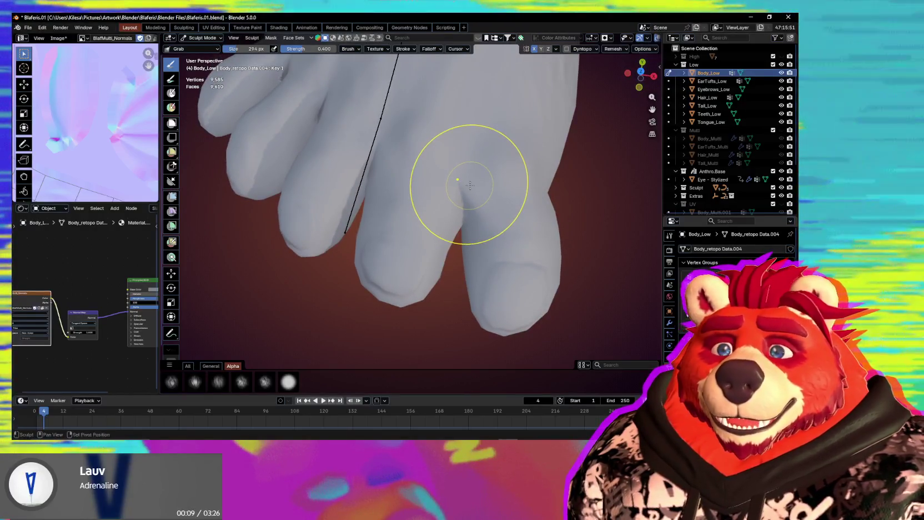
middle_drag(367, 178, 366, 177)
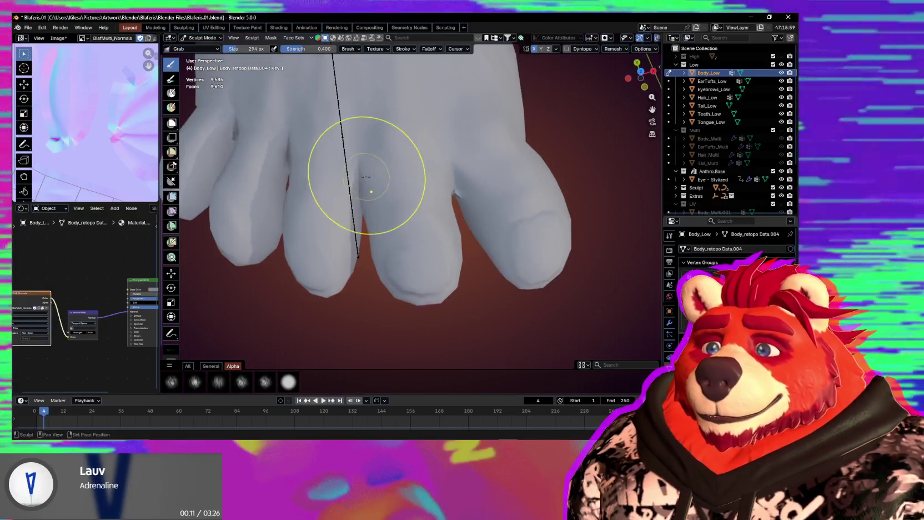
mouse_move(360, 211)
middle_down()
mouse_move(395, 241)
mouse_move(389, 247)
mouse_move(453, 252)
mouse_move(393, 227)
mouse_move(421, 259)
mouse_move(471, 268)
middle_up()
scroll(391, 243, down, 3)
scroll(381, 216, down, 3)
Select the armature and test-rotate index_proximal.R around Z in Pose Mode twice, cancelling each
key(ctrl+Tab)
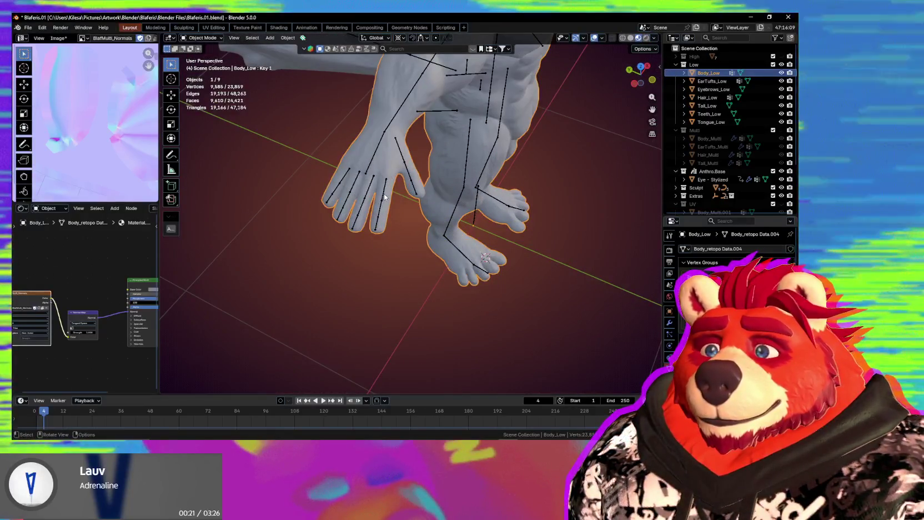
click(384, 197)
middle_drag(384, 196, 394, 206)
middle_drag(439, 278, 414, 228)
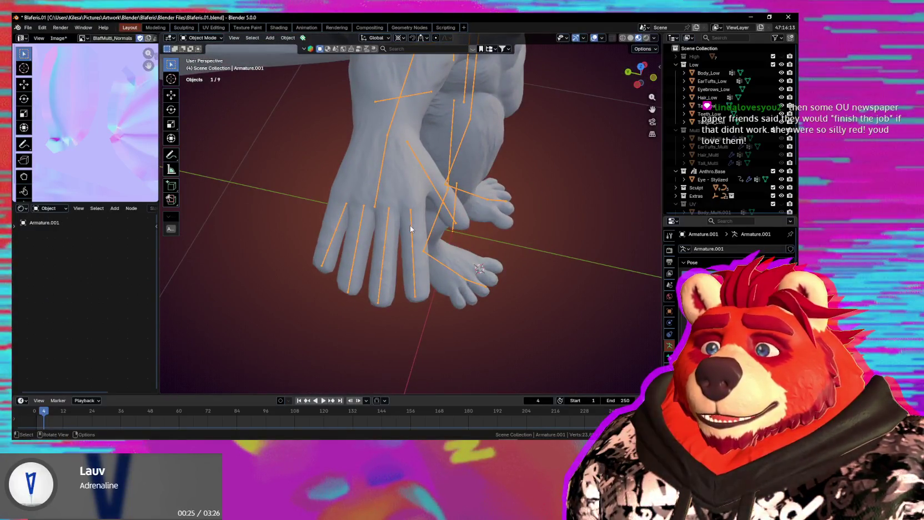
key(ctrl+Tab)
key(r)
key(z)
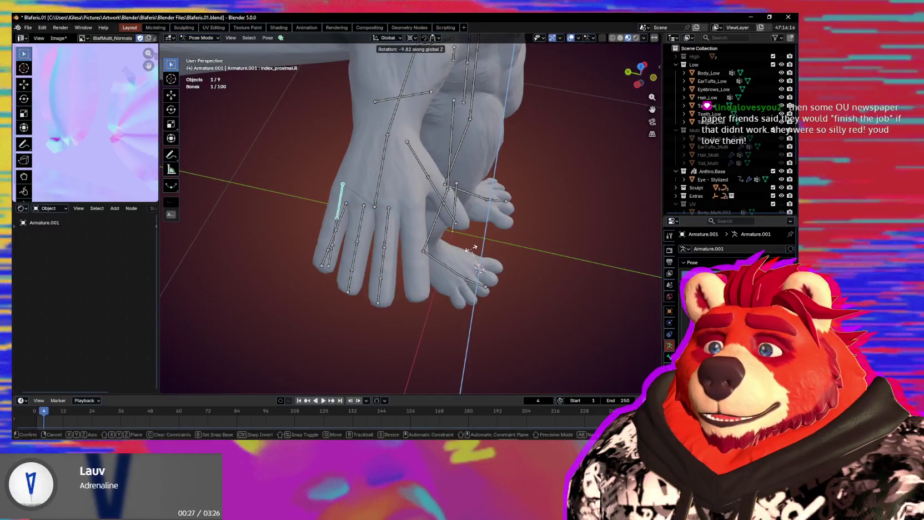
key(Escape)
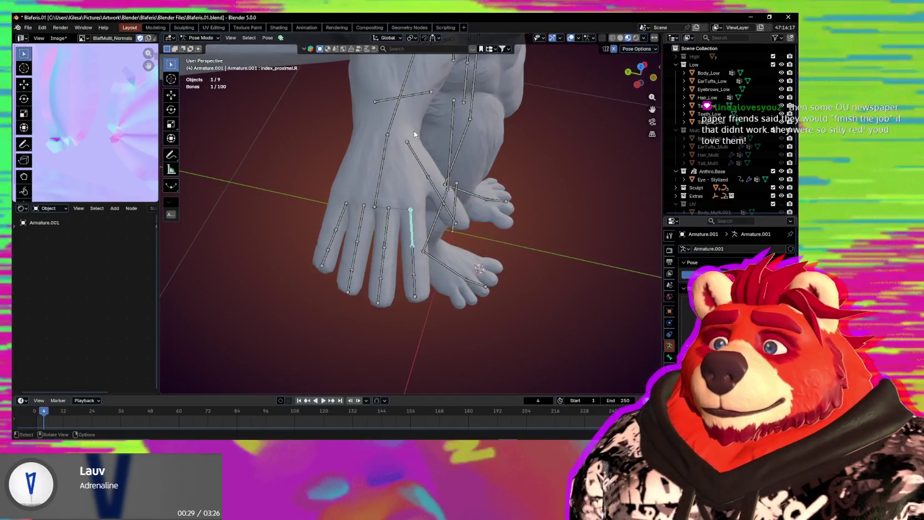
key(r)
key(z)
key(Escape)
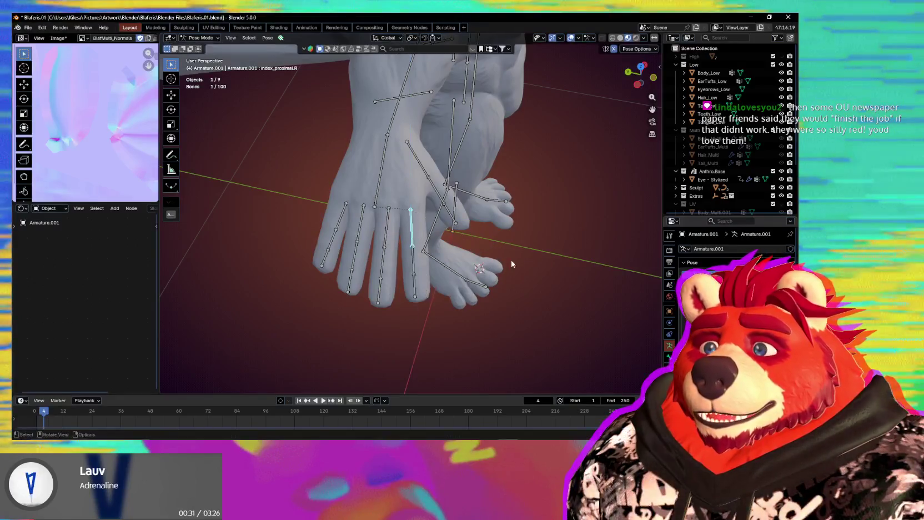
Return to Object Mode, view the whole character and select Body_Low
key(ctrl+Tab)
mouse_move(383, 250)
middle_down()
mouse_move(390, 215)
mouse_move(425, 224)
mouse_move(365, 266)
middle_up()
middle_drag(499, 321, 560, 305)
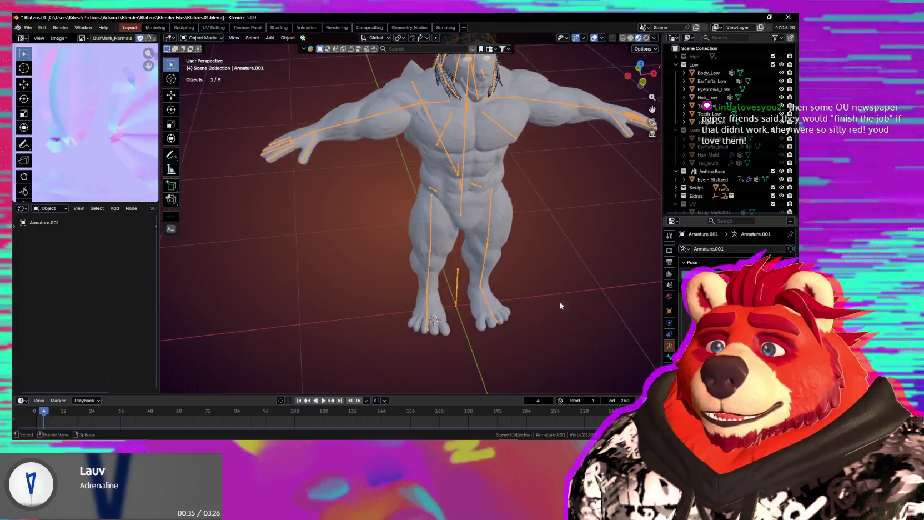
click(448, 247)
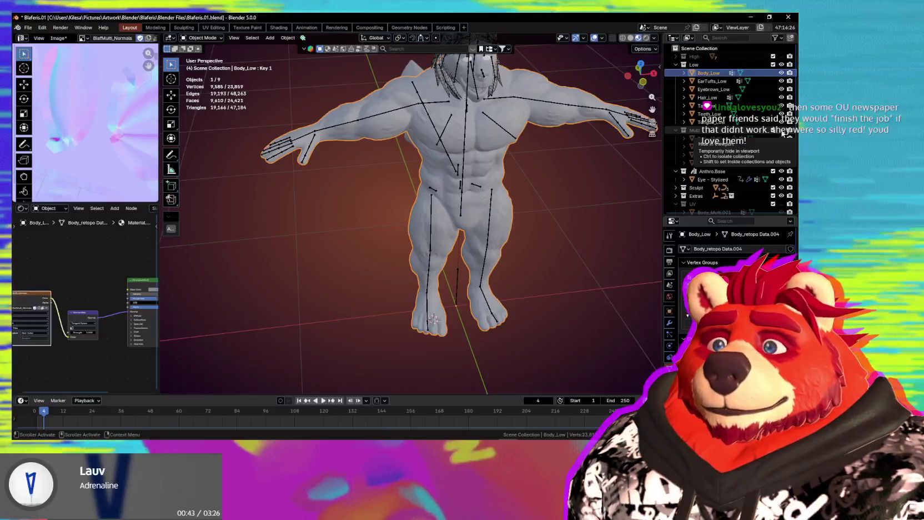
Select Body_Multi, zoom in on the head and enter Edit Mode
click(720, 139)
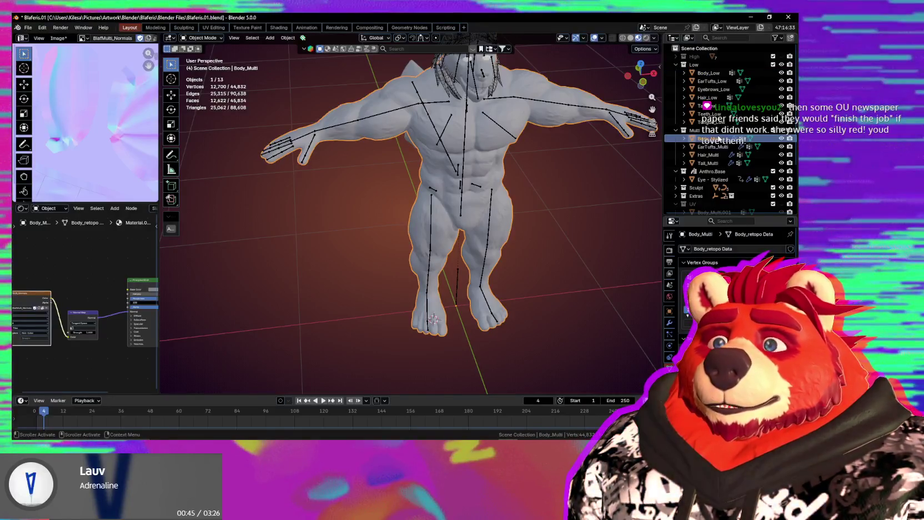
scroll(459, 266, up, 5)
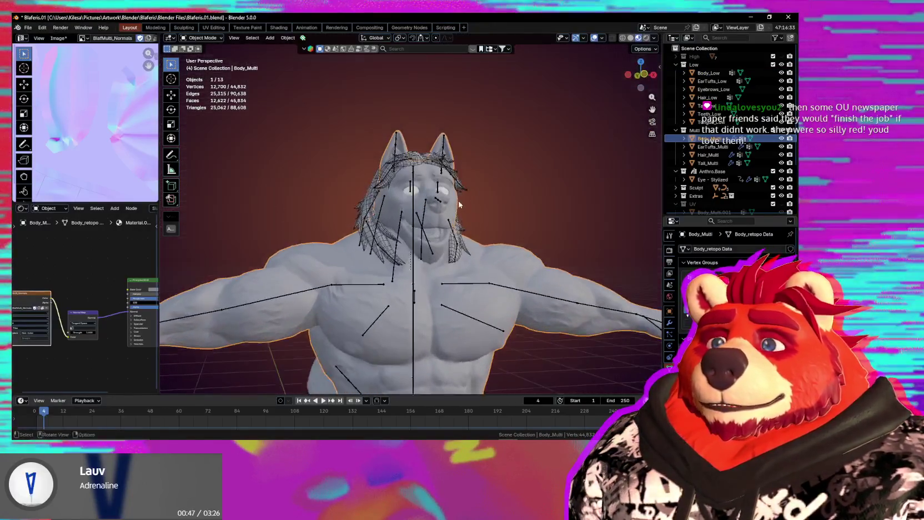
scroll(437, 231, up, 2)
scroll(438, 231, up, 2)
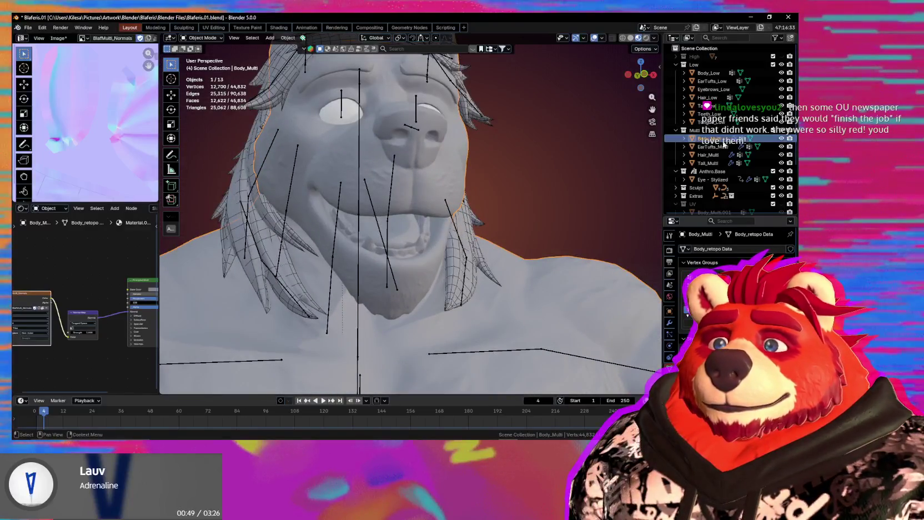
key(Tab)
mouse_move(508, 215)
middle_down()
mouse_move(451, 205)
mouse_move(423, 226)
mouse_move(405, 207)
middle_up()
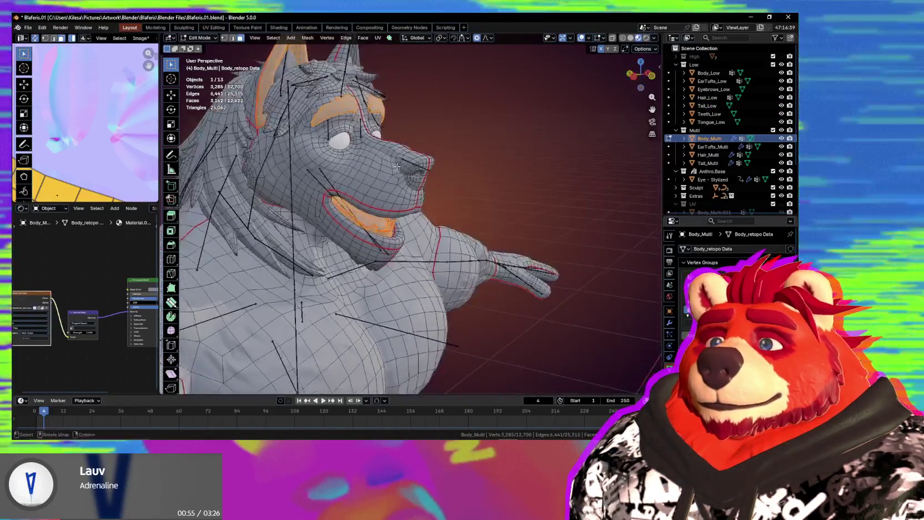
Separate the mouth parts off Body_Multi into Body_Multi.002 and return to Object Mode
key(l)
key(shift+l)
mouse_move(404, 132)
middle_down()
mouse_move(409, 122)
mouse_move(467, 245)
mouse_move(533, 264)
mouse_move(500, 250)
middle_up()
scroll(536, 266, up, 2)
scroll(537, 268, up, 2)
scroll(539, 268, up, 2)
scroll(500, 250, down, 3)
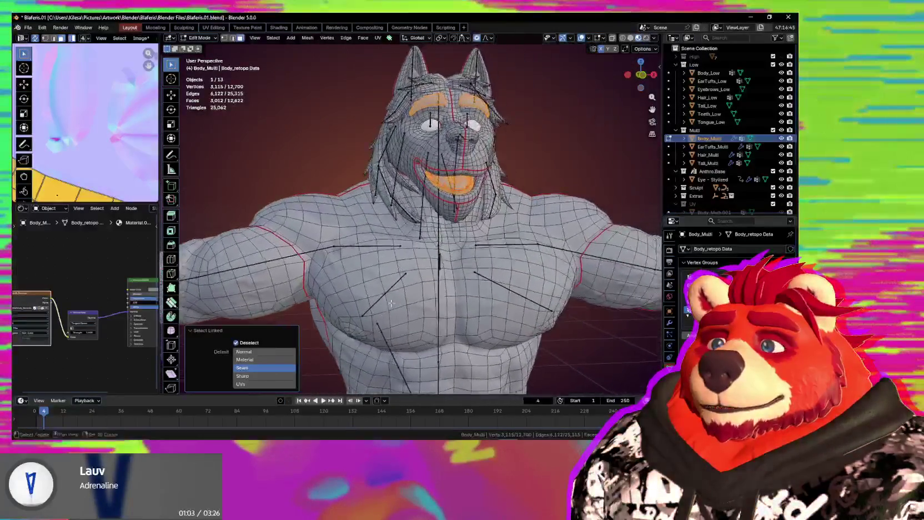
key(p)
click(495, 248)
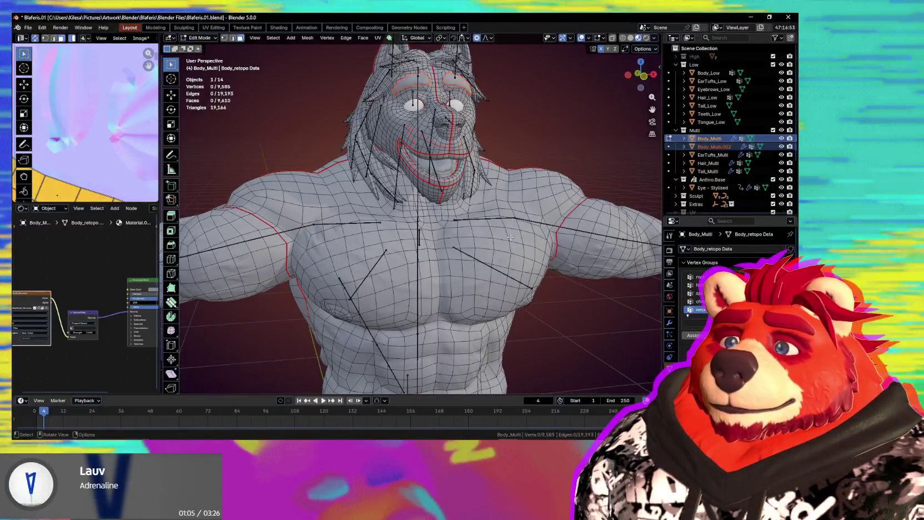
key(ctrl+Tab)
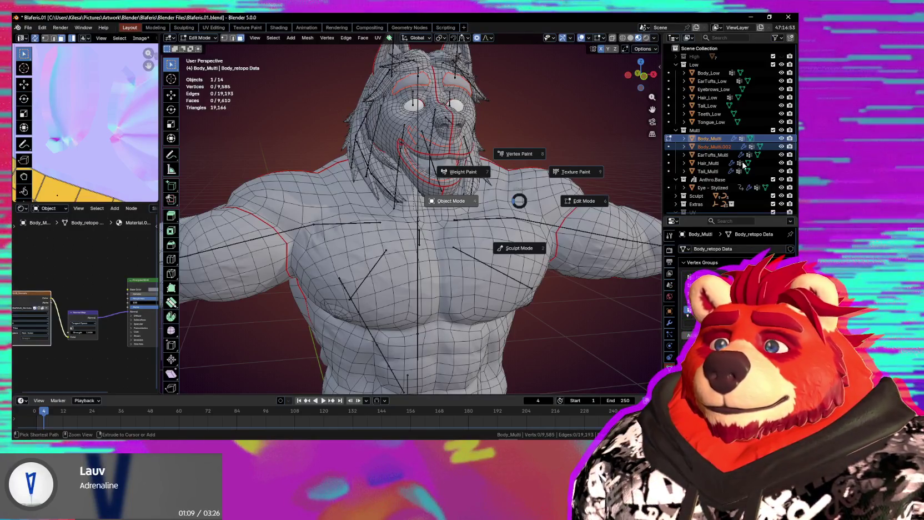
click(412, 186)
In Body_Multi.002, select the inner mouth with L and separate it into Body_Multi.003
key(Tab)
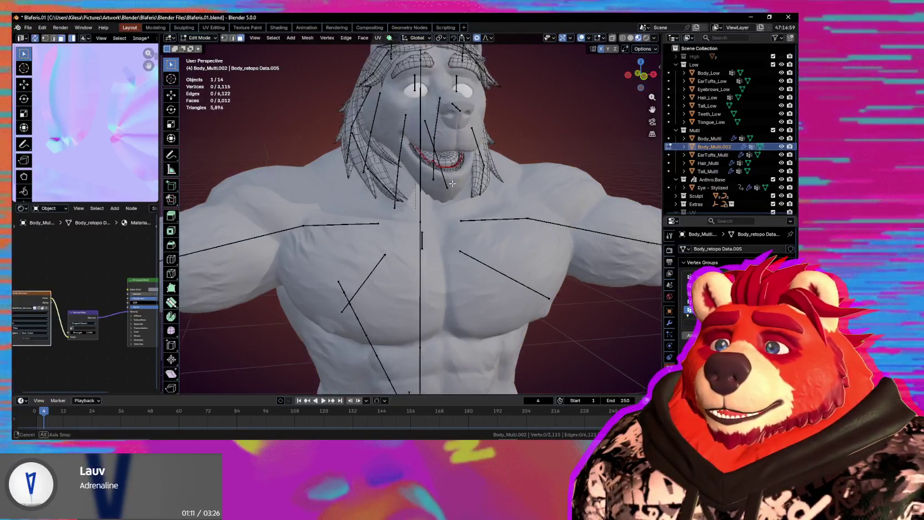
scroll(406, 202, up, 1)
scroll(430, 174, up, 3)
scroll(427, 200, up, 2)
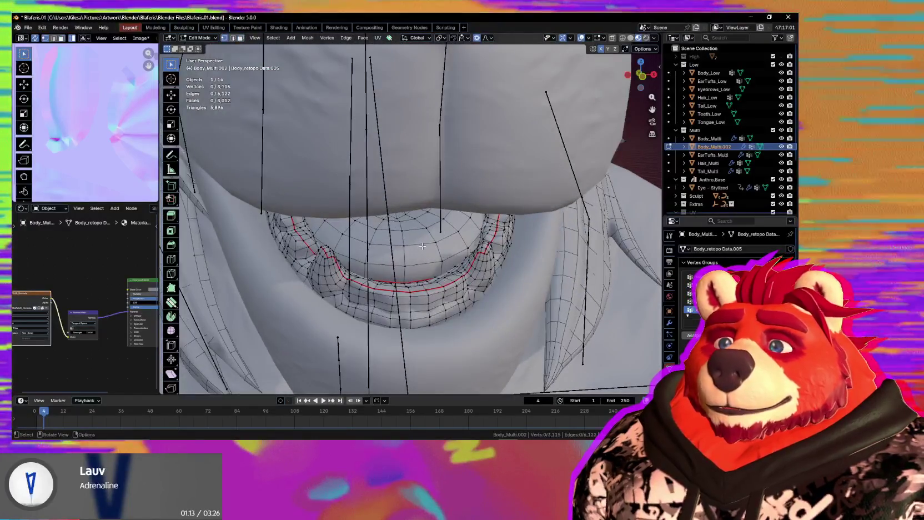
key(l)
scroll(427, 221, down, 1)
mouse_move(427, 221)
middle_down()
mouse_move(421, 233)
mouse_move(361, 113)
middle_up()
click(423, 237)
Select the eyebrows with L, separate them into Body_Multi.004 and exit Edit Mode
scroll(422, 237, down, 3)
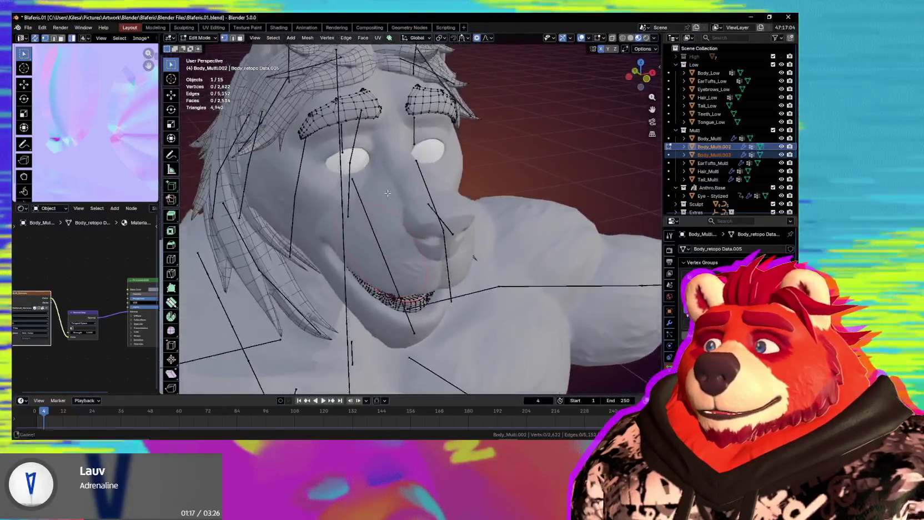
key(l)
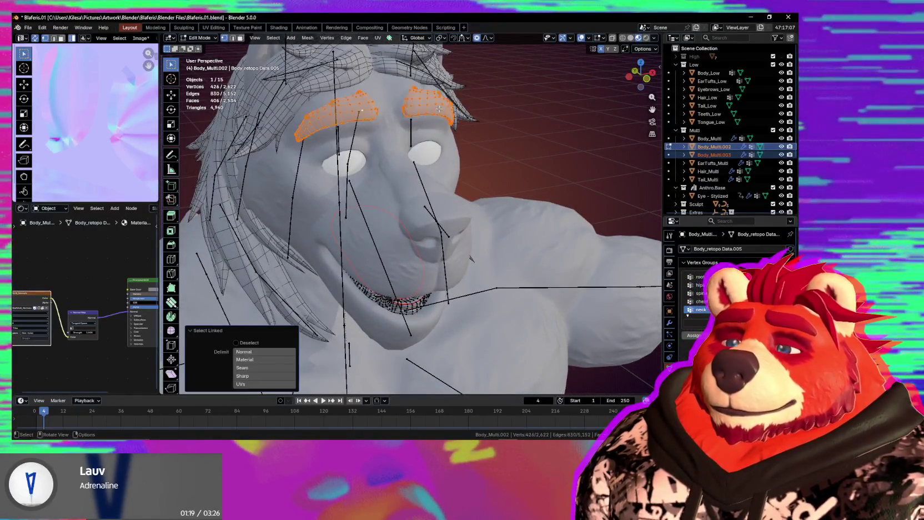
middle_drag(438, 109, 436, 118)
click(437, 121)
key(Tab)
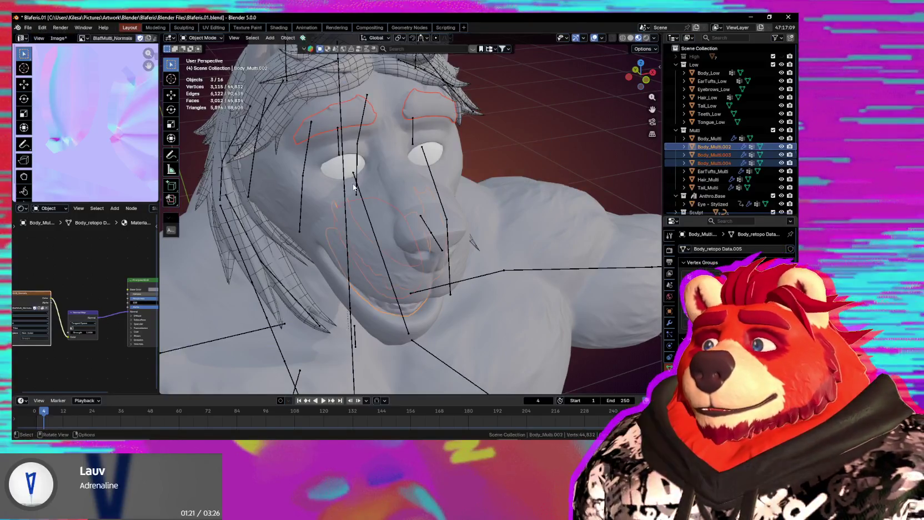
middle_drag(661, 165, 556, 154)
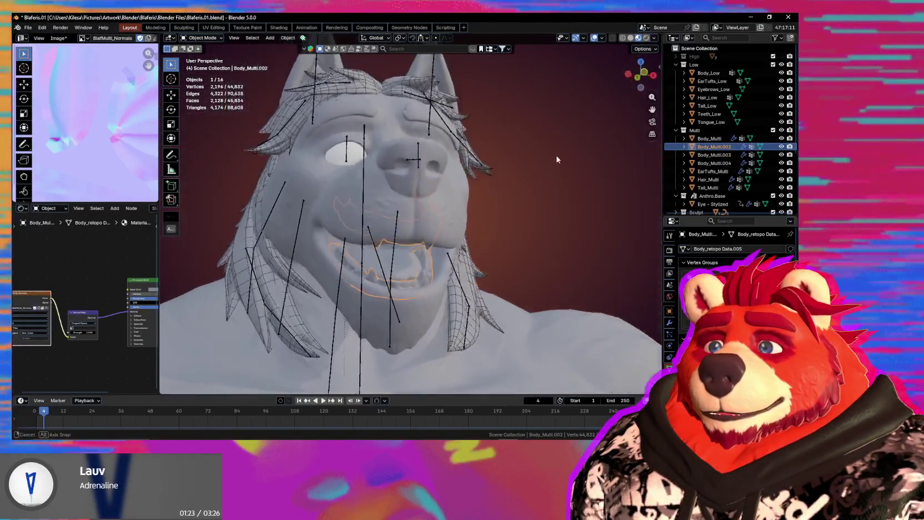
Rename Body_Multi.002 to Teeth_Multi
key(F2)
text(T)
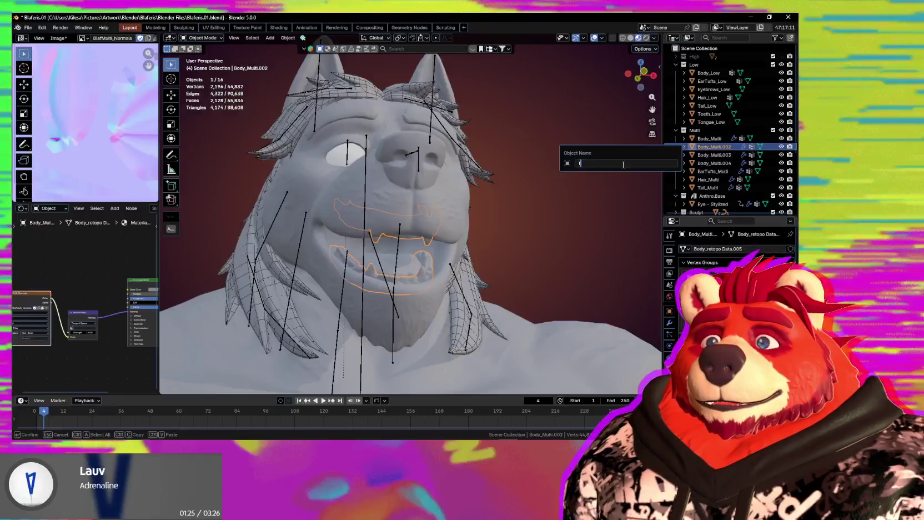
text(eeth_Mu)
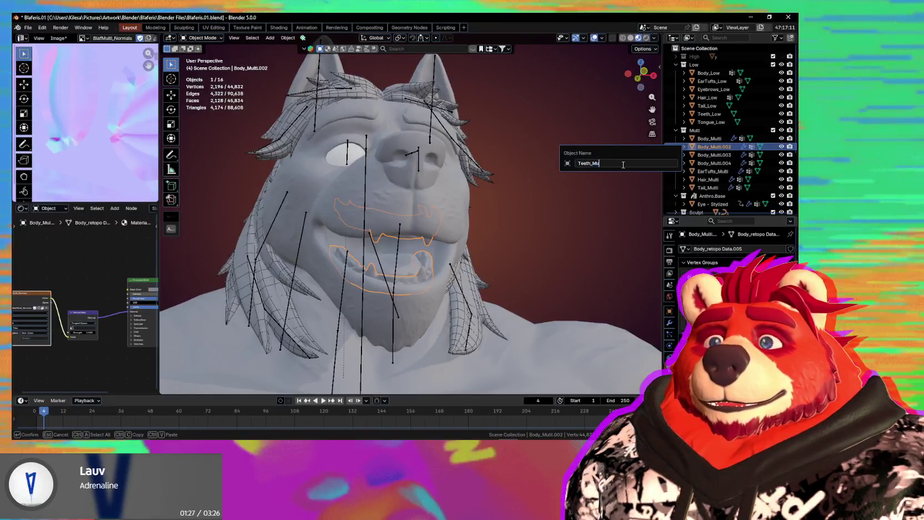
text(lti)
key(Return)
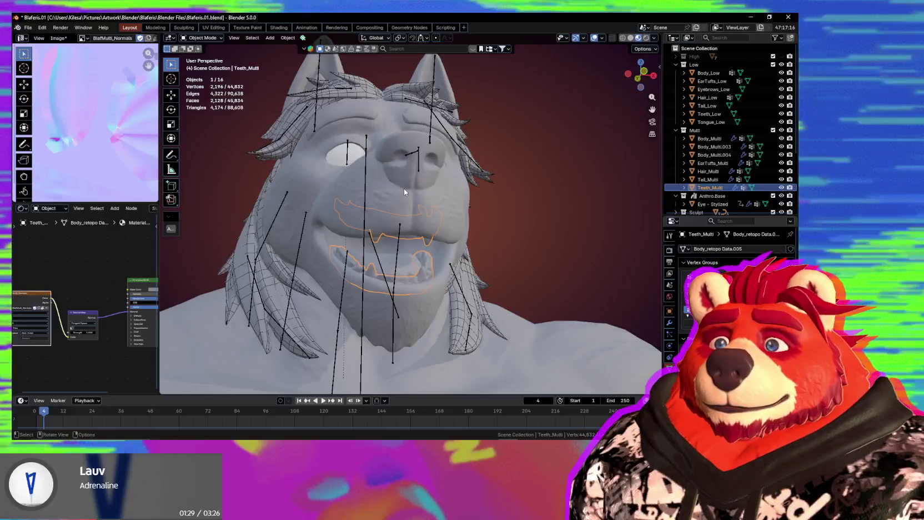
Rename Body_Multi.003 to Tongue_Multi
click(390, 267)
key(F2)
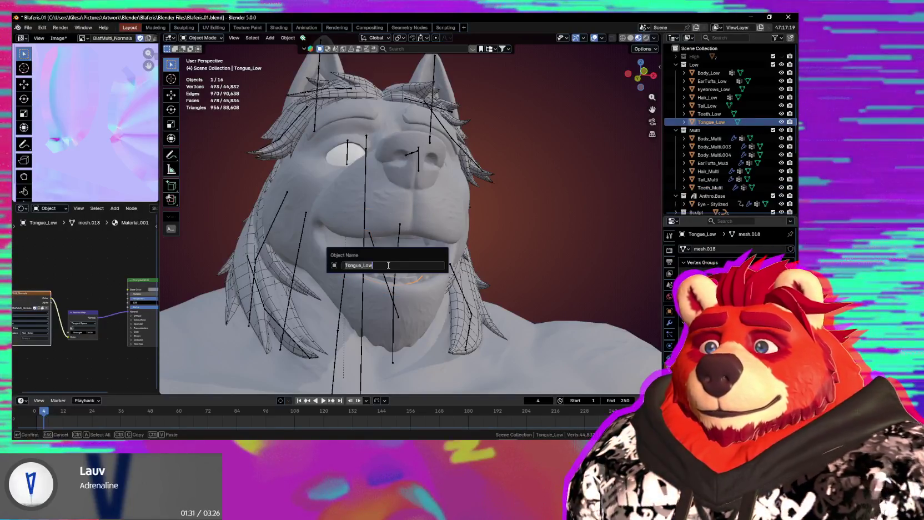
key(Escape)
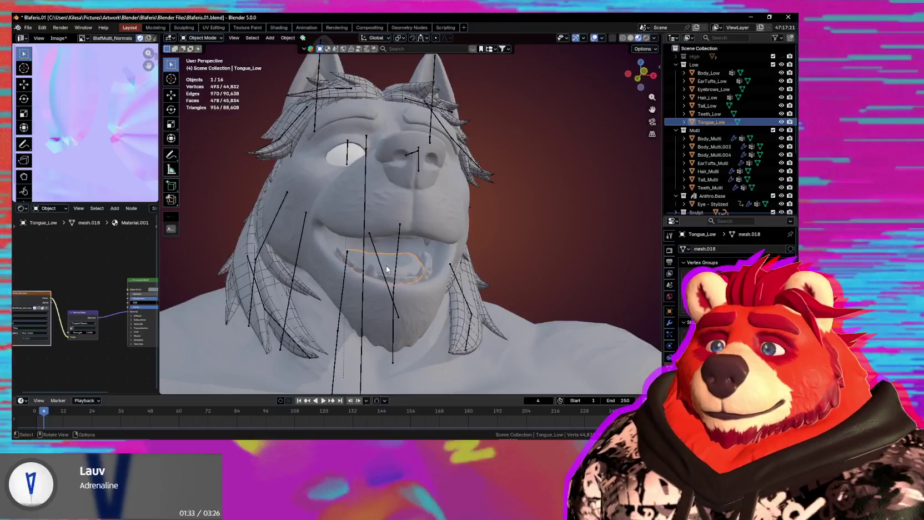
click(387, 269)
double_click(722, 148)
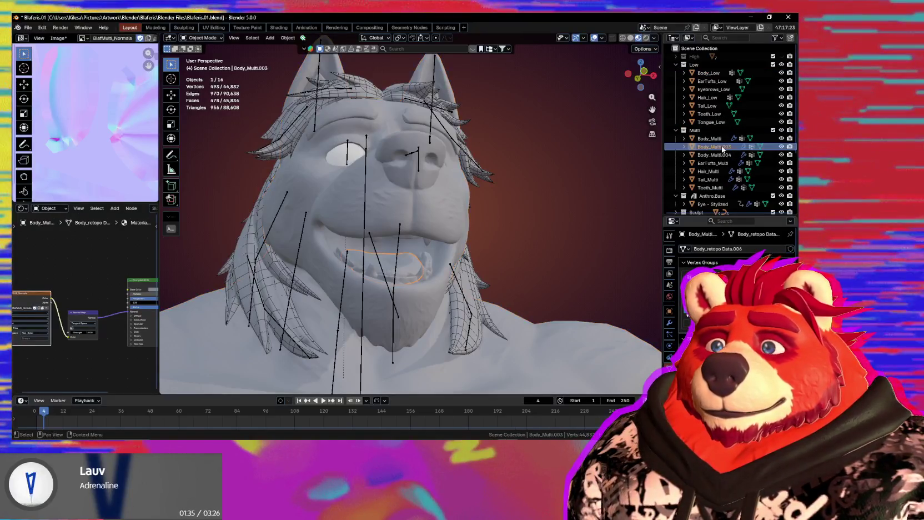
scroll(722, 147, down, 1)
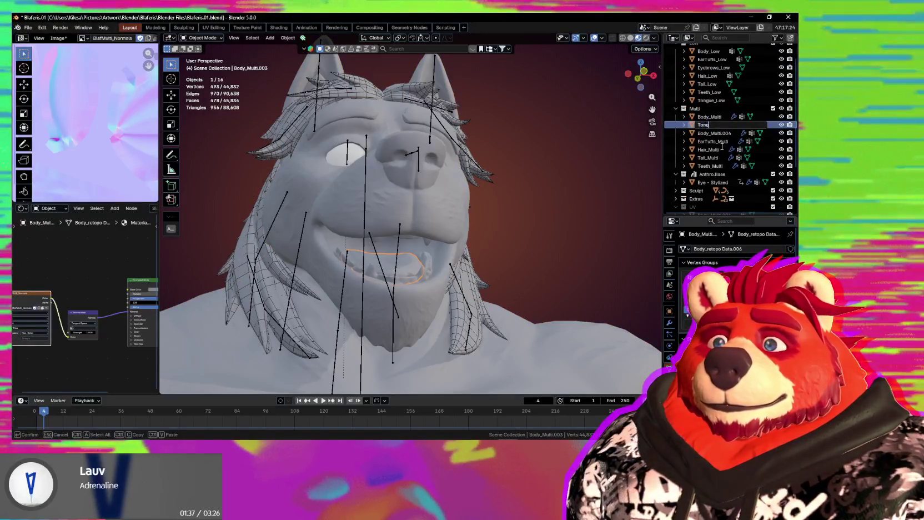
text(u)
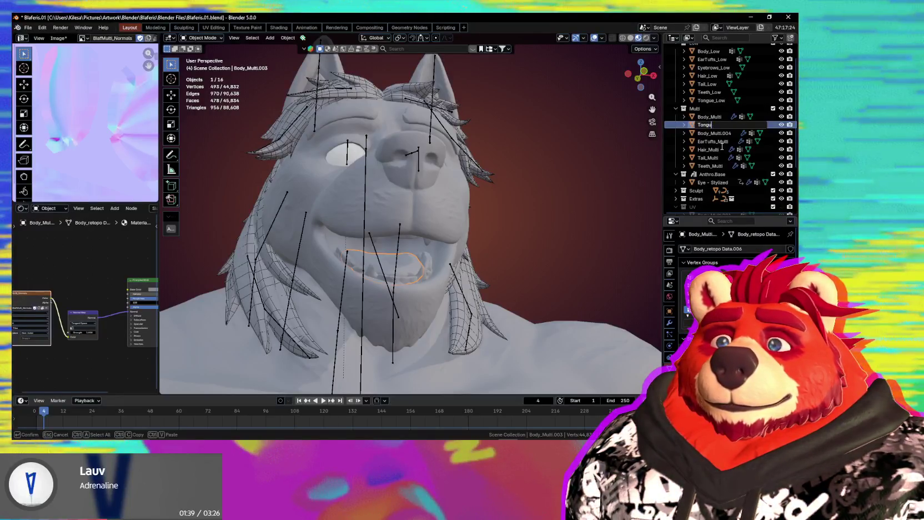
text(e_Multi)
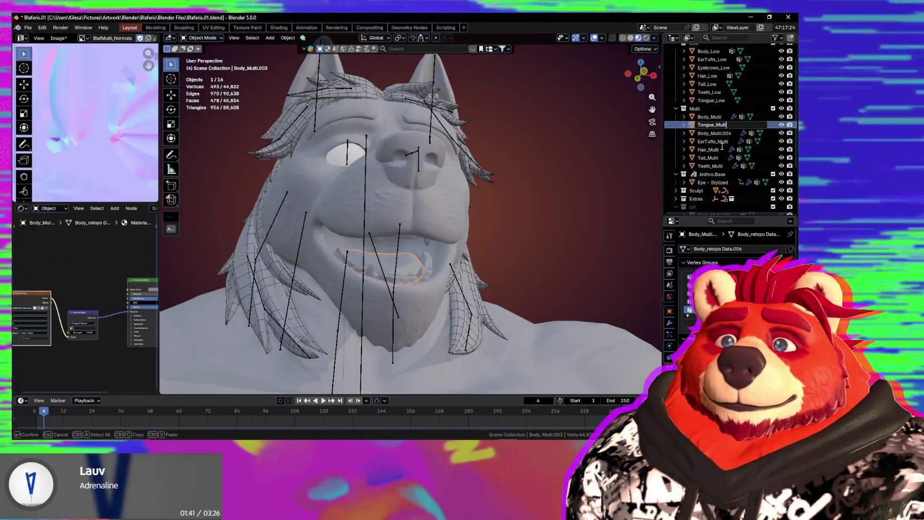
key(Return)
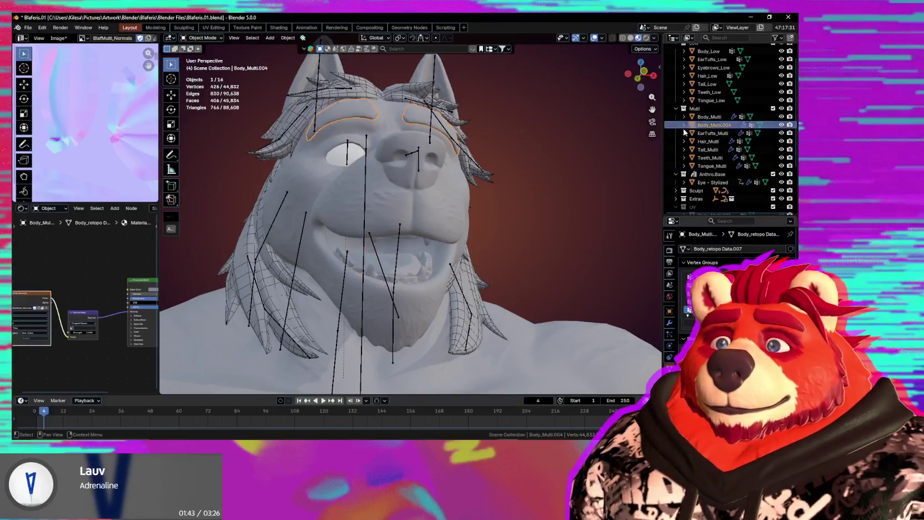
Rename Body_Multi.004 to Eyebrows_Multi and inspect the head from several angles
key(F2)
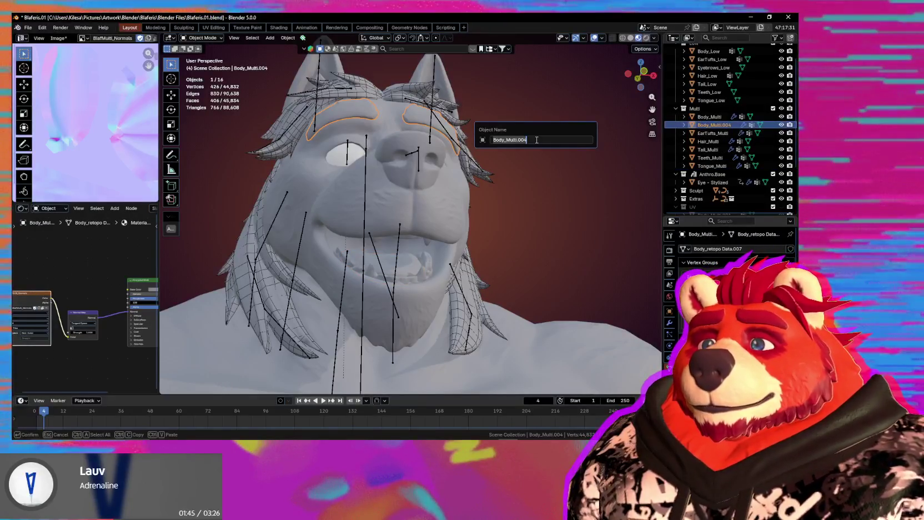
text(ows_Multi)
key(Return)
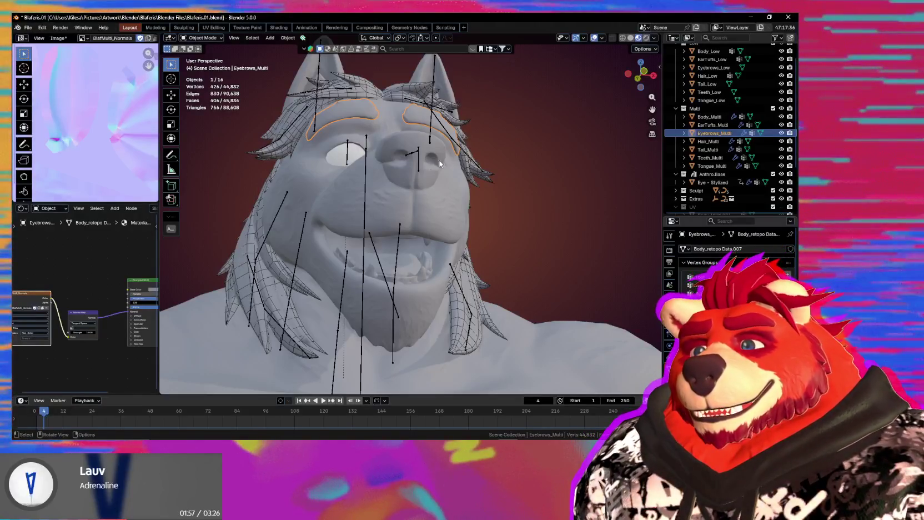
mouse_move(303, 175)
middle_down()
mouse_move(348, 194)
mouse_move(464, 191)
mouse_move(409, 226)
mouse_move(555, 256)
middle_up()
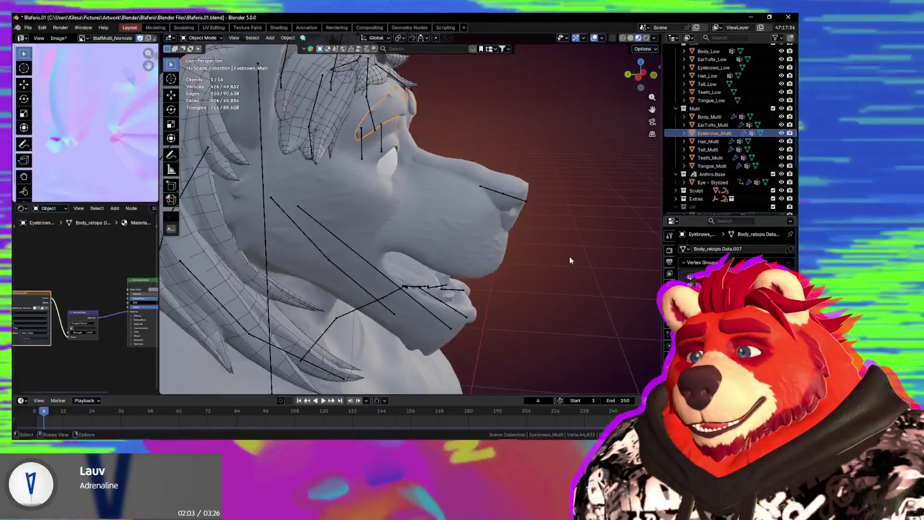
mouse_move(517, 256)
middle_down()
mouse_move(443, 272)
mouse_move(351, 268)
mouse_move(480, 288)
mouse_move(508, 273)
middle_up()
middle_drag(415, 292, 398, 201)
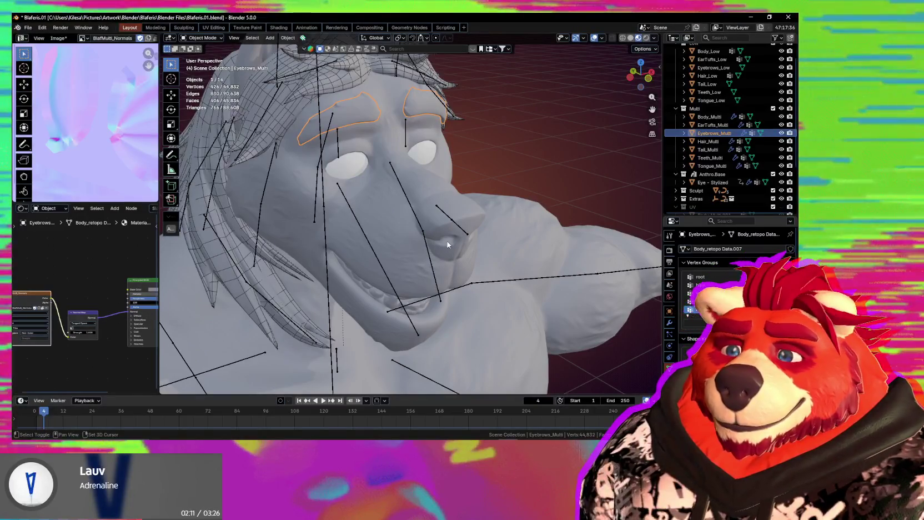
middle_drag(443, 239, 409, 205)
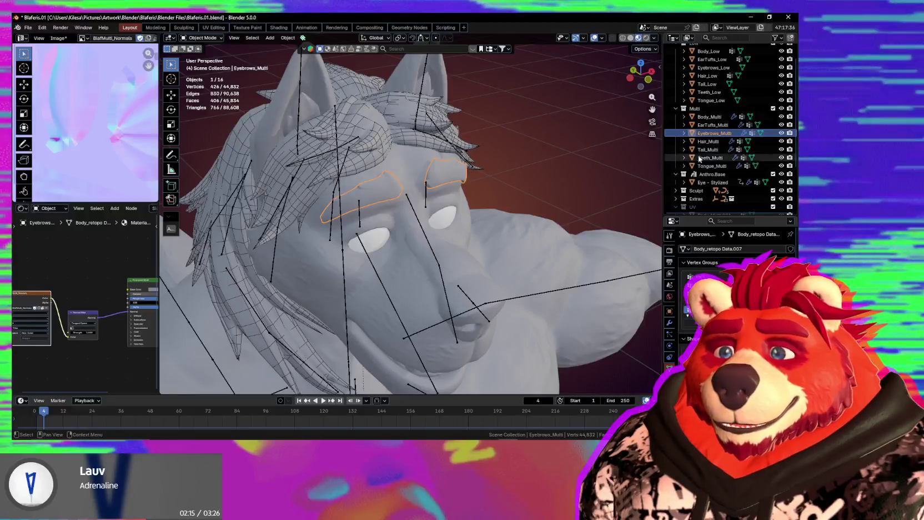
click(704, 52)
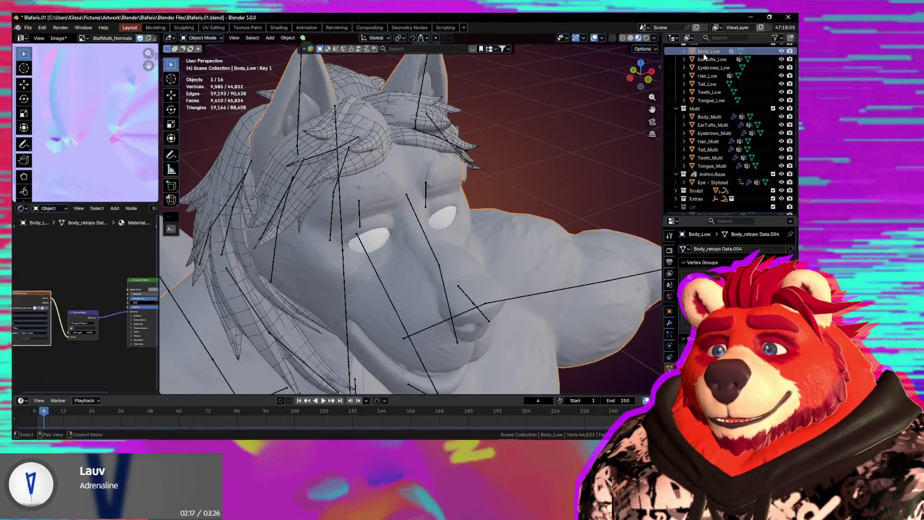
With Body_Multi as source and Body_Low active, run Transfer Weights in Weight Paint mode
ctrl+click(715, 118)
key(ctrl+Tab)
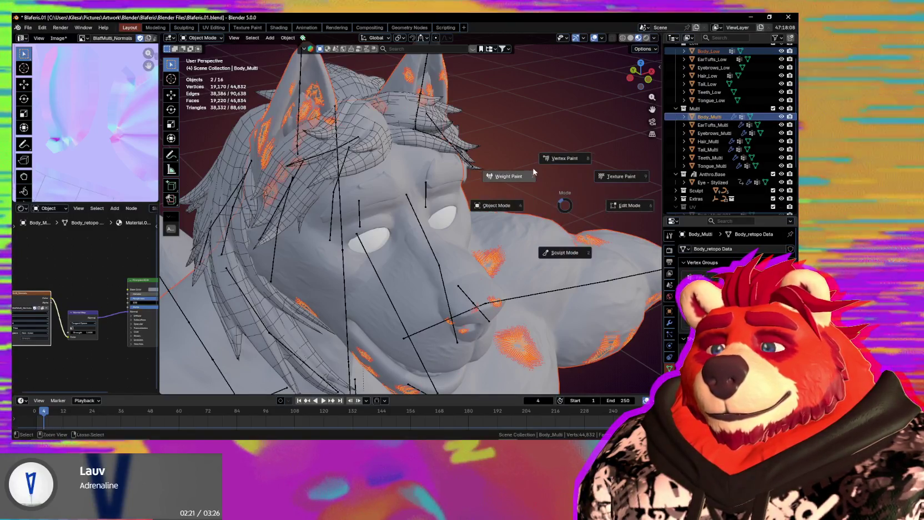
ctrl+click(704, 52)
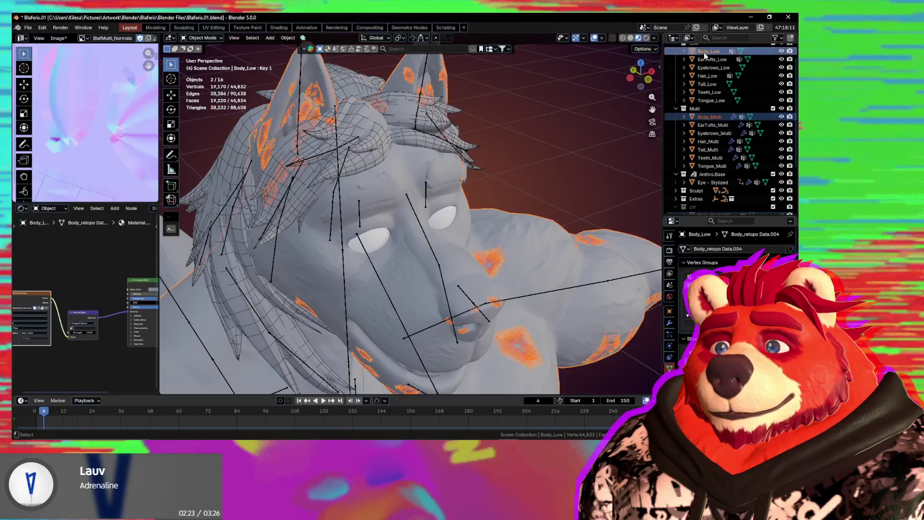
key(ctrl+Tab)
click(460, 169)
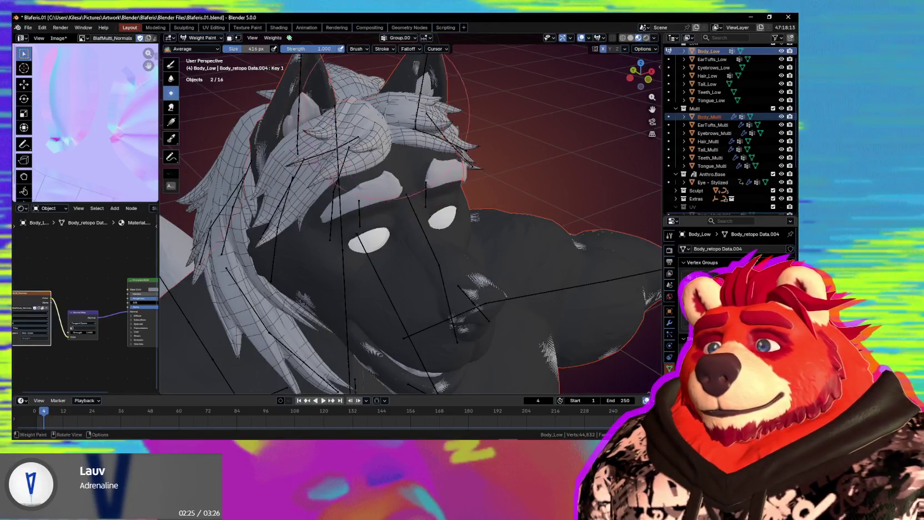
click(273, 37)
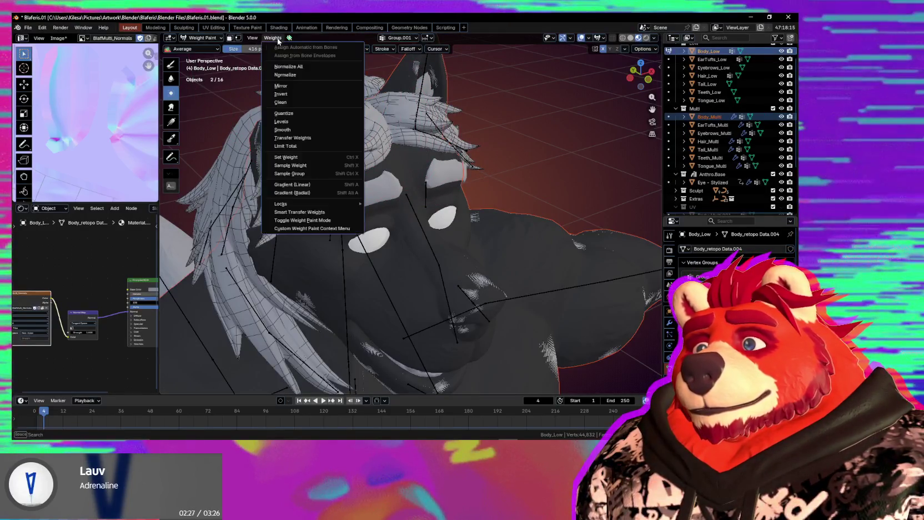
click(307, 138)
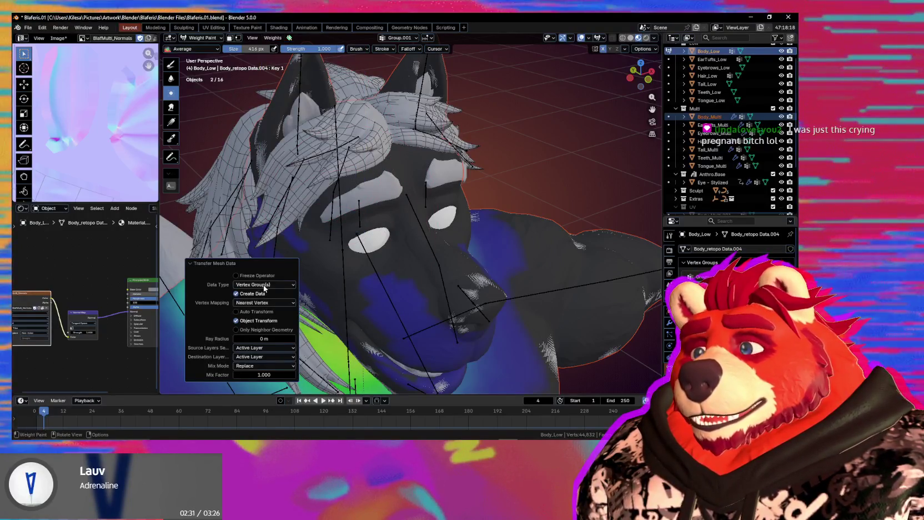
Set the transfer to match source layers By Name, check the ear weights, and return to Object Mode
click(264, 348)
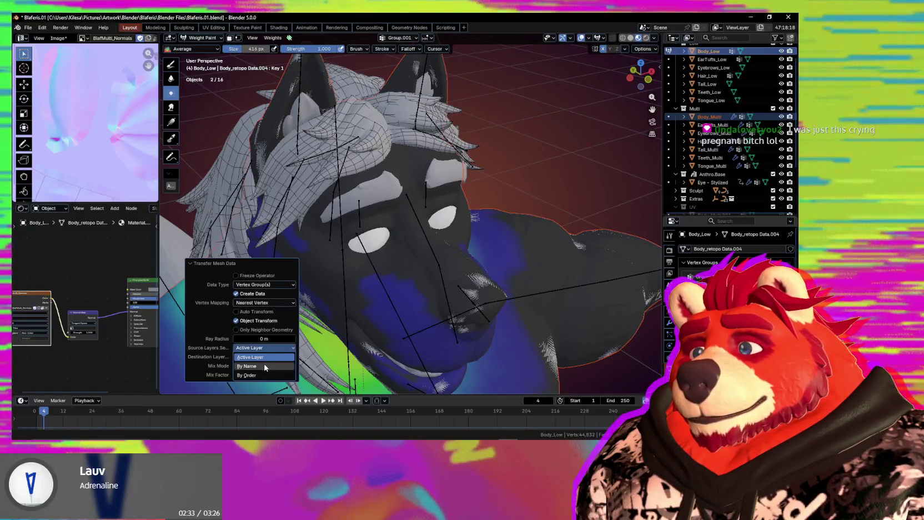
click(267, 368)
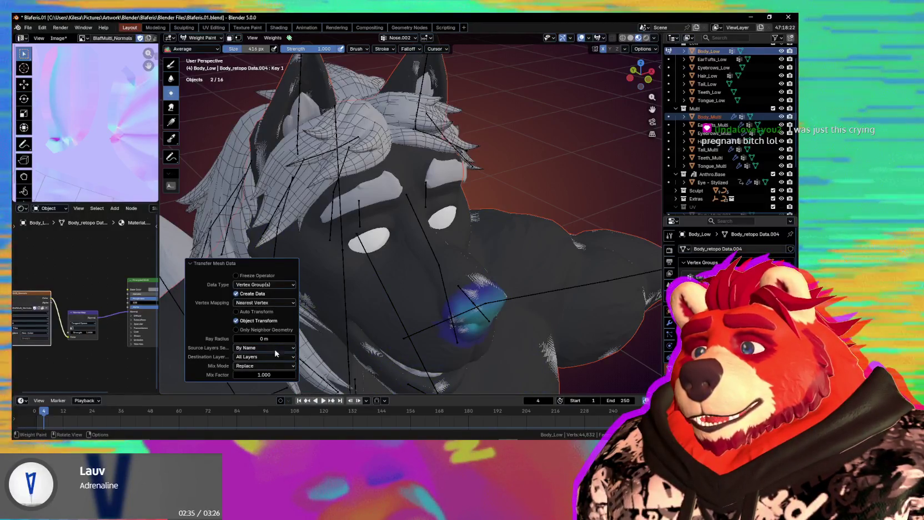
middle_drag(418, 331, 530, 348)
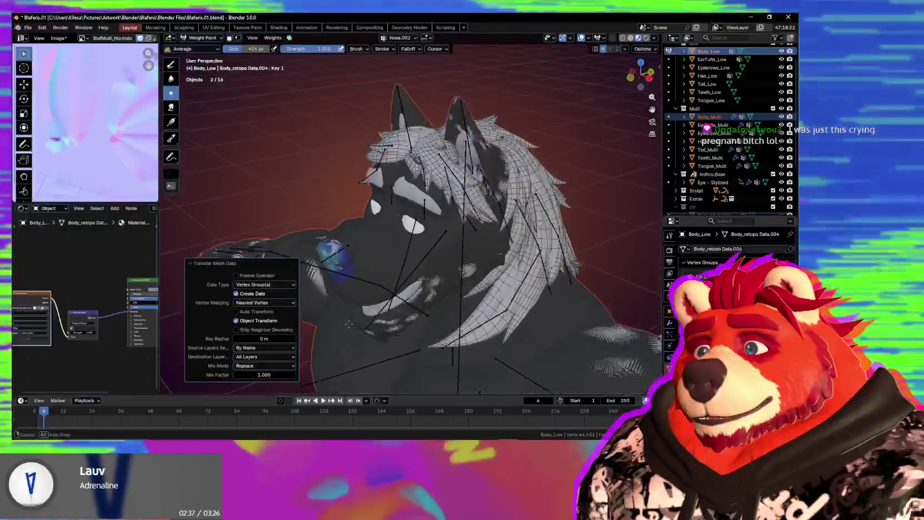
middle_drag(530, 348, 368, 186)
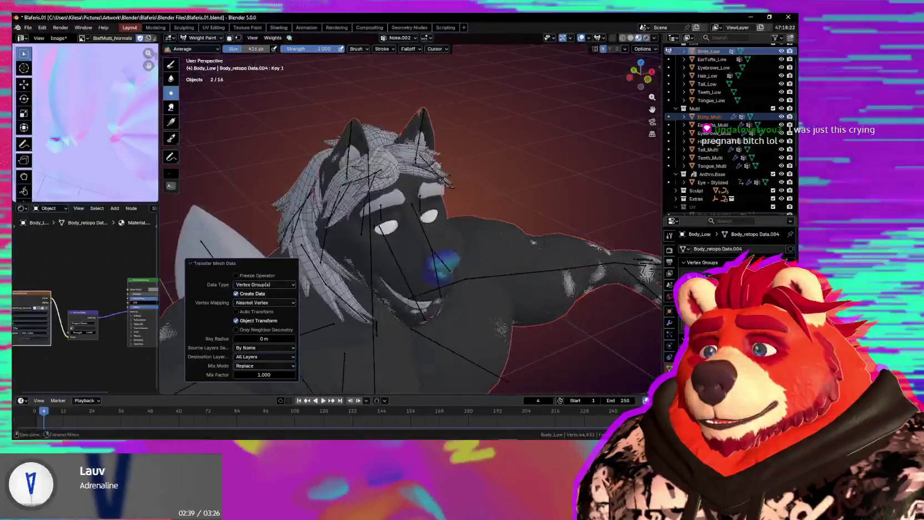
key(shift+ctrl+x)
key(shift+ctrl+x)
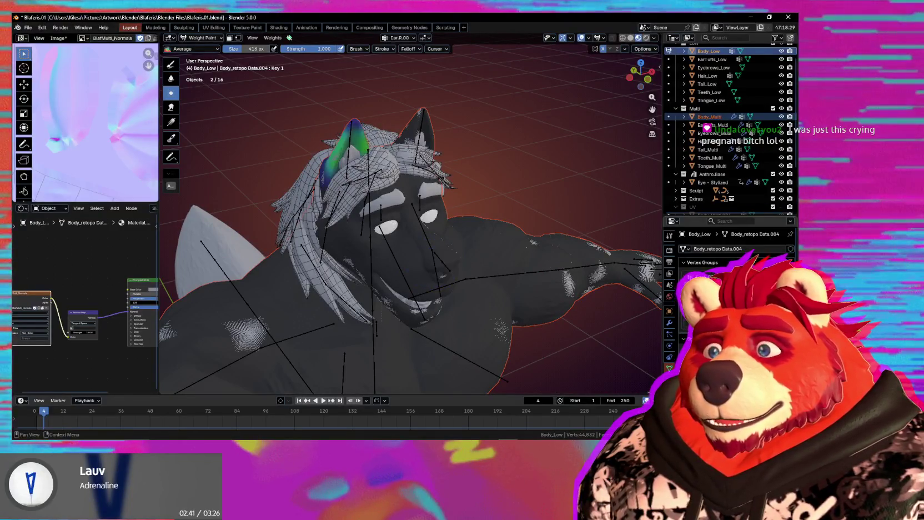
middle_drag(368, 186, 325, 289)
key(ctrl+Tab)
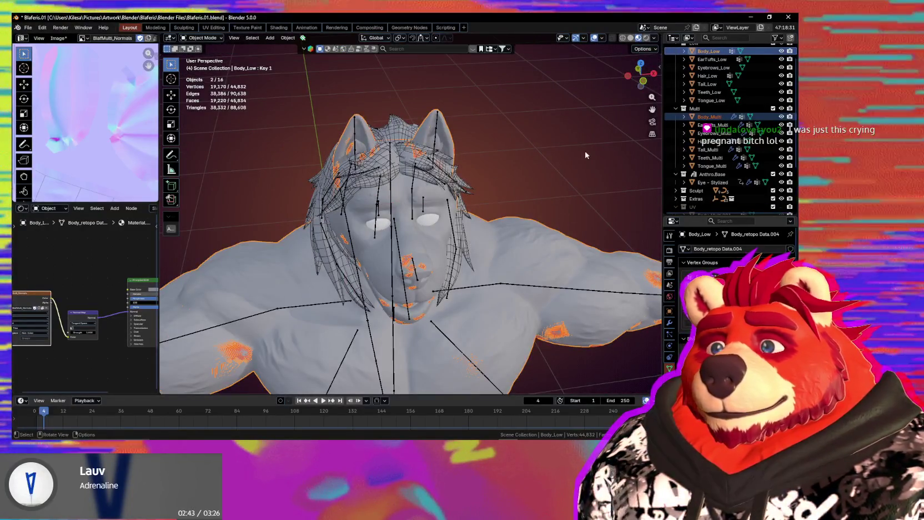
scroll(515, 210, down, 3)
scroll(513, 212, down, 2)
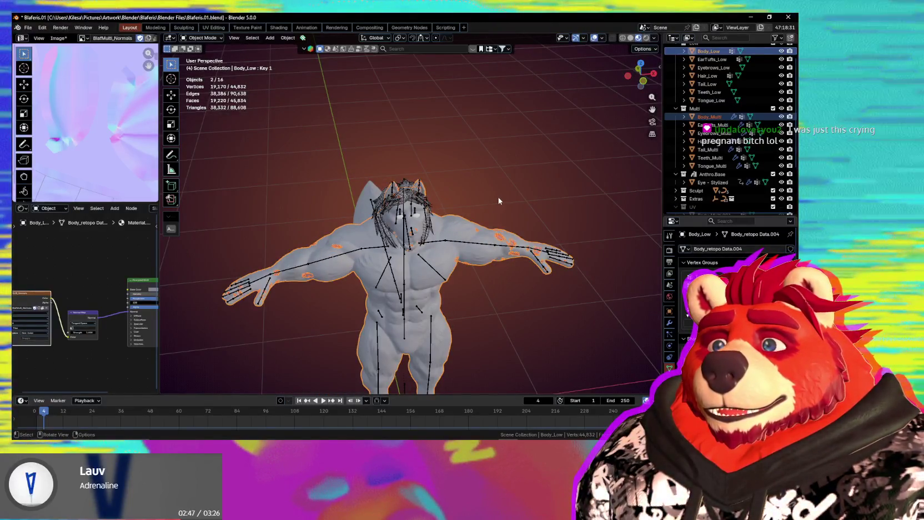
Transfer weights from EarTufts_Multi onto EarTufts_Low
click(717, 127)
ctrl+click(717, 59)
key(ctrl+Tab)
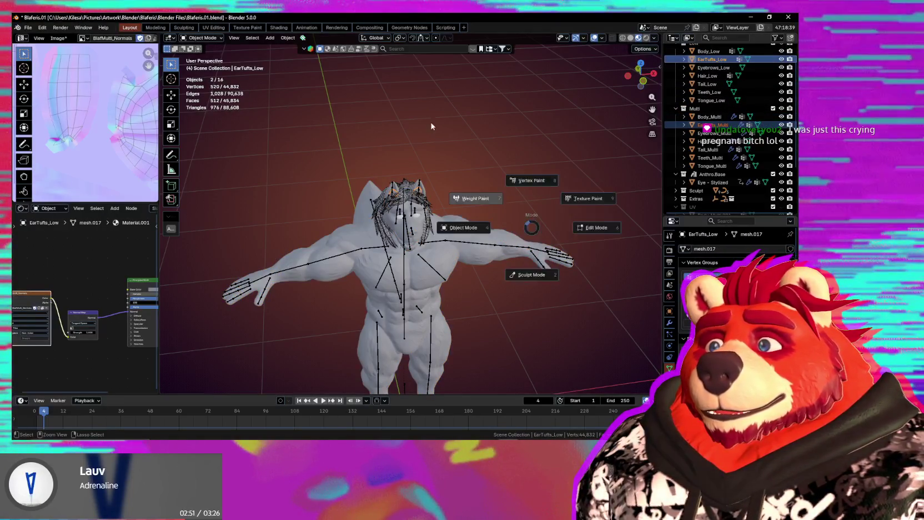
click(464, 198)
click(273, 38)
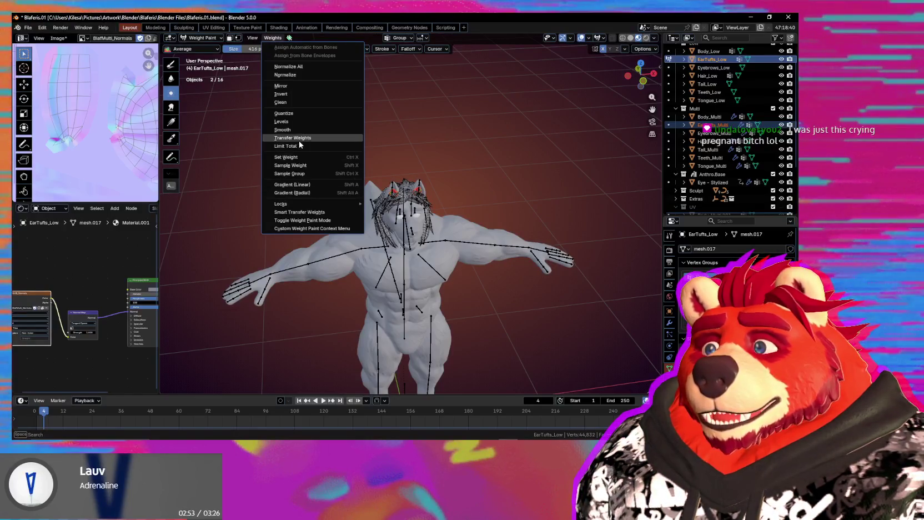
click(299, 139)
key(ctrl+Tab)
click(444, 196)
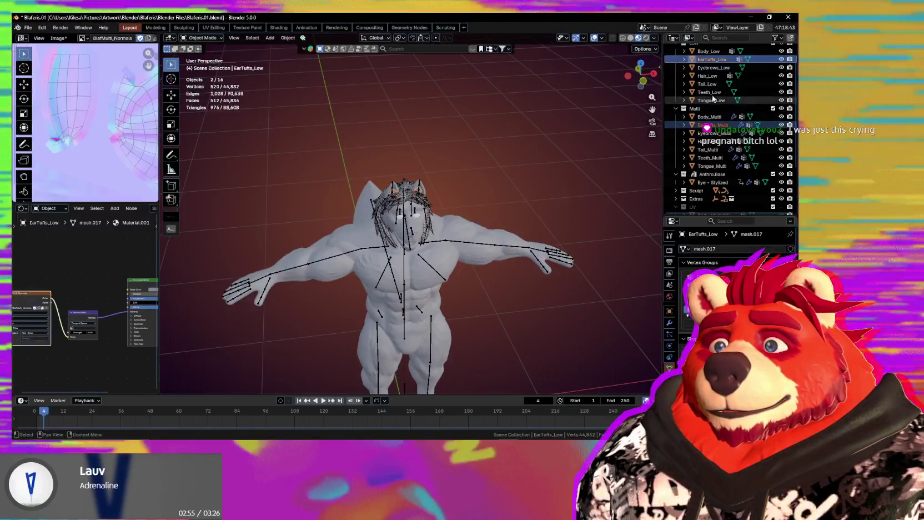
Transfer weights from Eyebrows_Multi onto Eyebrows_Low
click(715, 134)
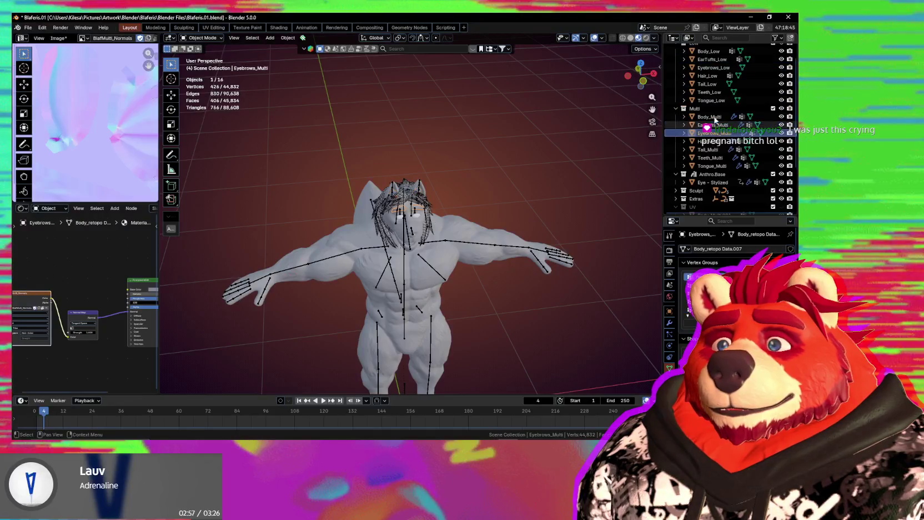
ctrl+click(714, 67)
key(ctrl+Tab)
click(272, 38)
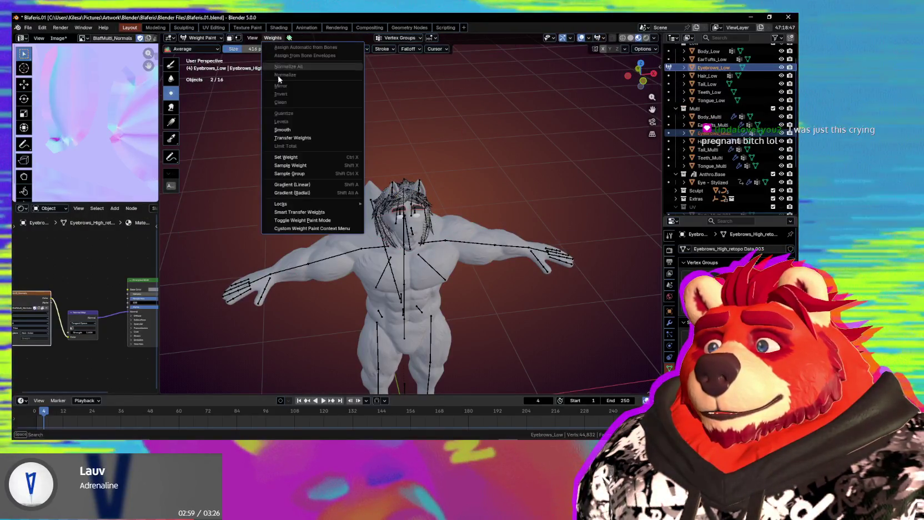
click(299, 138)
key(ctrl+Tab)
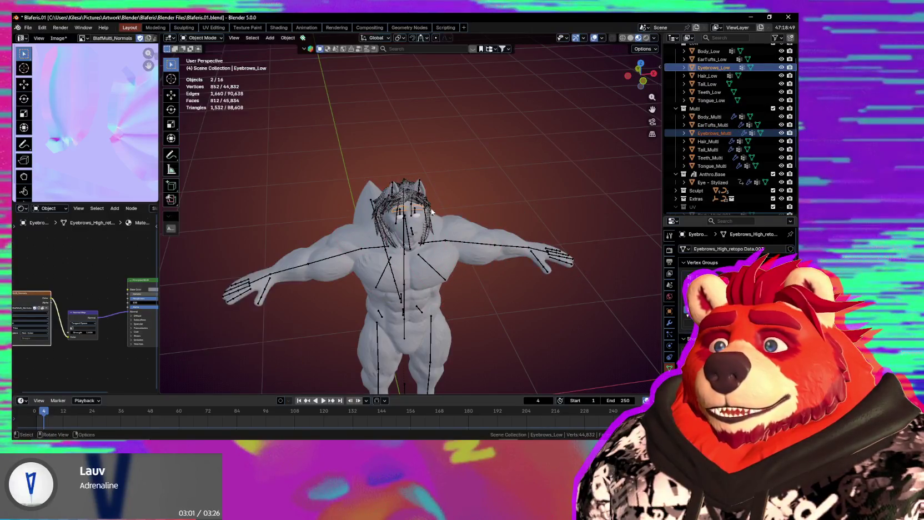
Transfer weights from Hair_Multi onto Hair_Low and check the hair from the side
click(705, 142)
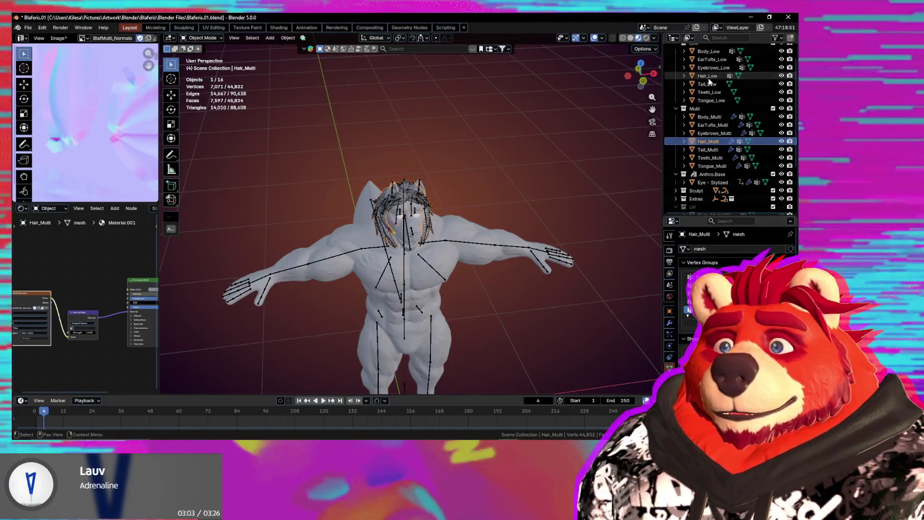
ctrl+click(709, 77)
key(ctrl+Tab)
click(464, 206)
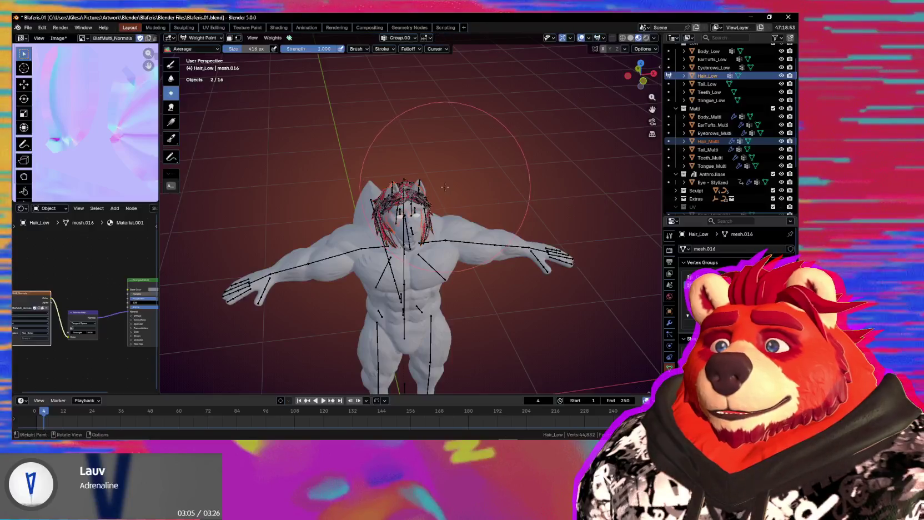
click(272, 37)
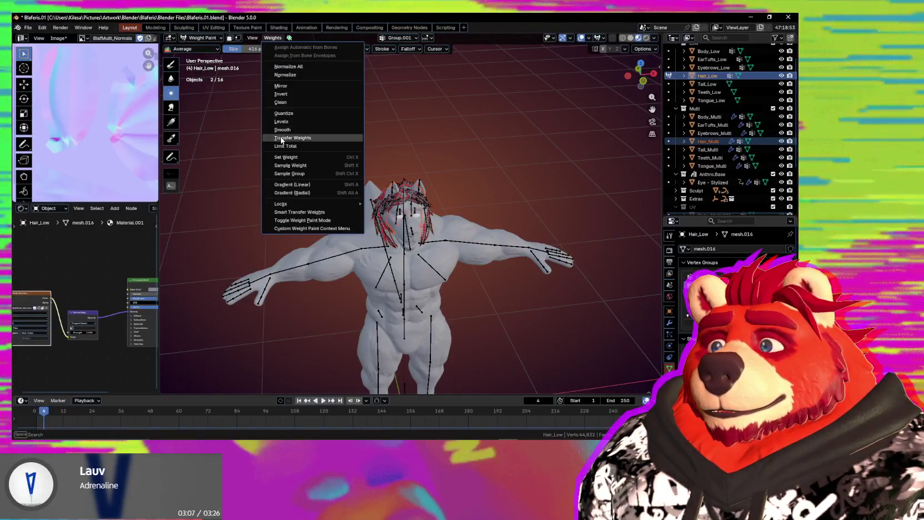
click(294, 146)
scroll(356, 211, up, 3)
middle_drag(356, 211, 481, 243)
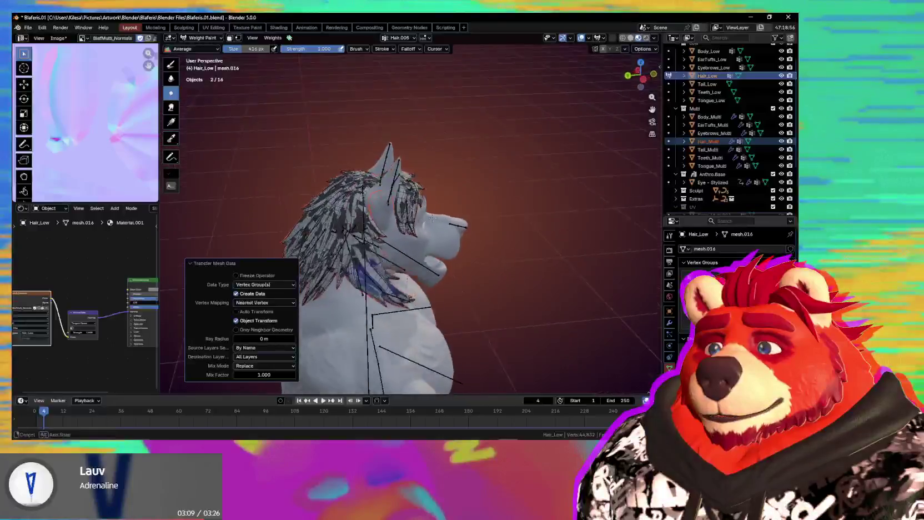
key(ctrl+Tab)
click(576, 215)
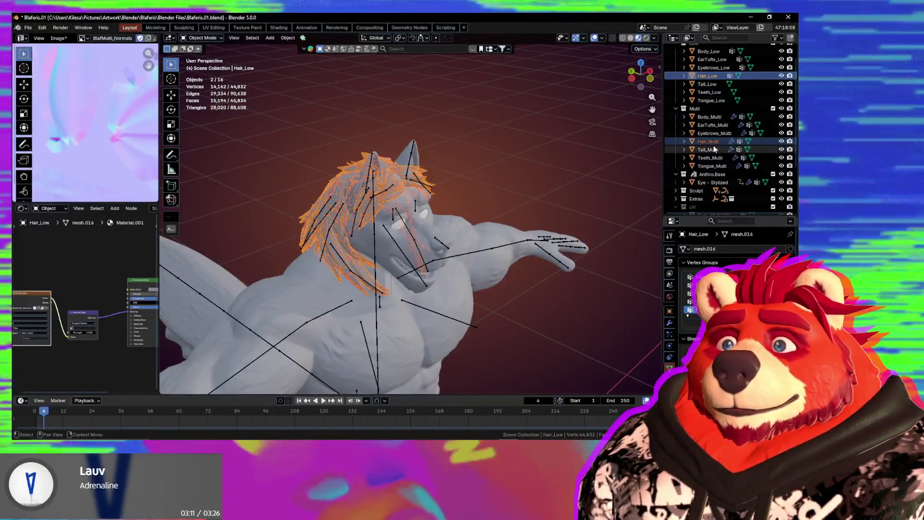
Transfer weights from the Multi tail onto Tail_Low
click(708, 149)
ctrl+click(710, 84)
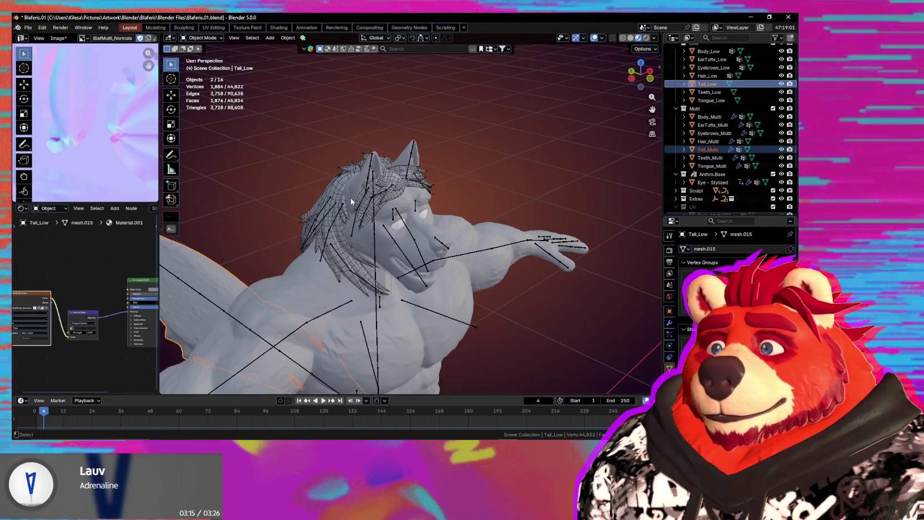
key(ctrl+Tab)
click(334, 195)
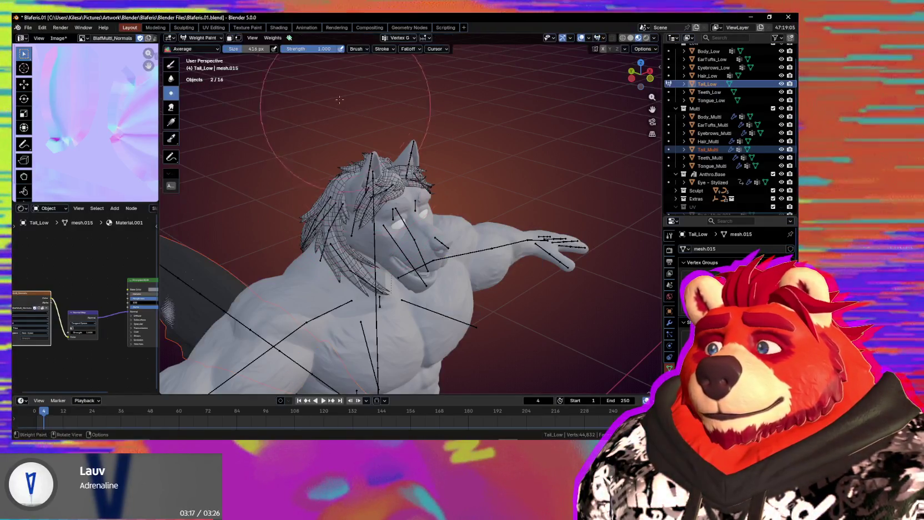
click(273, 37)
click(301, 142)
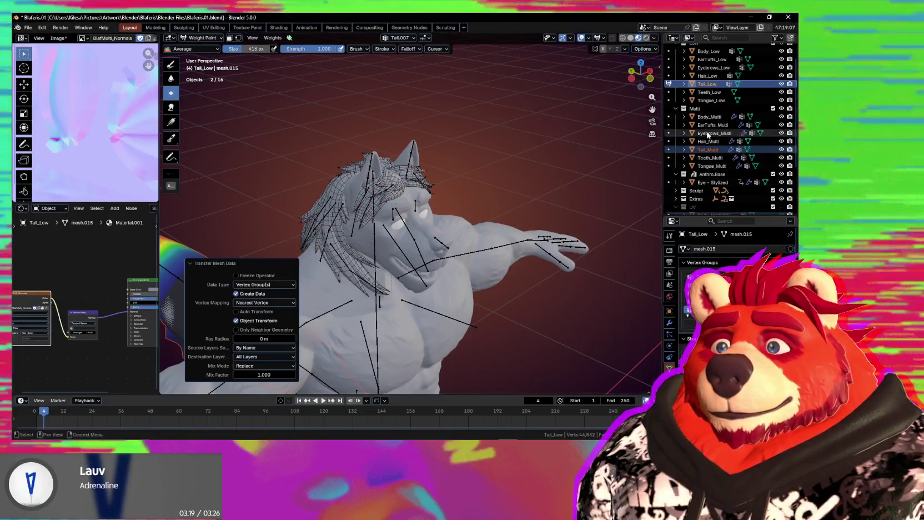
key(ctrl+Tab)
Transfer weights from Teeth_Multi onto Teeth_Low
click(710, 157)
ctrl+click(710, 93)
key(ctrl+Tab)
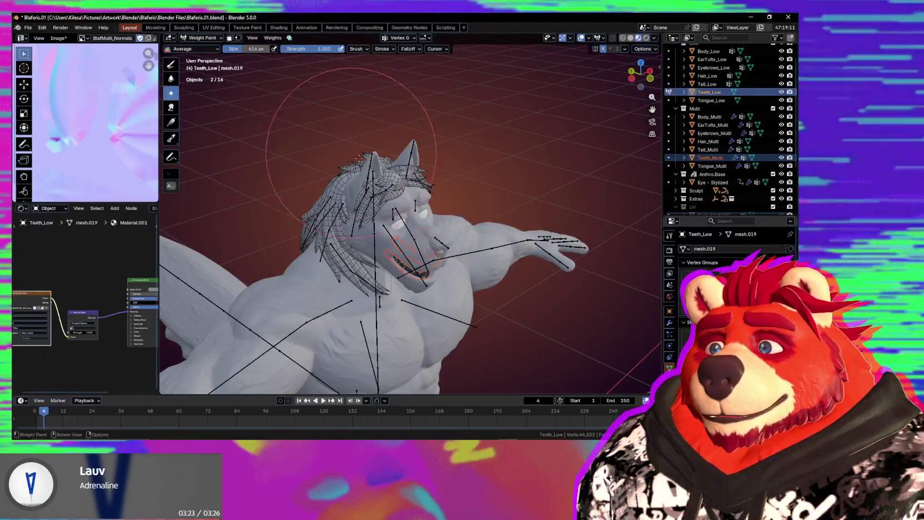
click(272, 38)
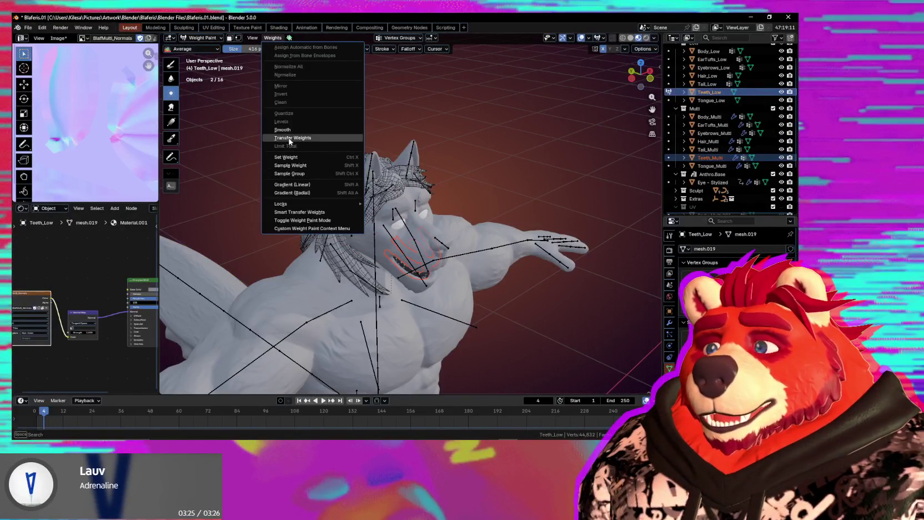
click(289, 146)
key(ctrl+Tab)
Transfer weights from Tongue_Multi onto Tongue_Low and return to Object Mode
click(712, 166)
ctrl+click(712, 100)
key(ctrl+Tab)
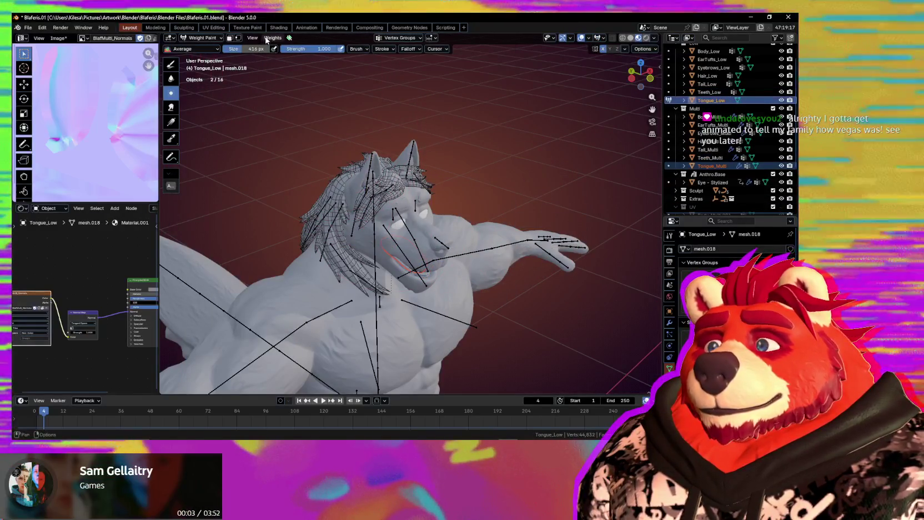
click(273, 38)
click(290, 134)
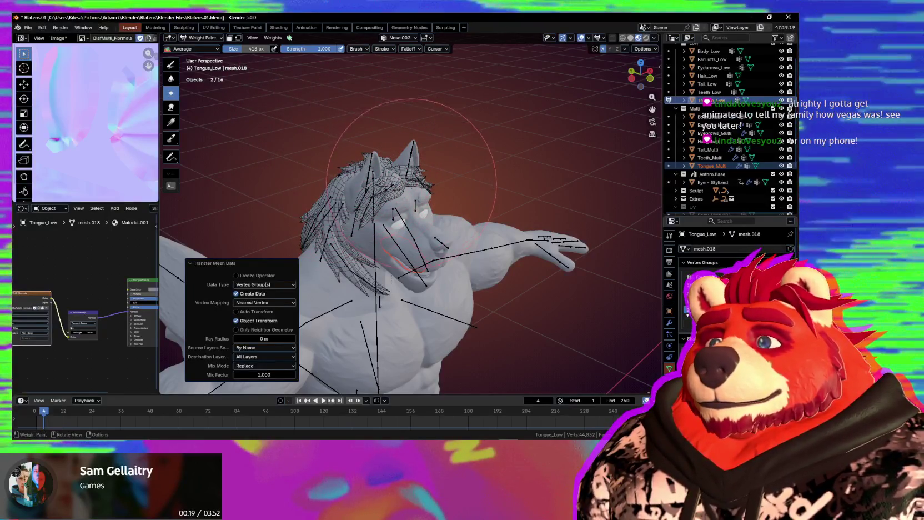
mouse_move(411, 183)
middle_down()
mouse_move(478, 209)
mouse_move(472, 200)
middle_up()
key(ctrl+Tab)
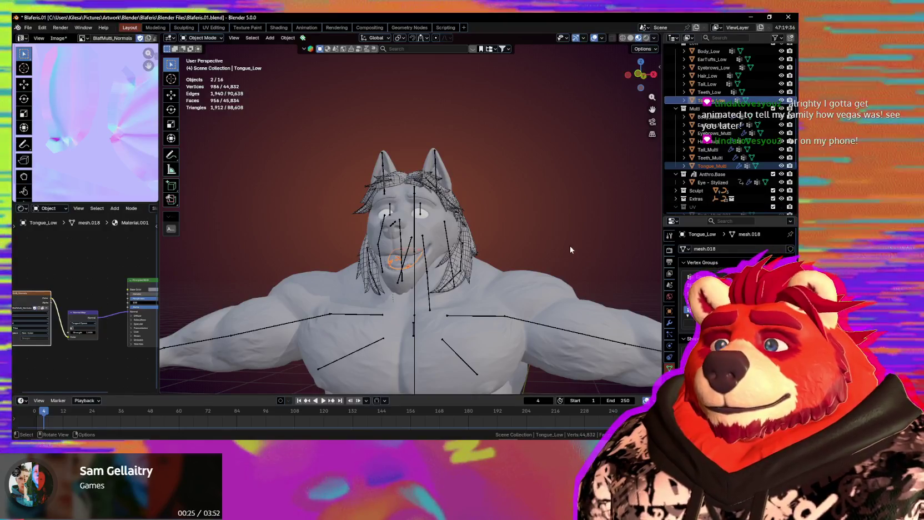
Move the stylized eye mesh into the Low collection and rename it Eyes_Low
scroll(716, 198, up, 2)
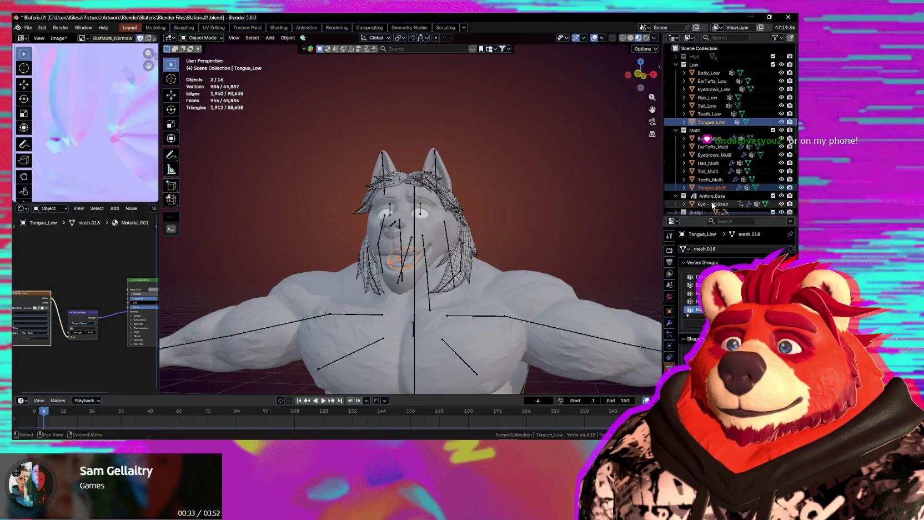
click(713, 204)
key(m)
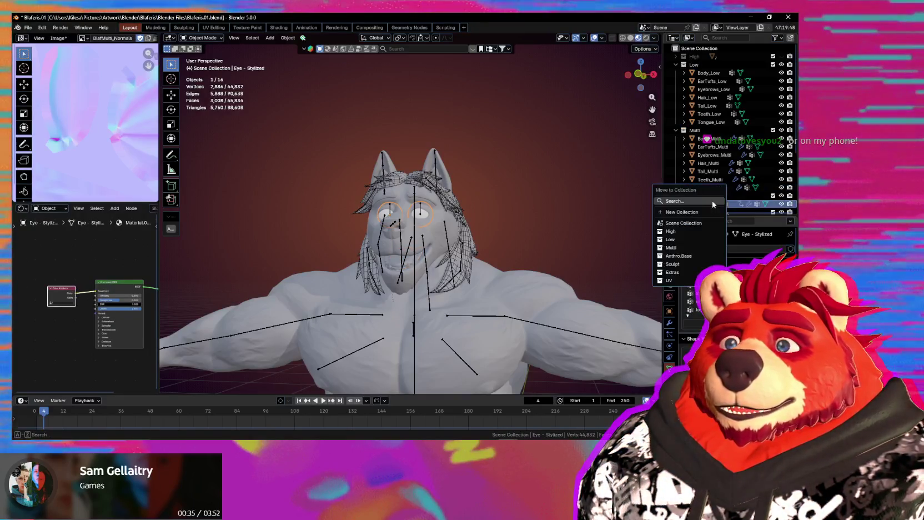
click(690, 239)
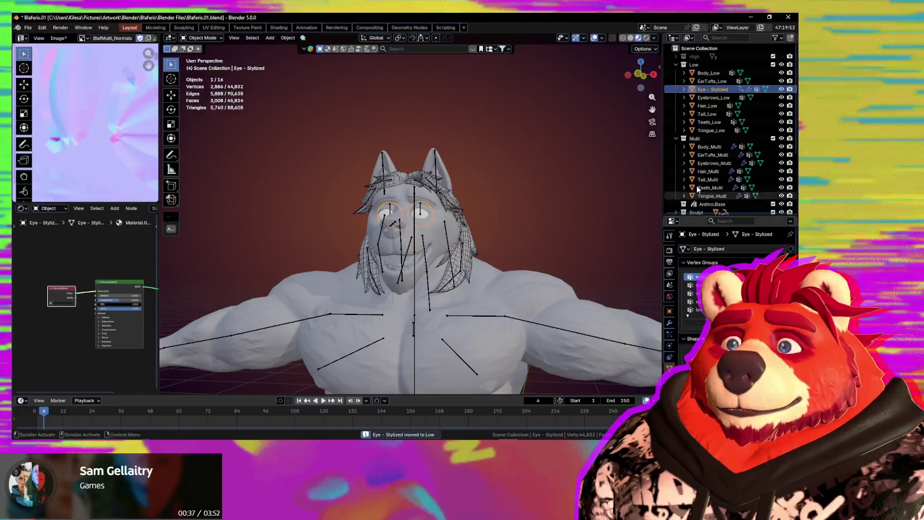
double_click(716, 89)
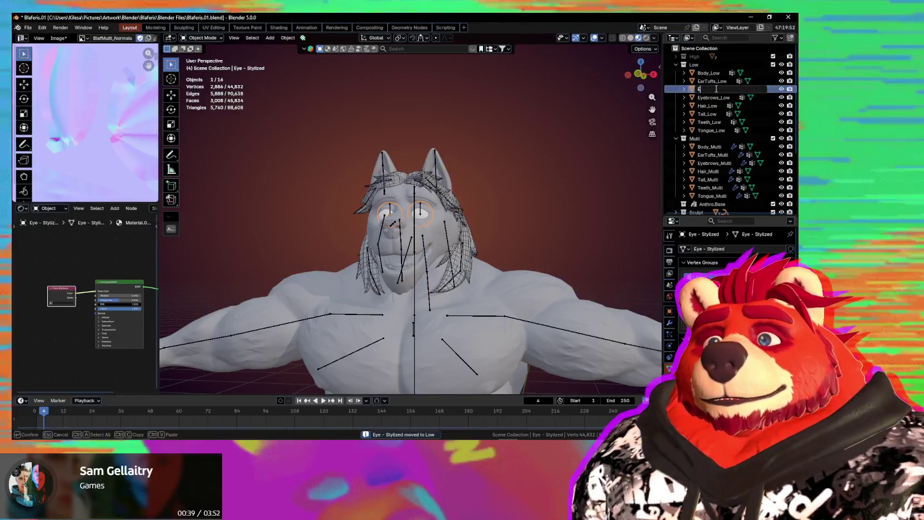
text(yes_Low)
key(Return)
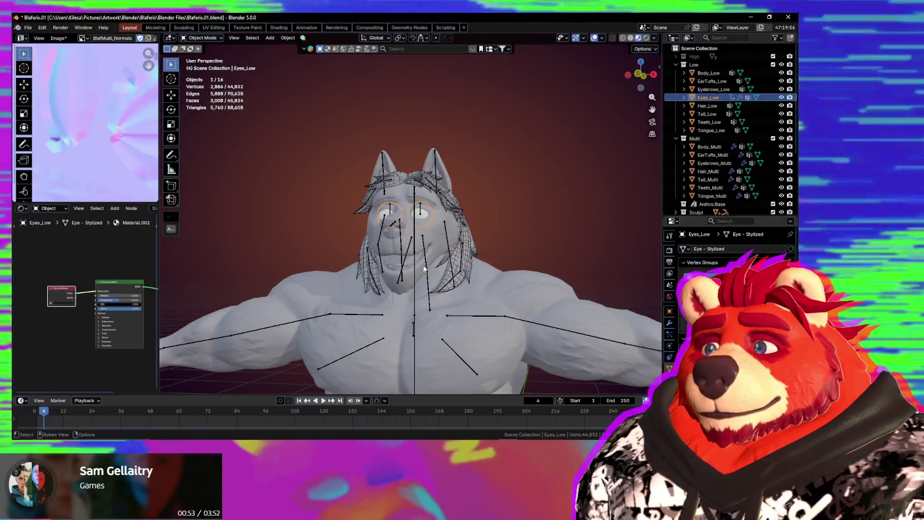
Hide the Multi collection and inspect the Low-only character, selecting its body mesh
middle_drag(424, 269, 399, 259)
mouse_move(395, 312)
middle_down()
mouse_move(397, 284)
mouse_move(431, 296)
middle_up()
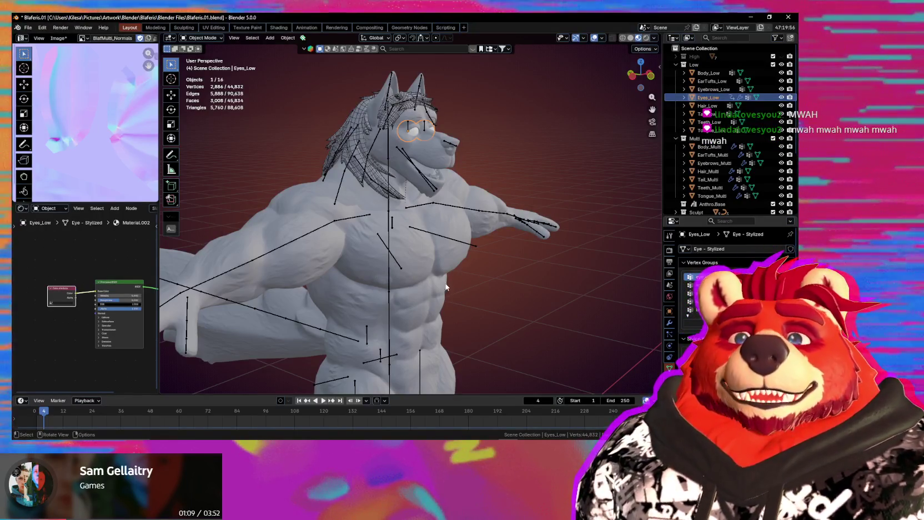
mouse_move(397, 247)
middle_down()
mouse_move(412, 280)
mouse_move(311, 266)
middle_up()
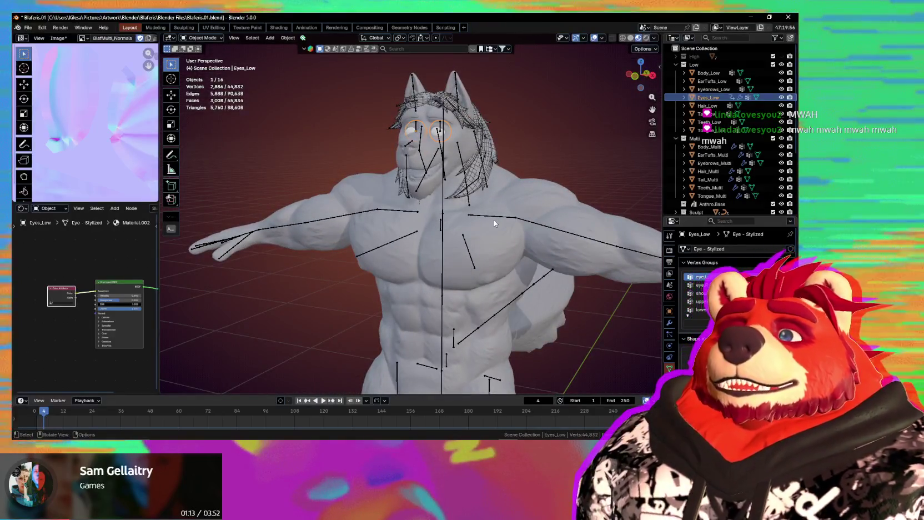
click(781, 138)
mouse_move(456, 167)
middle_down()
mouse_move(509, 166)
mouse_move(380, 193)
mouse_move(393, 207)
middle_up()
click(384, 144)
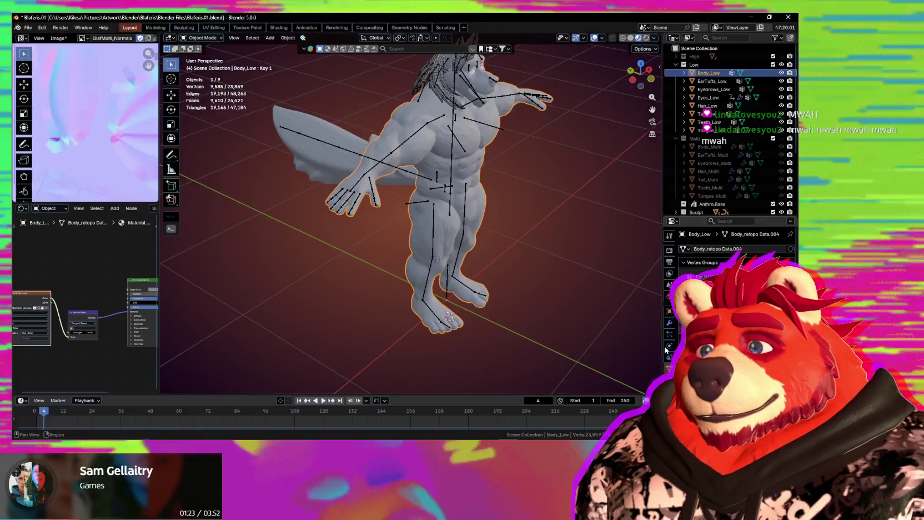
Parent Body_Low to the armature with Armature Deform
scroll(391, 208, up, 3)
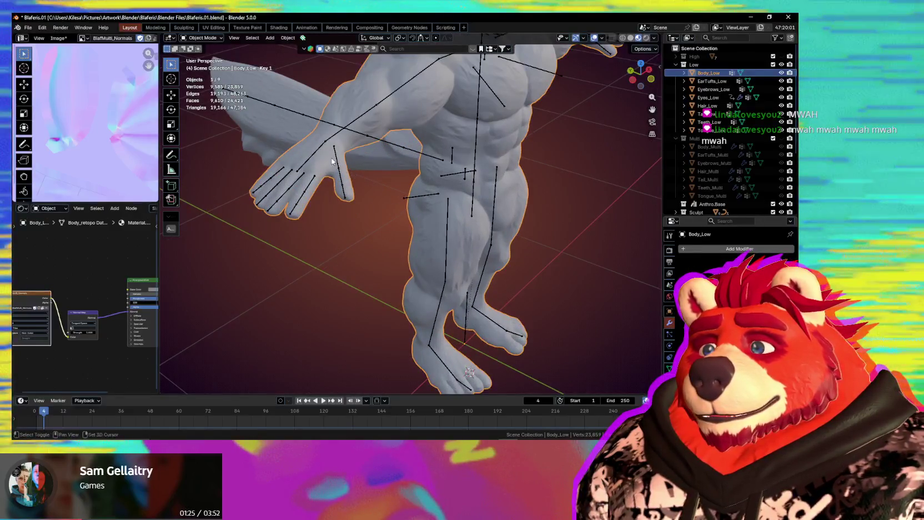
shift+click(345, 185)
key(ctrl+p)
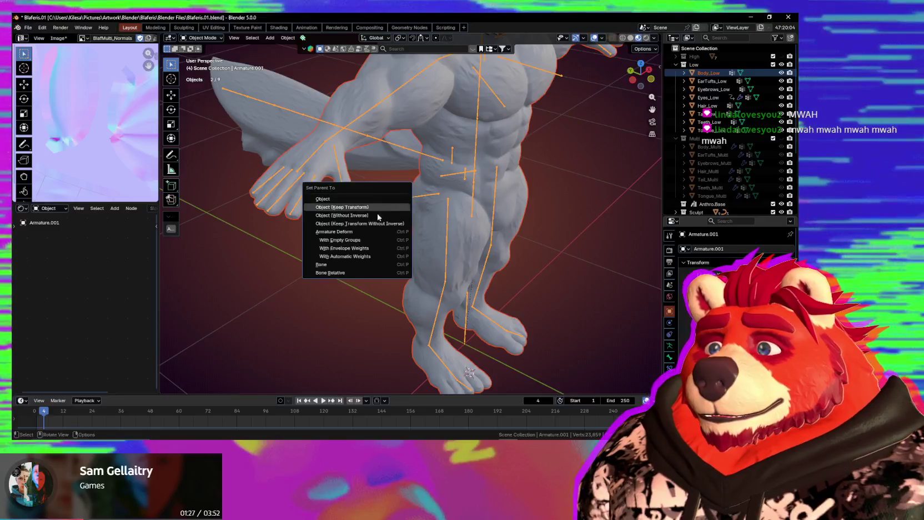
click(362, 232)
In Pose Mode, rotate the right index and middle finger bones around Z
click(309, 181)
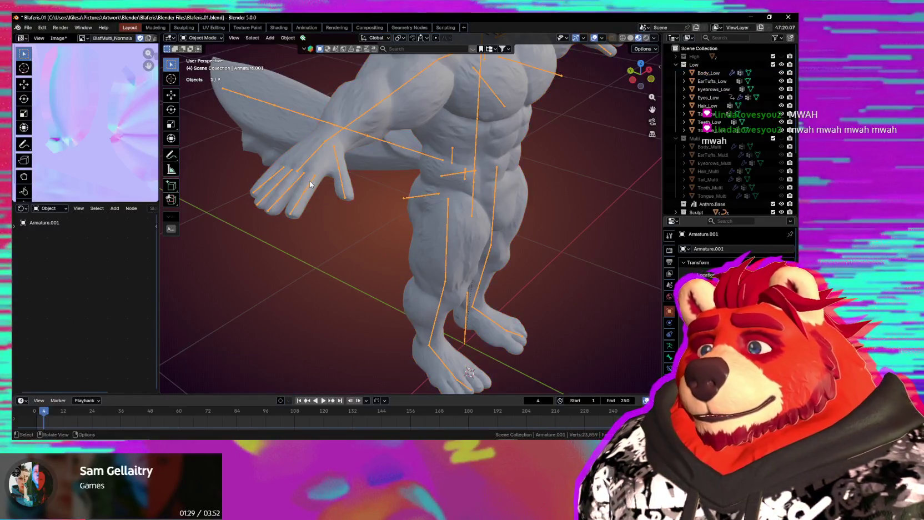
key(ctrl+Tab)
click(344, 201)
mouse_move(344, 201)
middle_down()
mouse_move(433, 283)
mouse_move(425, 286)
middle_up()
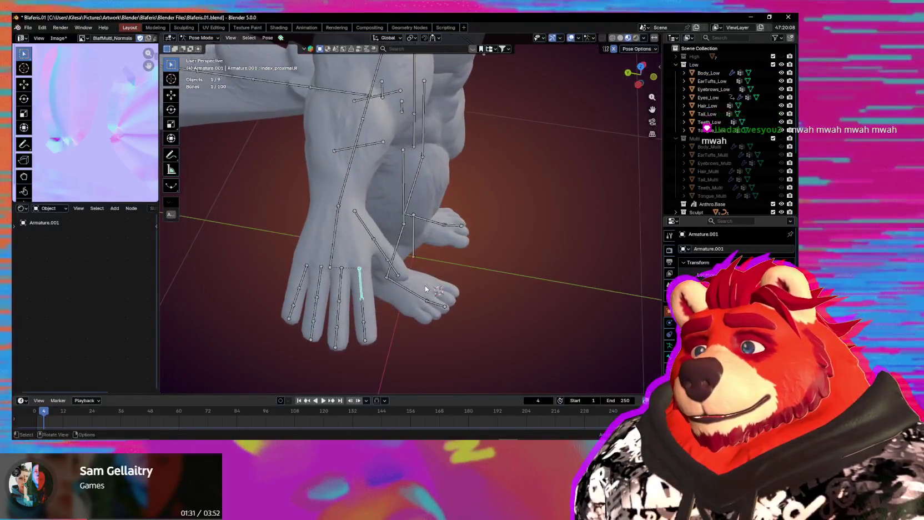
key(r)
key(z)
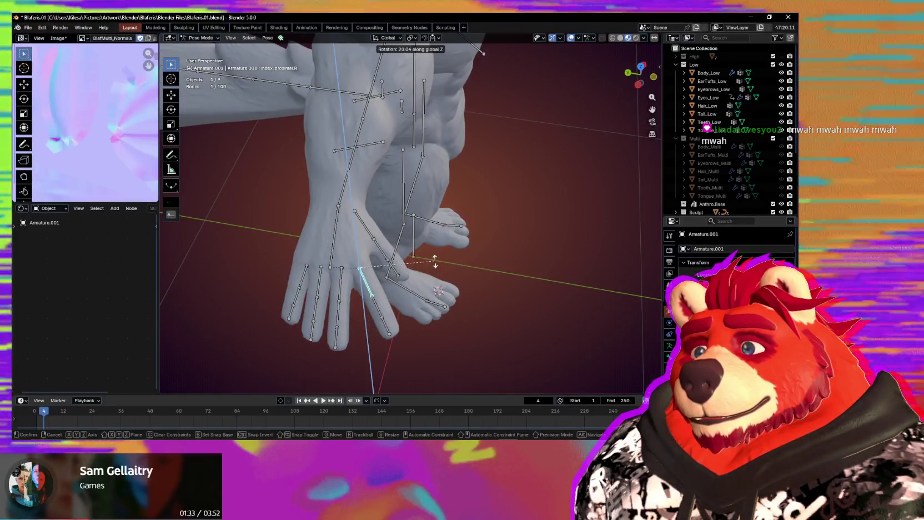
click(434, 267)
click(341, 289)
key(r)
key(z)
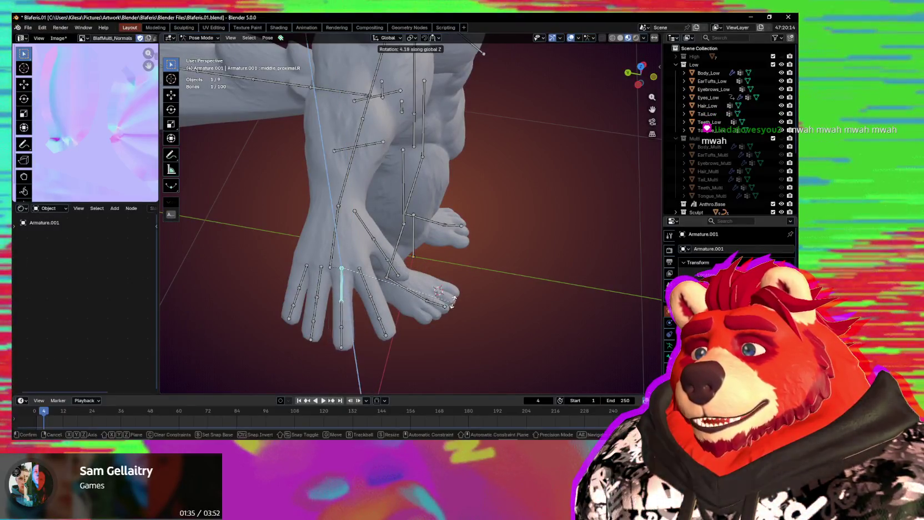
click(361, 278)
Rotate the little finger and thumb bones around Z, then return to Object Mode
middle_drag(361, 278, 404, 245)
click(404, 244)
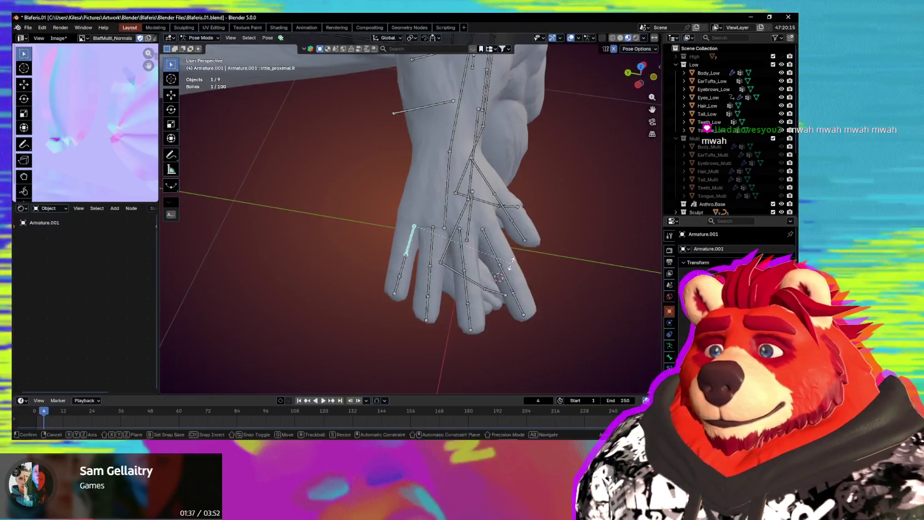
key(r)
key(z)
click(500, 278)
mouse_move(500, 277)
middle_down()
mouse_move(513, 303)
mouse_move(478, 267)
middle_up()
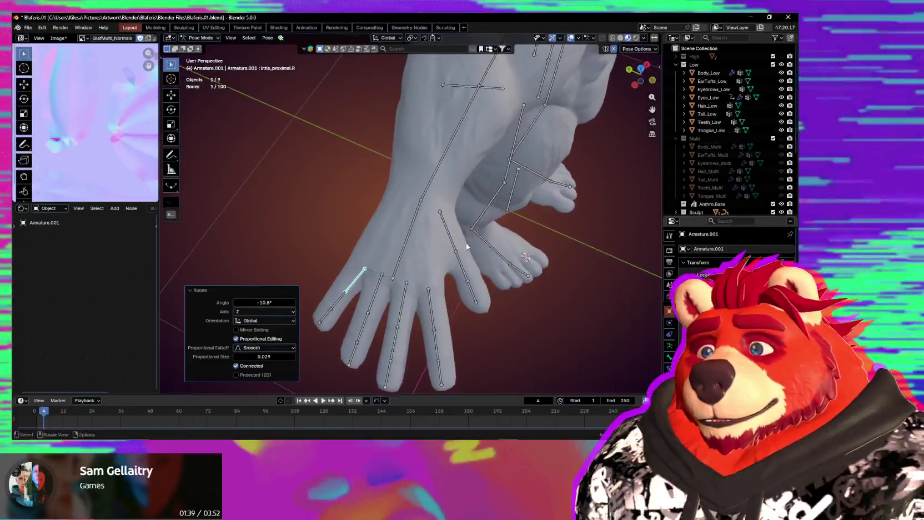
click(448, 233)
key(r)
key(z)
click(545, 261)
mouse_move(546, 261)
middle_down()
mouse_move(426, 255)
mouse_move(544, 215)
mouse_move(542, 190)
middle_up()
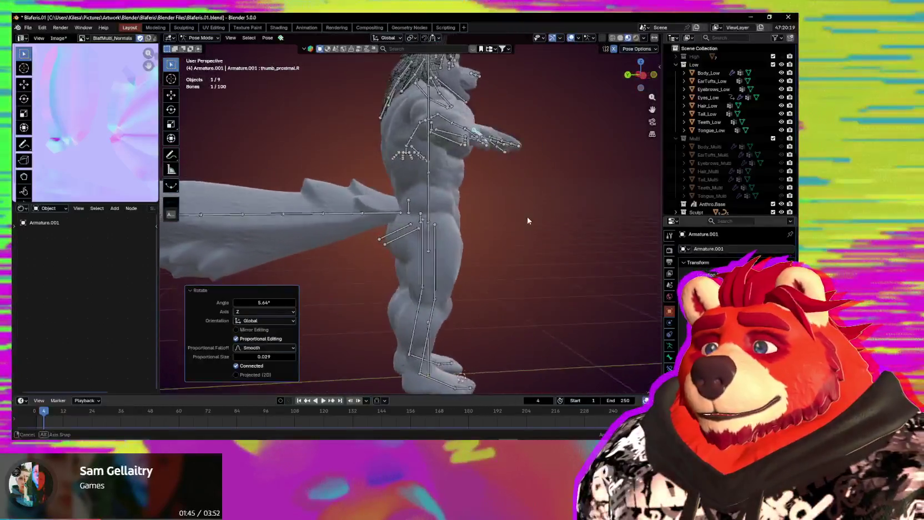
key(ctrl+Tab)
mouse_move(405, 279)
middle_down()
mouse_move(483, 243)
mouse_move(402, 221)
middle_up()
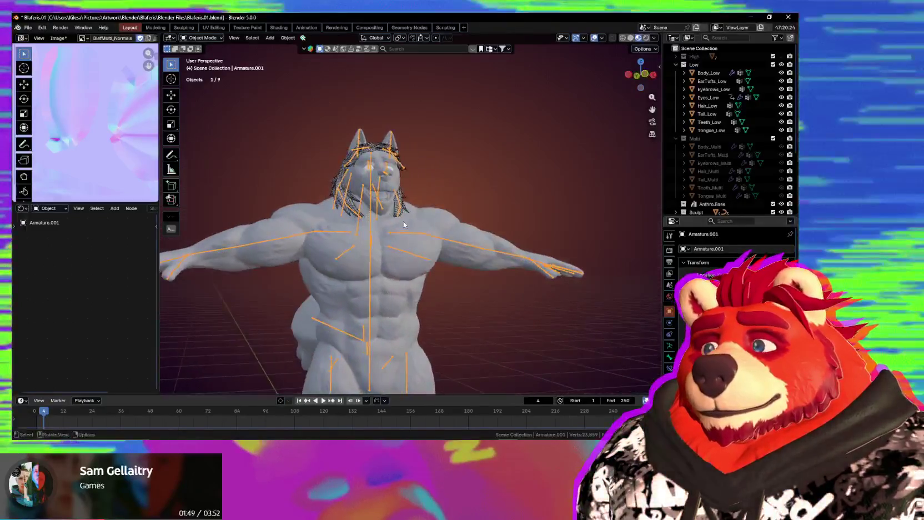
Put the armature back into Pose Mode and orbit around the head
scroll(399, 195, up, 4)
scroll(397, 196, up, 2)
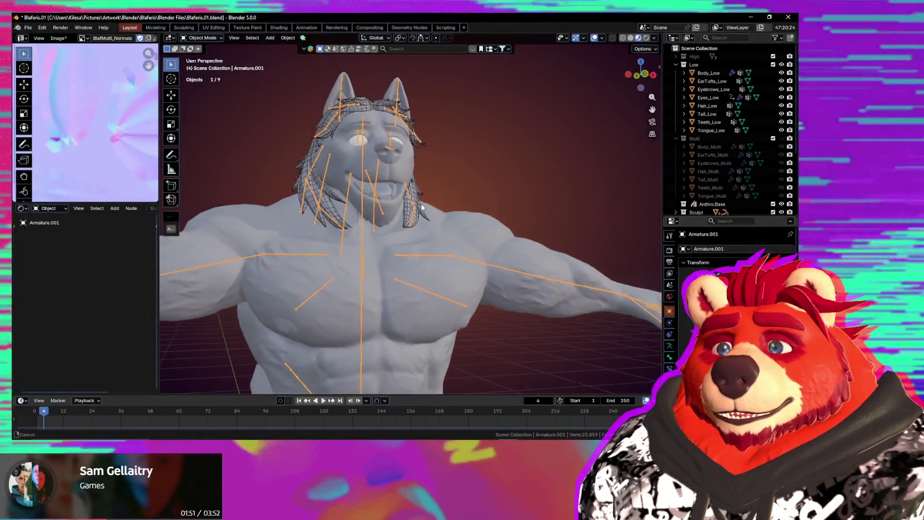
key(ctrl+Tab)
scroll(378, 211, up, 2)
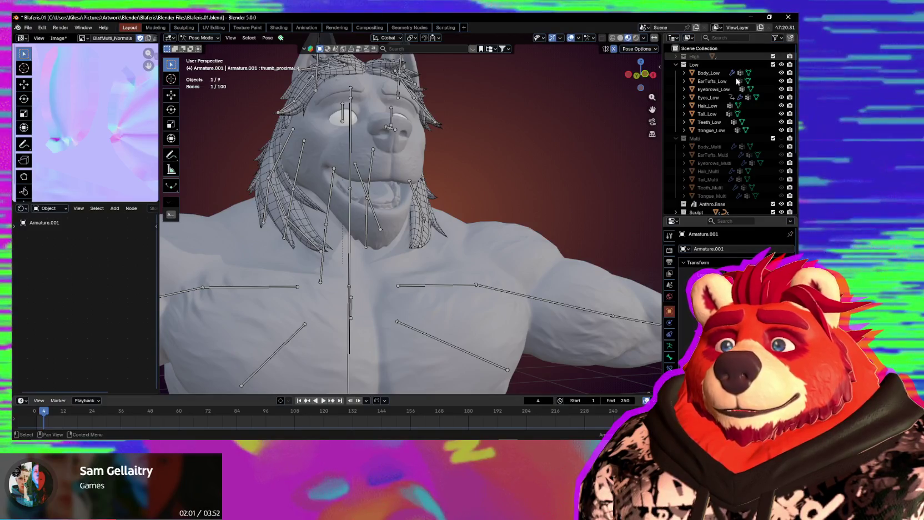
middle_drag(636, 137, 547, 165)
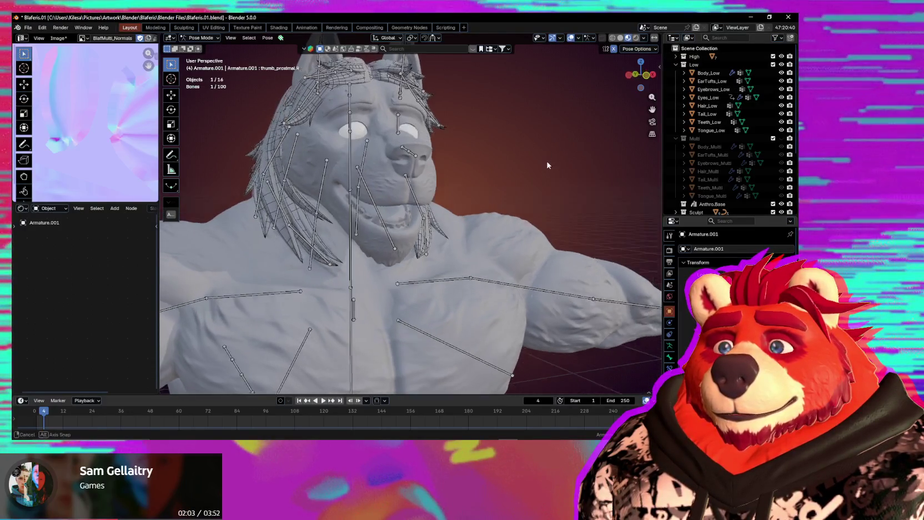
Hide the High collection and show the sidebar's Substance Painter tools
click(782, 57)
middle_drag(496, 127, 527, 133)
key(n)
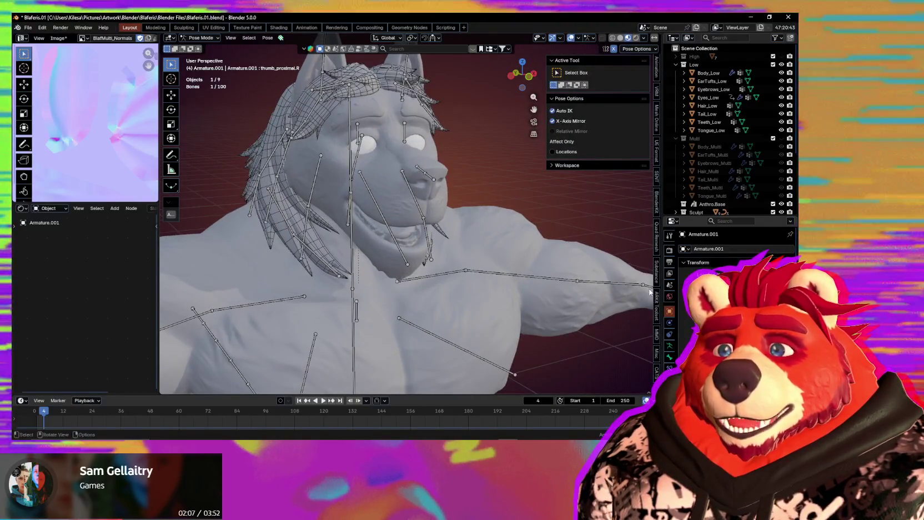
click(657, 274)
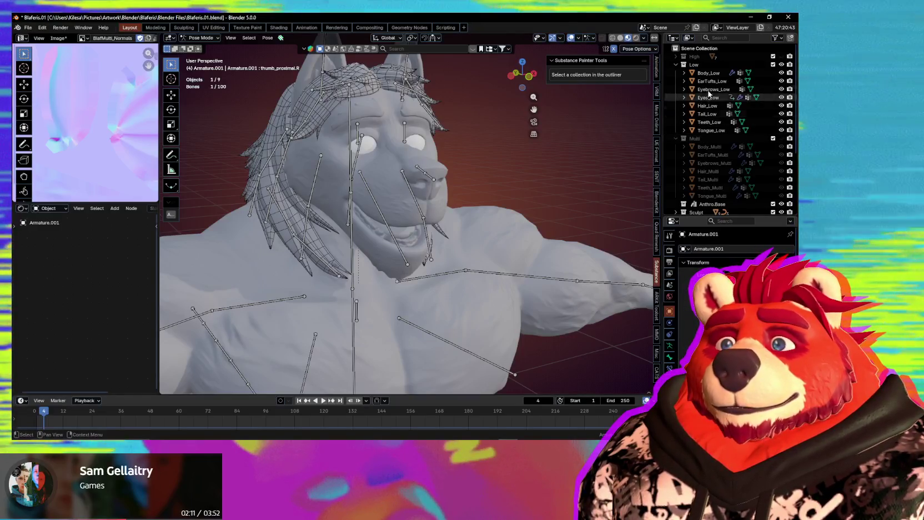
Export the Low collection to Substance Painter, then export the High collection too
click(707, 66)
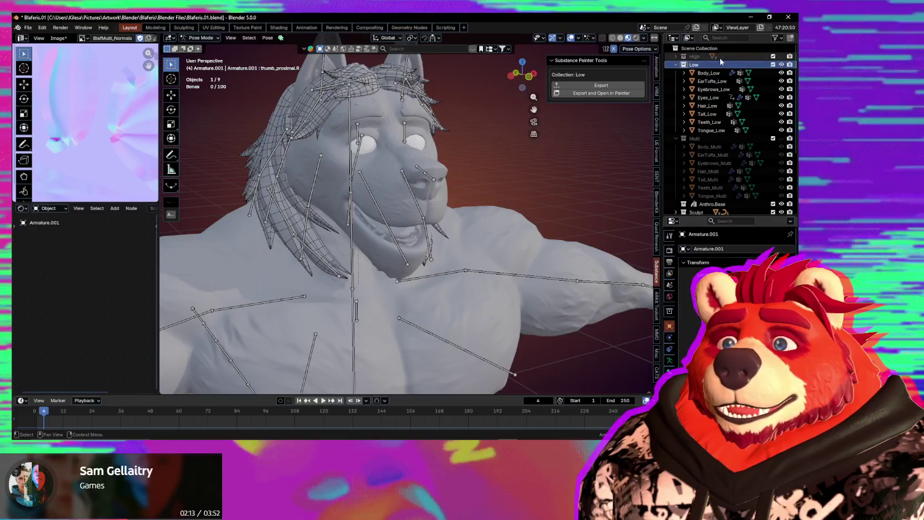
click(719, 65)
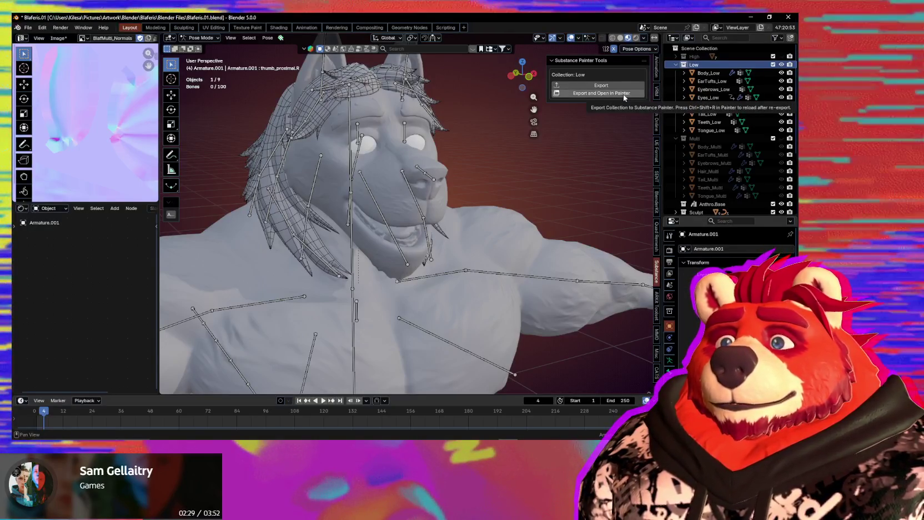
click(616, 87)
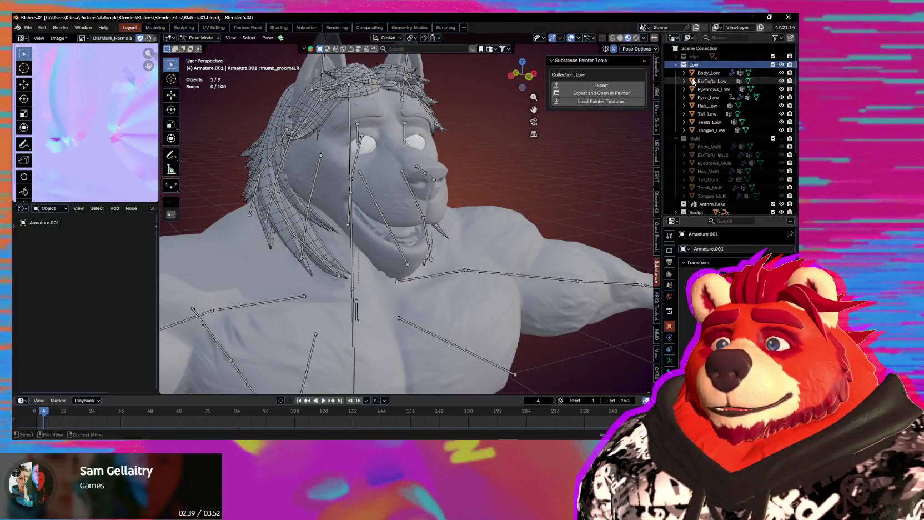
click(737, 57)
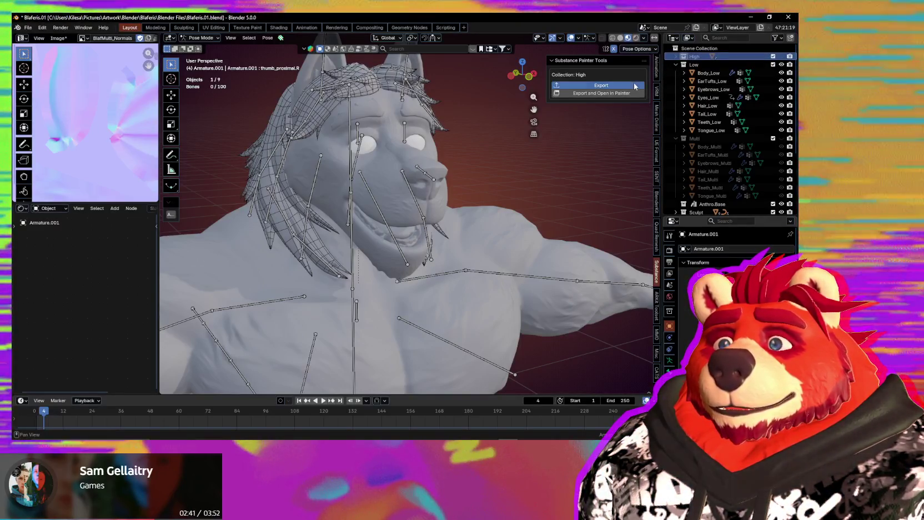
click(634, 83)
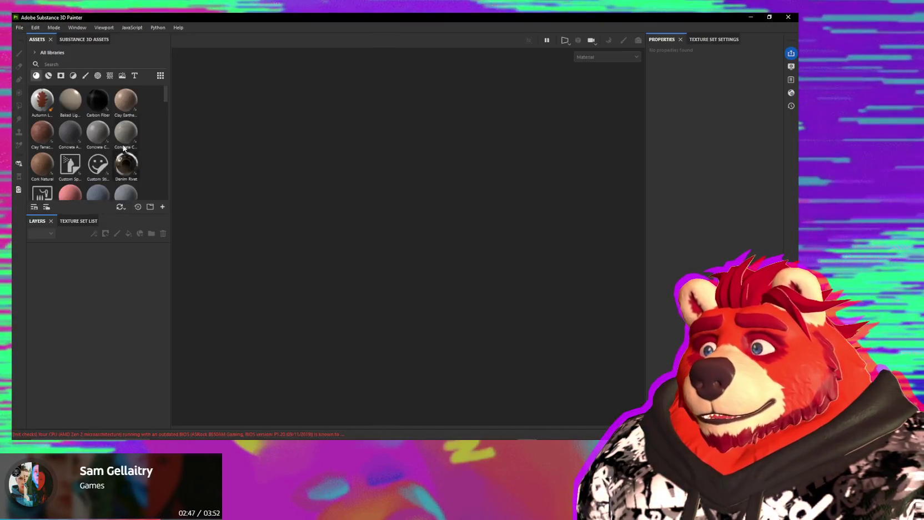
Start a new Painter project using the Blender (starter_assets) template
click(35, 28)
click(47, 38)
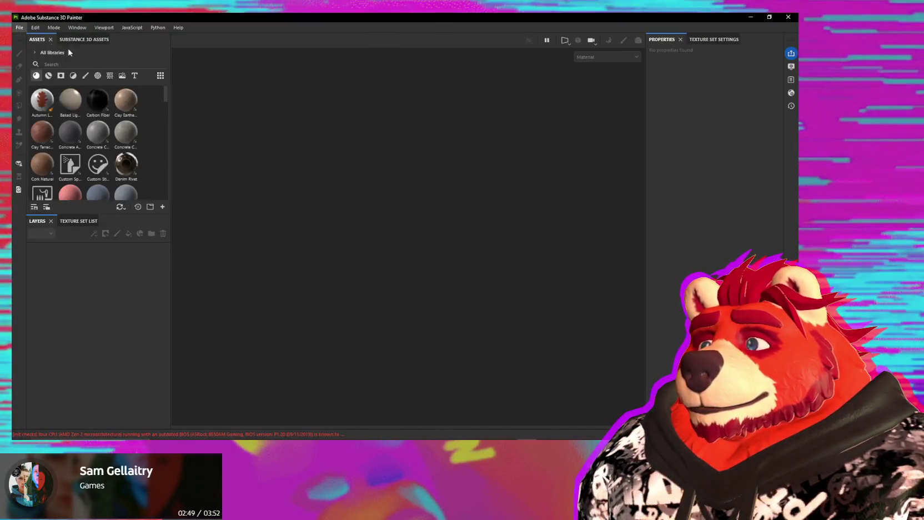
click(386, 120)
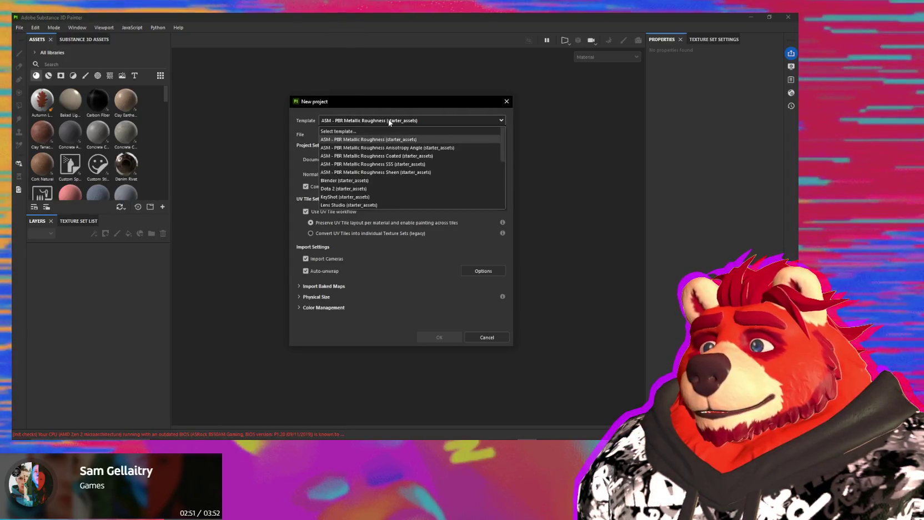
scroll(380, 198, down, 1)
scroll(381, 197, up, 2)
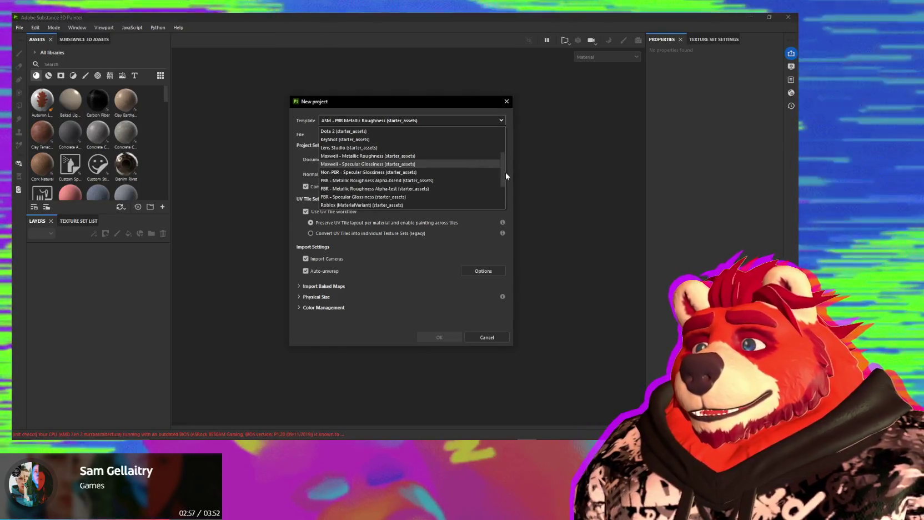
scroll(504, 173, up, 3)
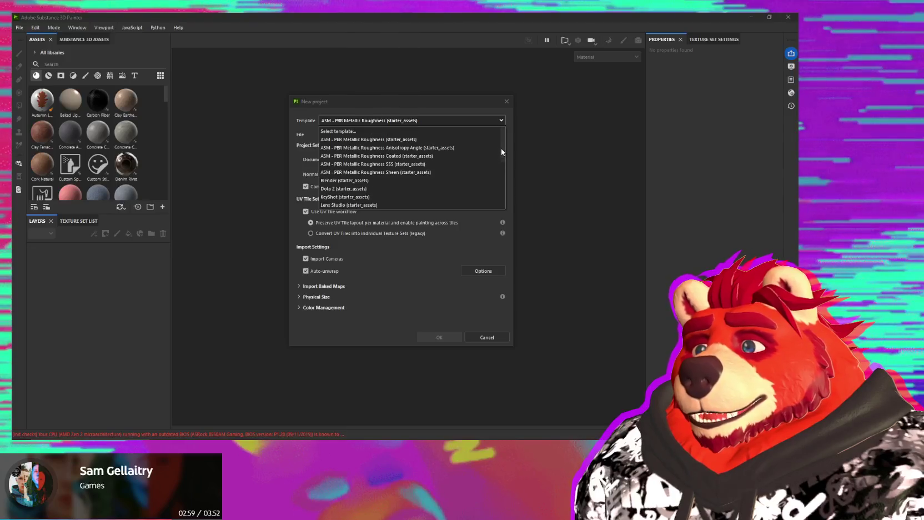
scroll(499, 165, down, 1)
scroll(498, 165, down, 1)
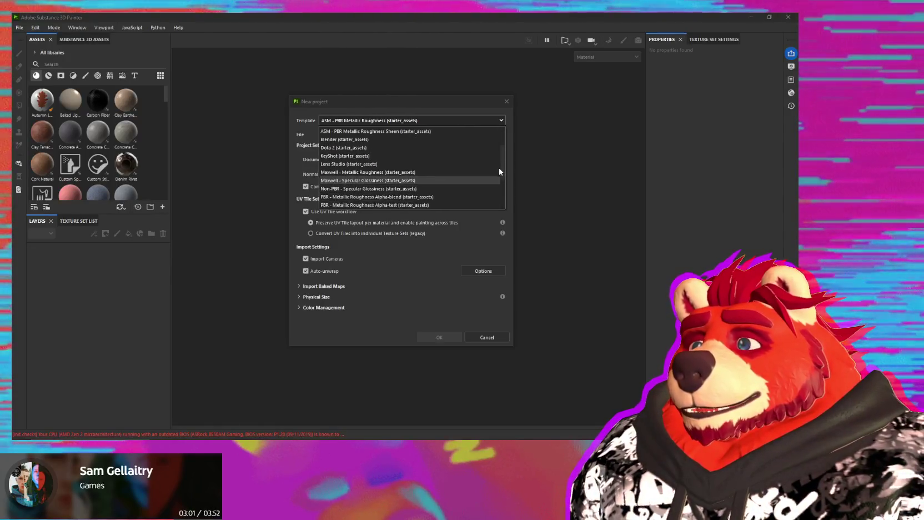
scroll(497, 177, down, 1)
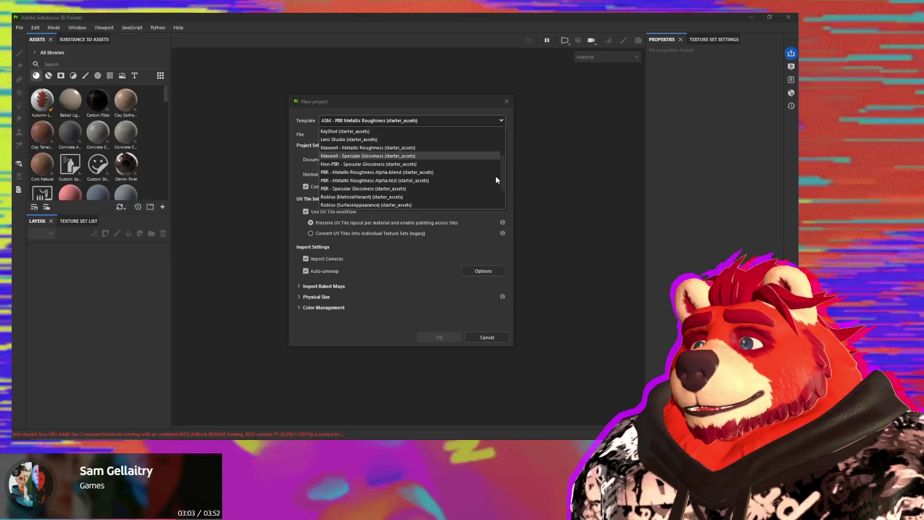
scroll(494, 189, down, 2)
scroll(492, 178, up, 5)
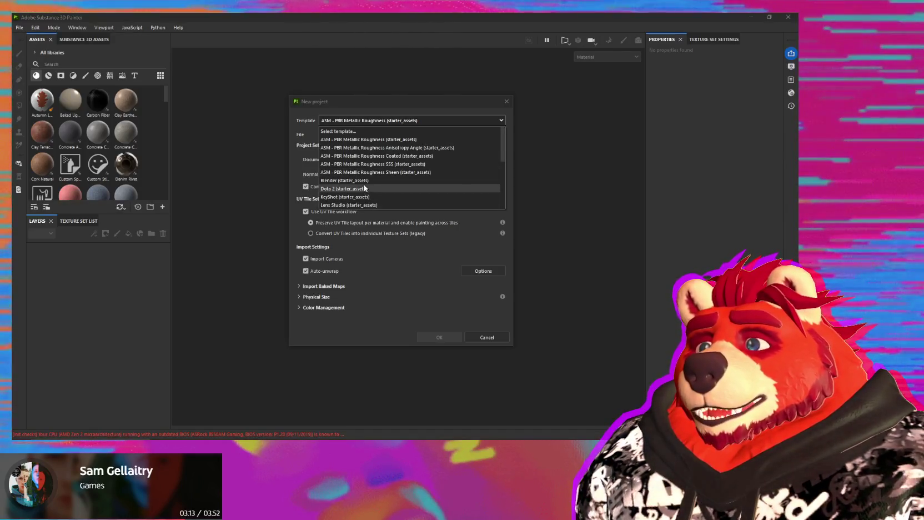
click(363, 180)
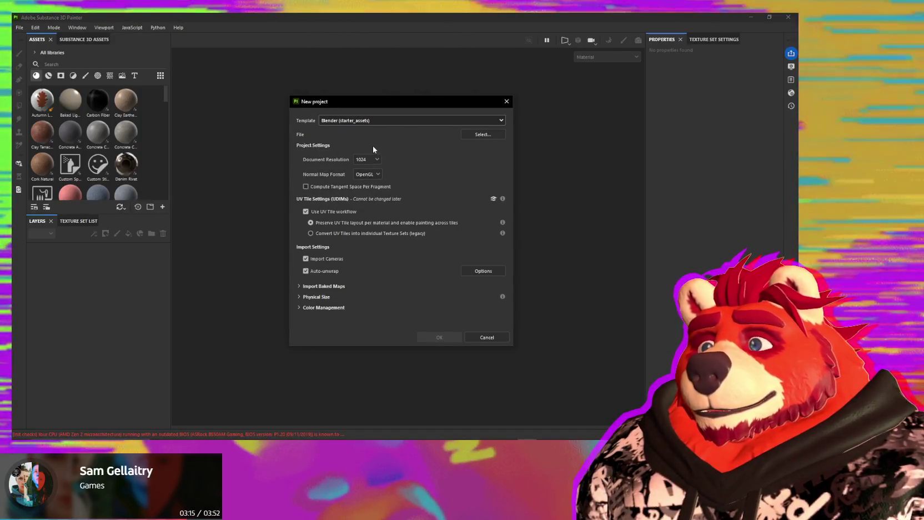
Set the document resolution to 4096 and show the auto-unwrap options
click(371, 160)
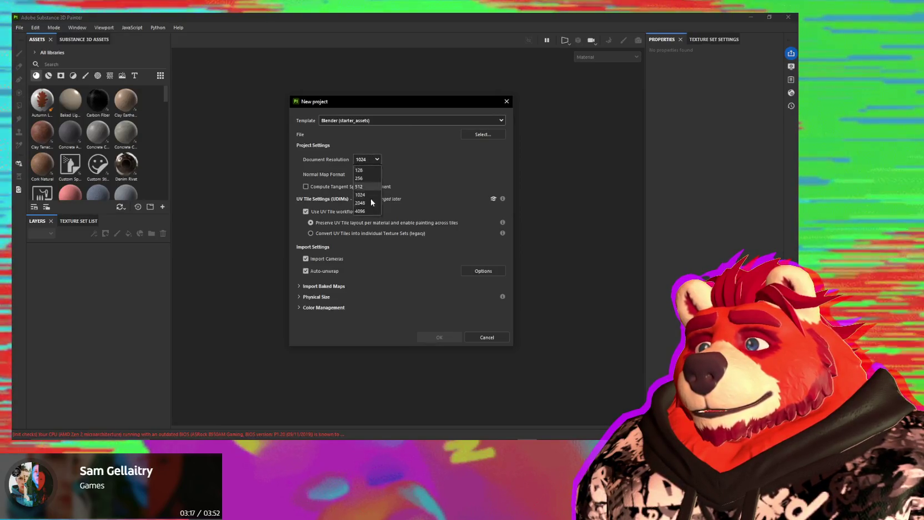
click(371, 212)
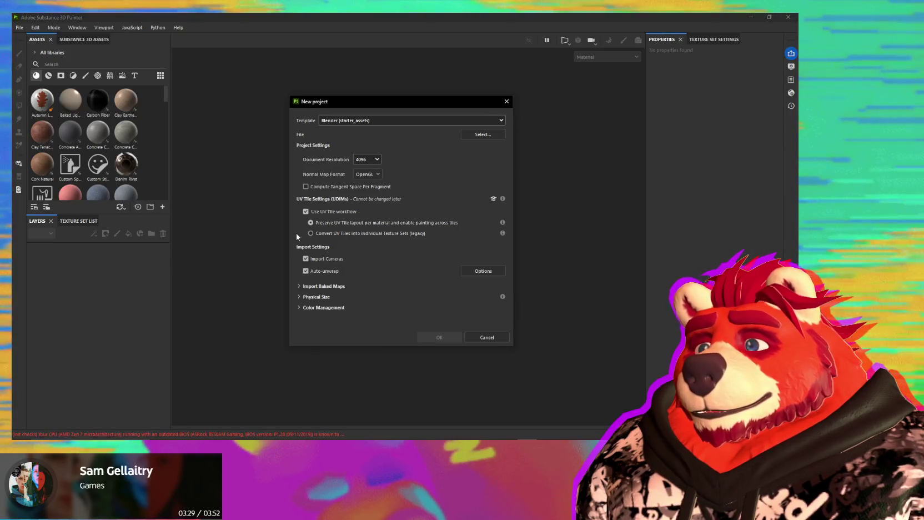
click(483, 271)
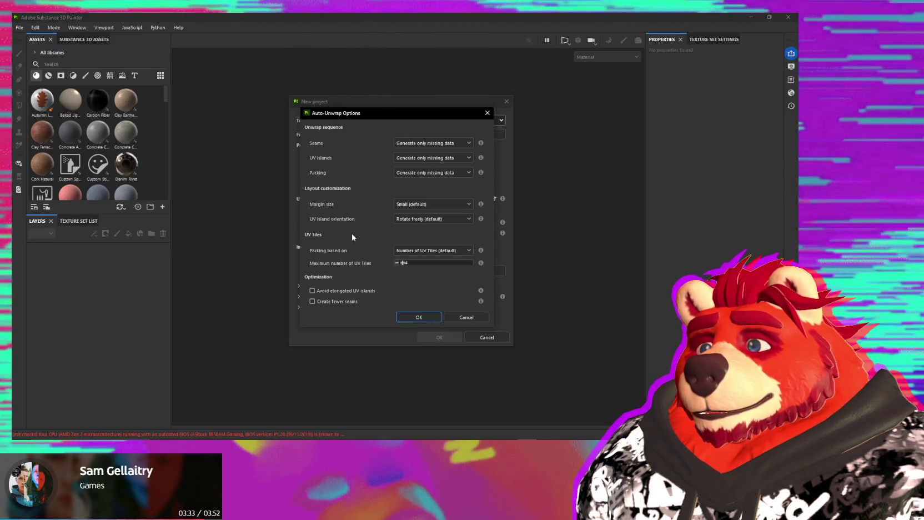
Keep the Small default unwrap margin and accept the unwrap settings
click(401, 205)
click(345, 204)
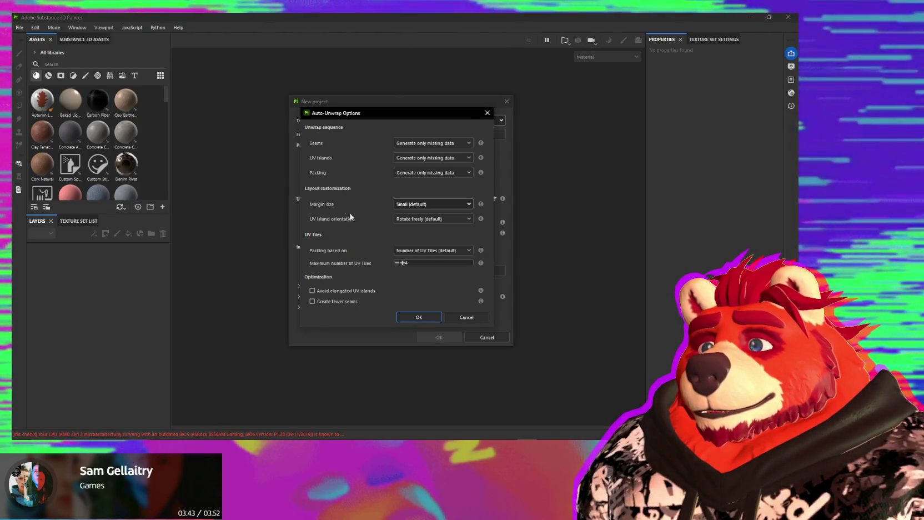
click(453, 316)
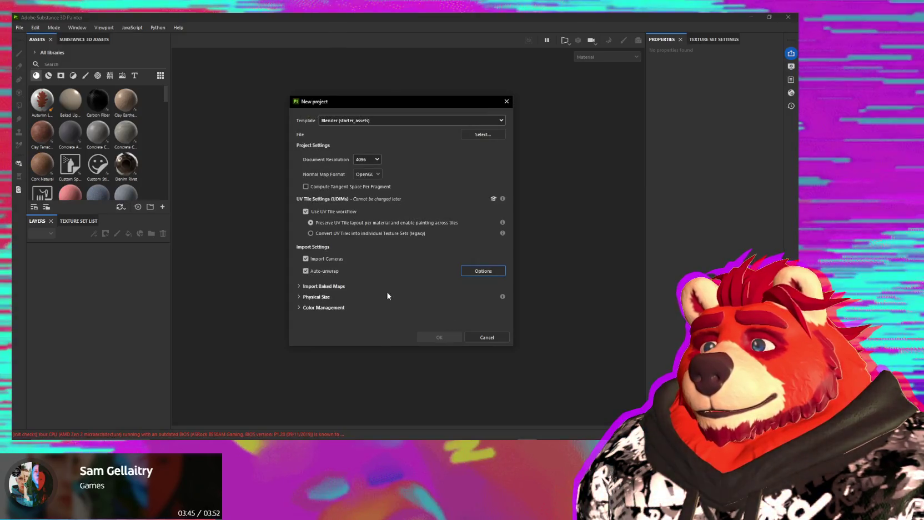
click(299, 287)
click(300, 287)
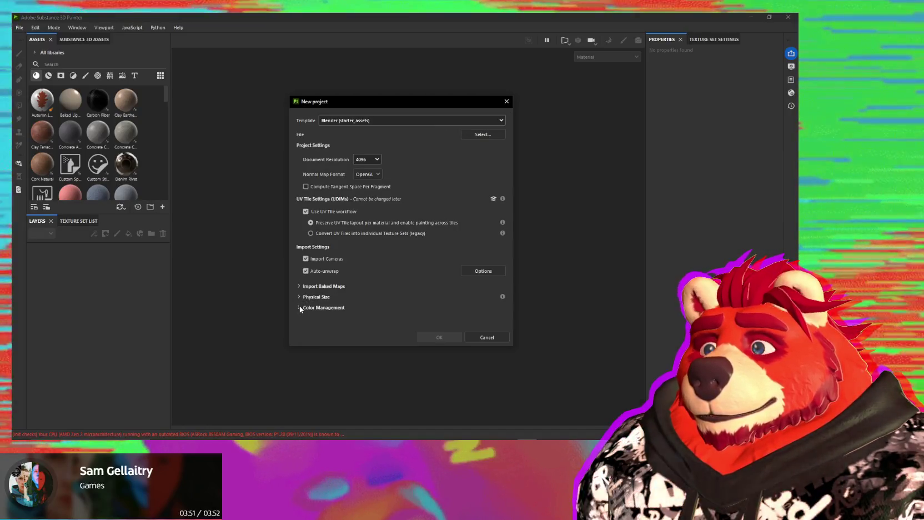
Choose Low.fbx as the project mesh and create the project
click(483, 134)
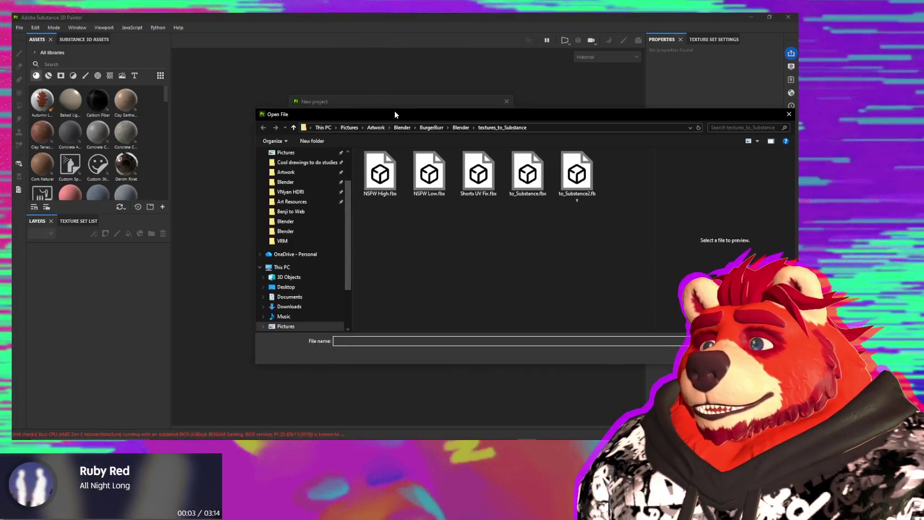
key(Escape)
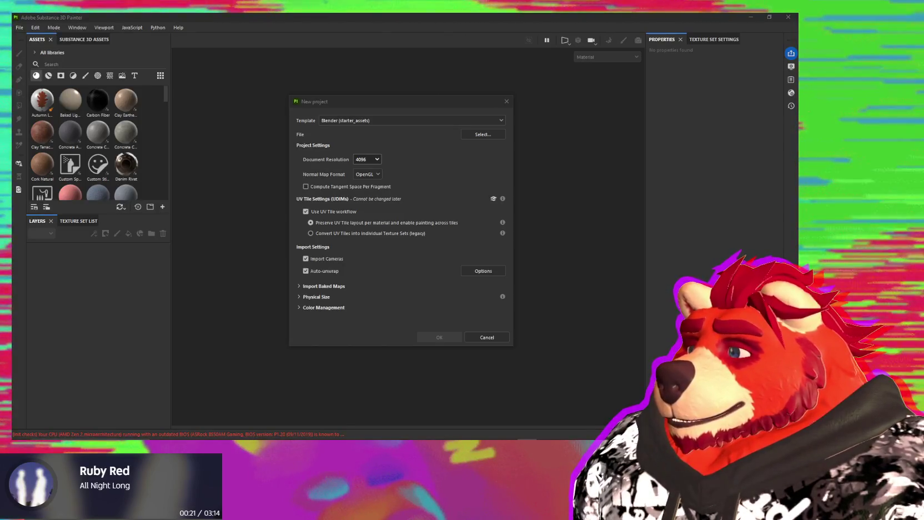
key(Return)
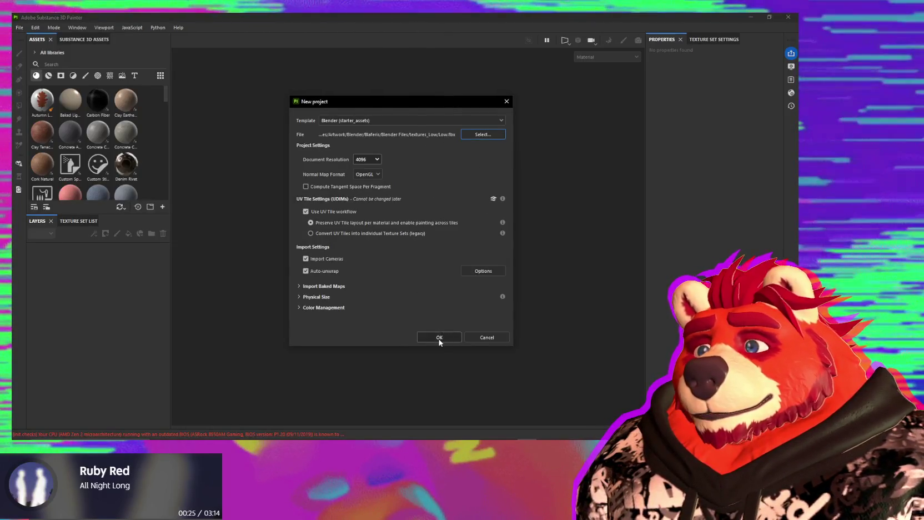
click(438, 338)
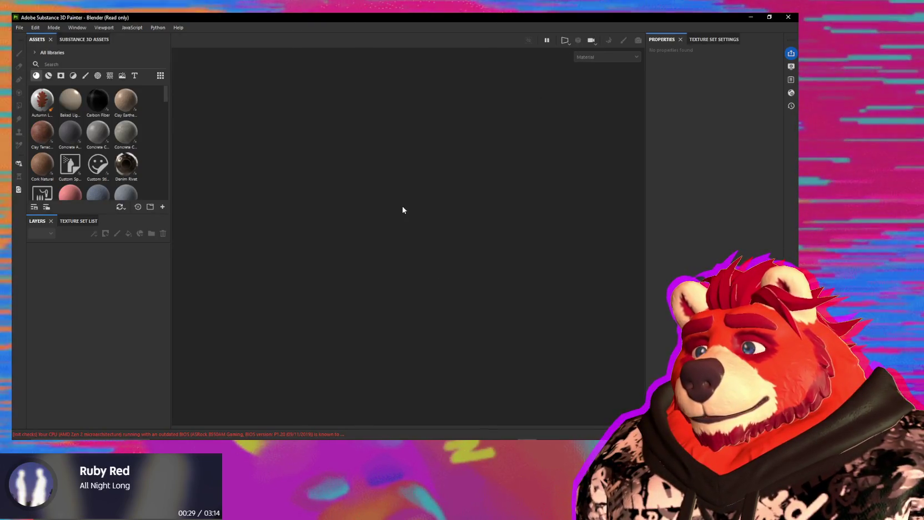
Orbit the loaded character and switch to baking mode with F8
scroll(483, 185, up, 5)
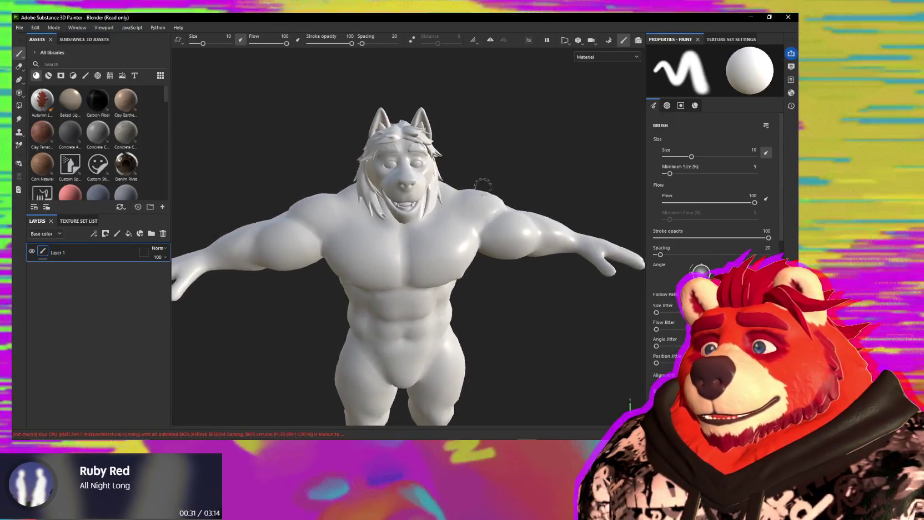
alt+drag(483, 185, 422, 145)
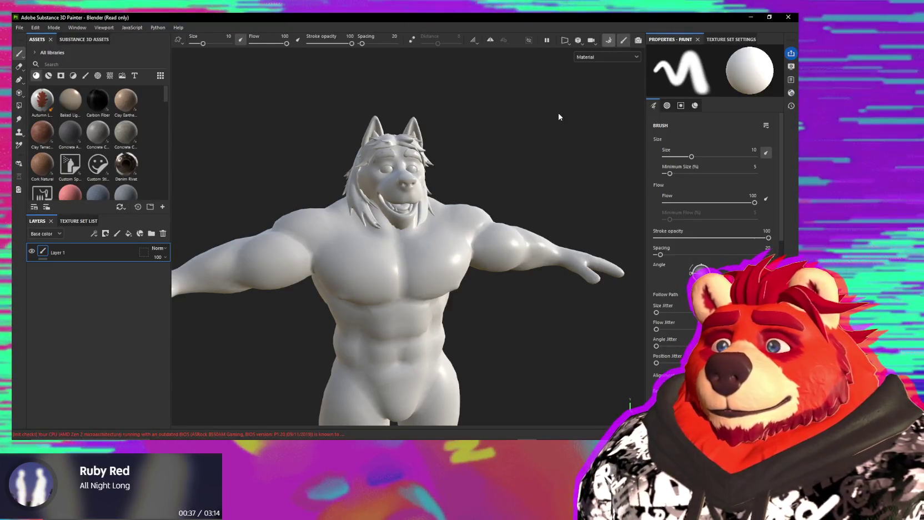
key(F8)
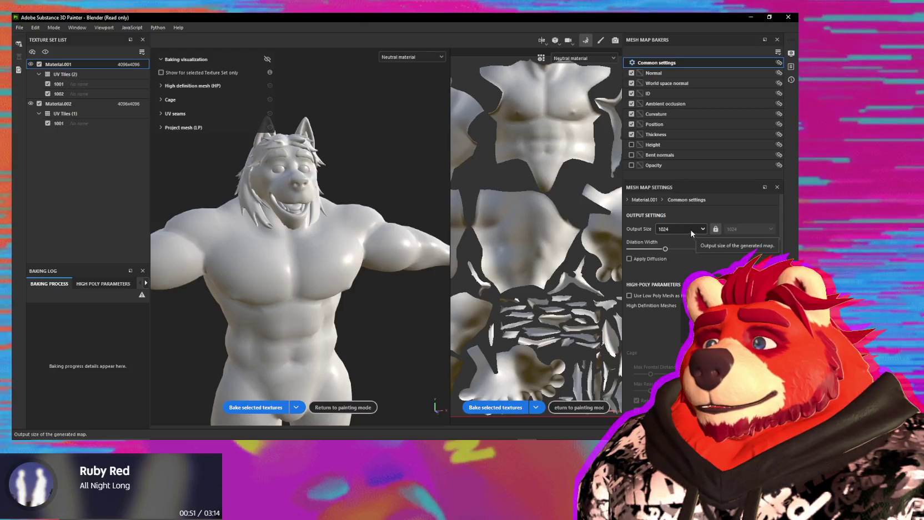
Select Material.002 and inspect the eye spheres' UV layout in the UV view
click(61, 104)
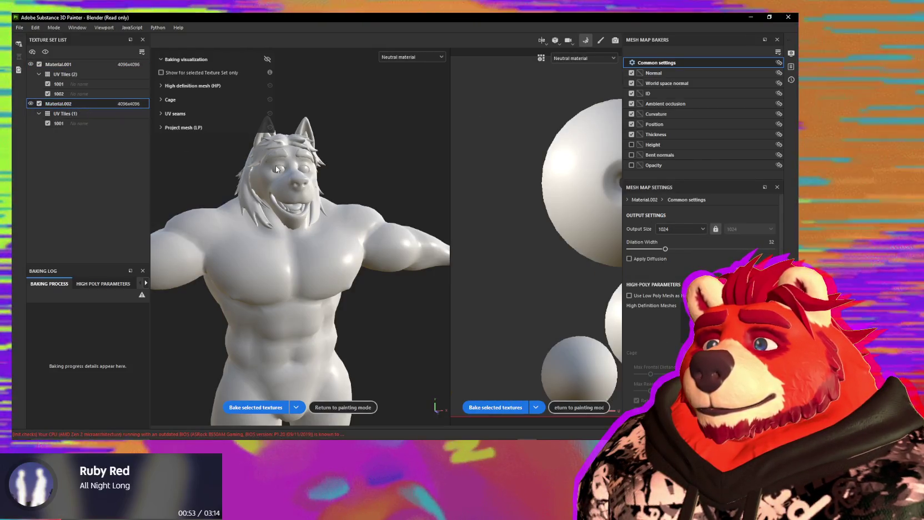
scroll(539, 238, down, 3)
scroll(539, 238, down, 2)
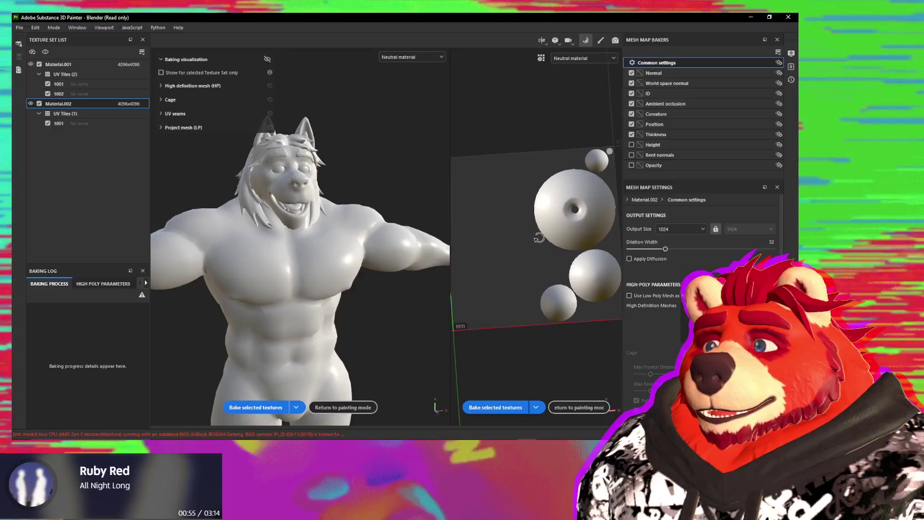
alt+drag(538, 238, 568, 262)
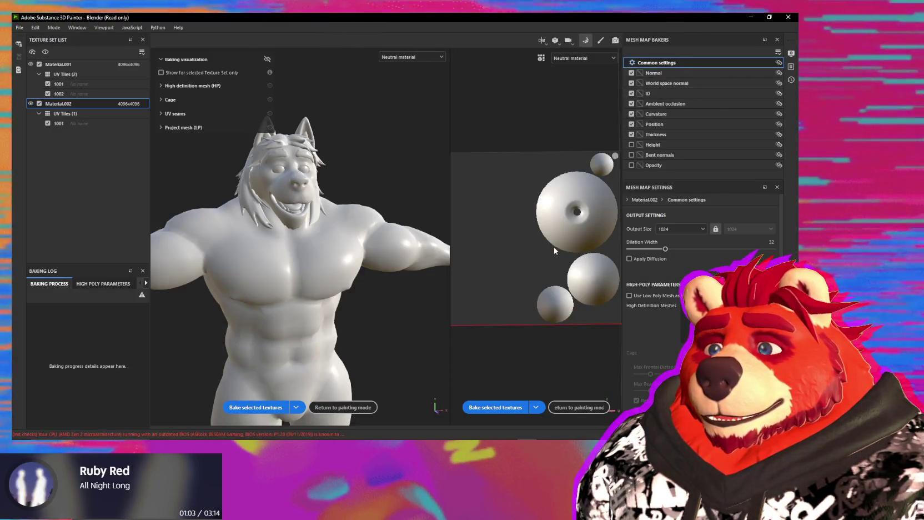
middle_drag(562, 261, 567, 265)
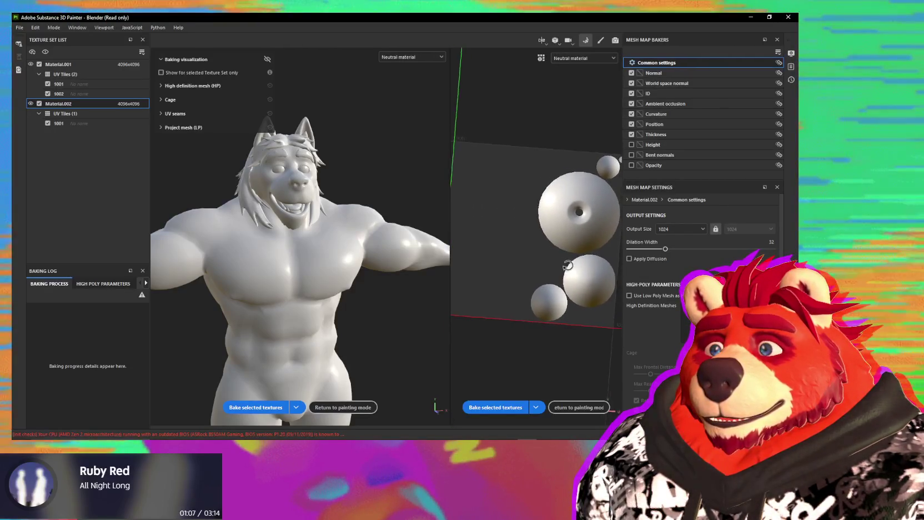
key(alt)
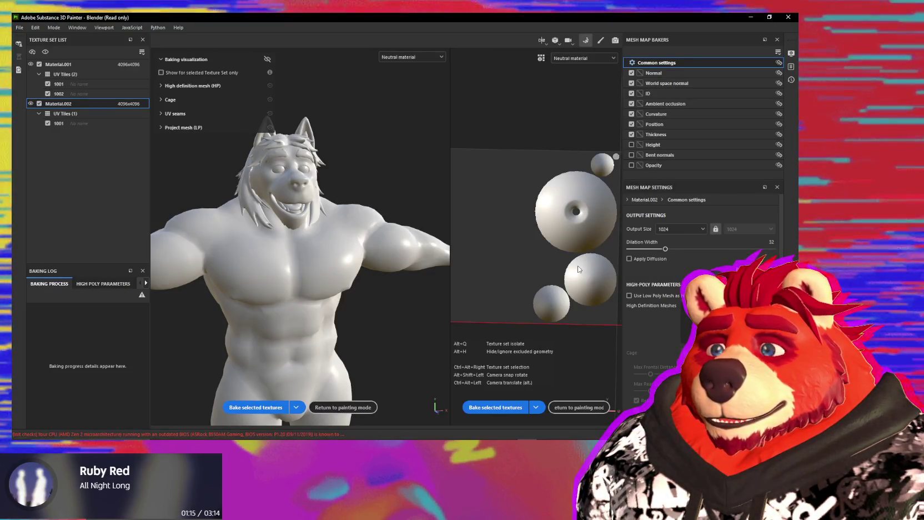
middle_drag(578, 268, 563, 273)
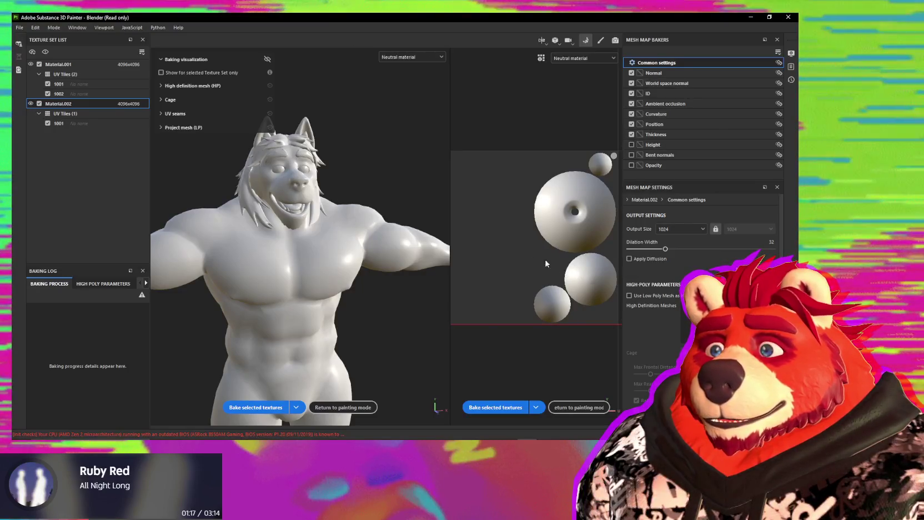
scroll(546, 264, up, 1)
scroll(550, 261, down, 2)
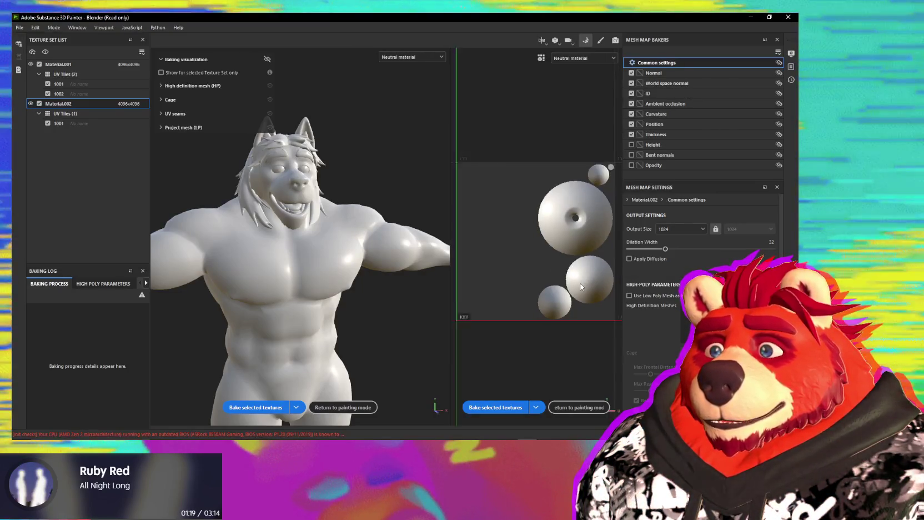
scroll(545, 273, up, 1)
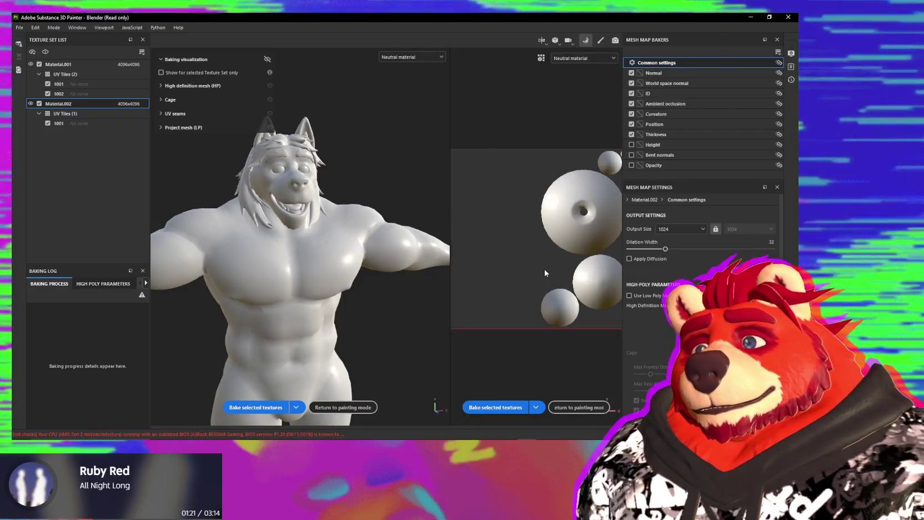
scroll(546, 268, down, 2)
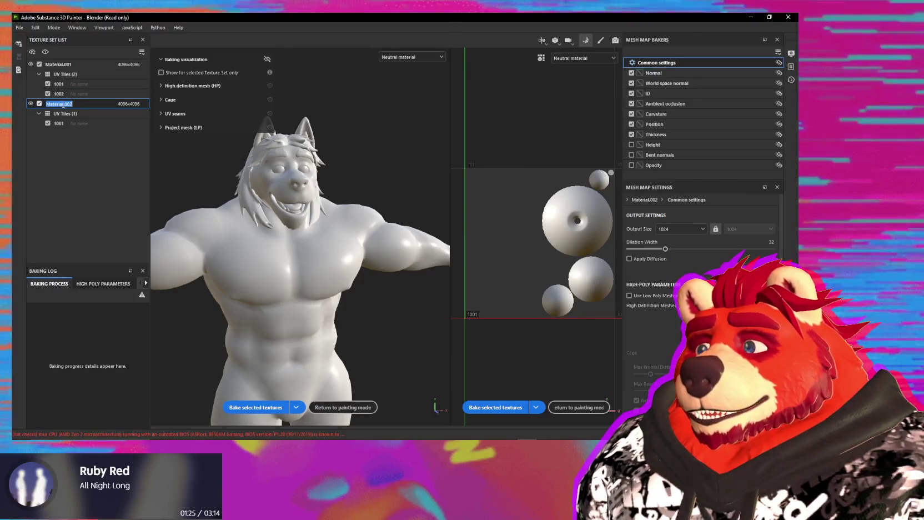
Rename the texture sets to Eyes and Body
text(e)
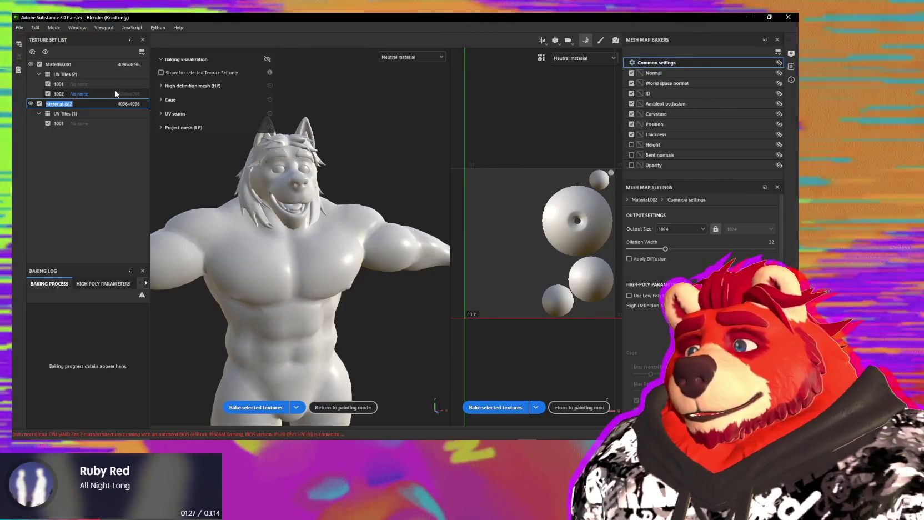
text(yes)
key(Return)
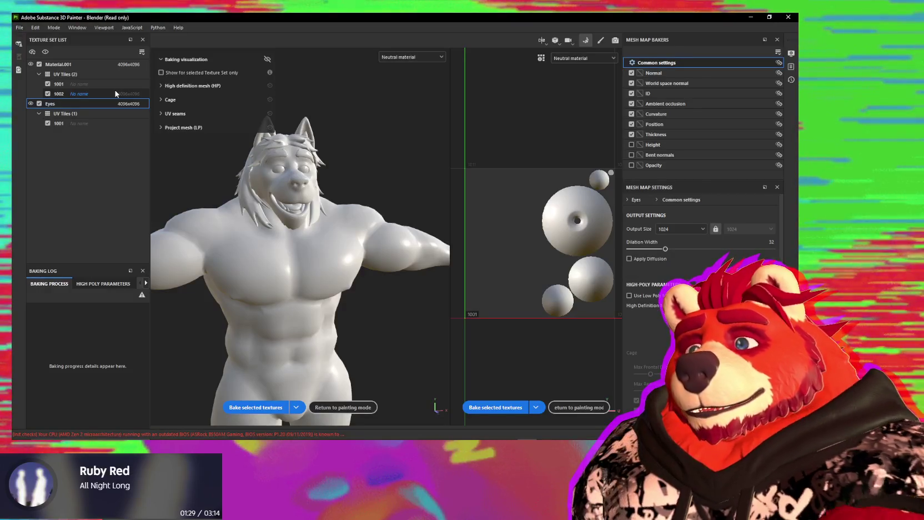
click(82, 66)
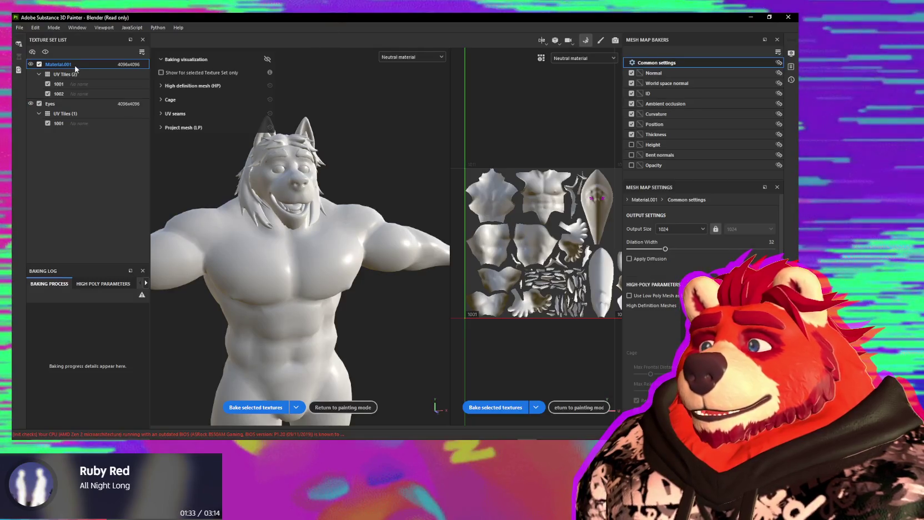
text(Body)
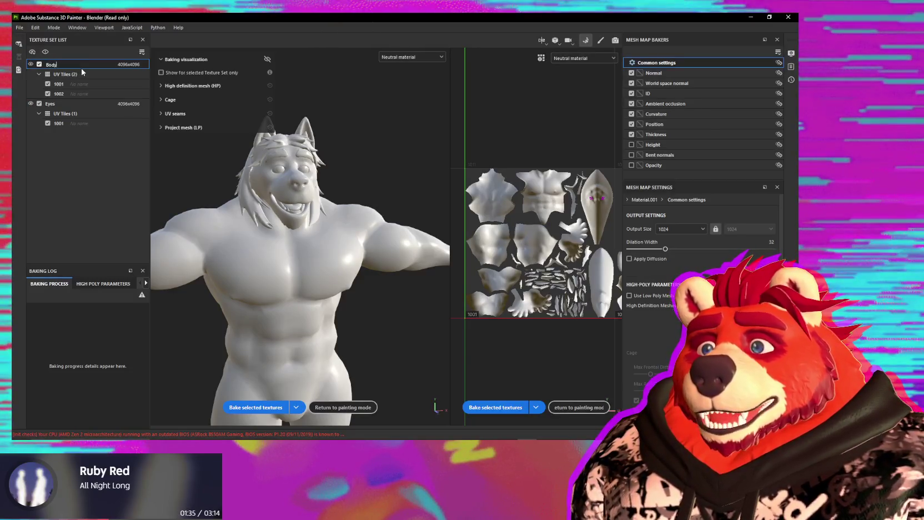
Zoom and pan over the body UV islands, then switch to Blender
scroll(603, 199, up, 2)
scroll(603, 198, up, 2)
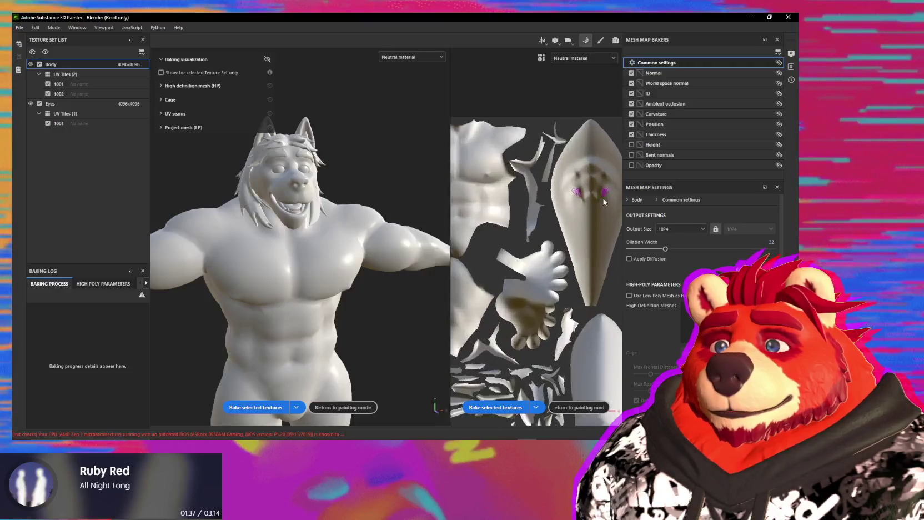
scroll(609, 198, up, 2)
scroll(578, 201, up, 3)
scroll(578, 201, up, 2)
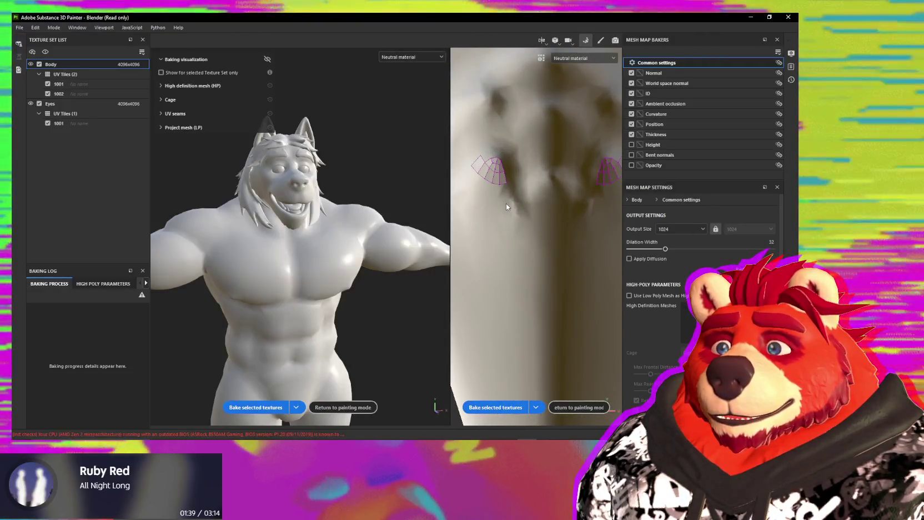
scroll(506, 204, down, 2)
scroll(507, 205, down, 2)
scroll(507, 205, down, 2)
scroll(548, 270, down, 2)
mouse_move(549, 271)
alt+mouse_down()
mouse_move(574, 247)
mouse_move(548, 245)
mouse_move(561, 282)
mouse_move(550, 267)
mouse_move(556, 257)
alt+mouse_up()
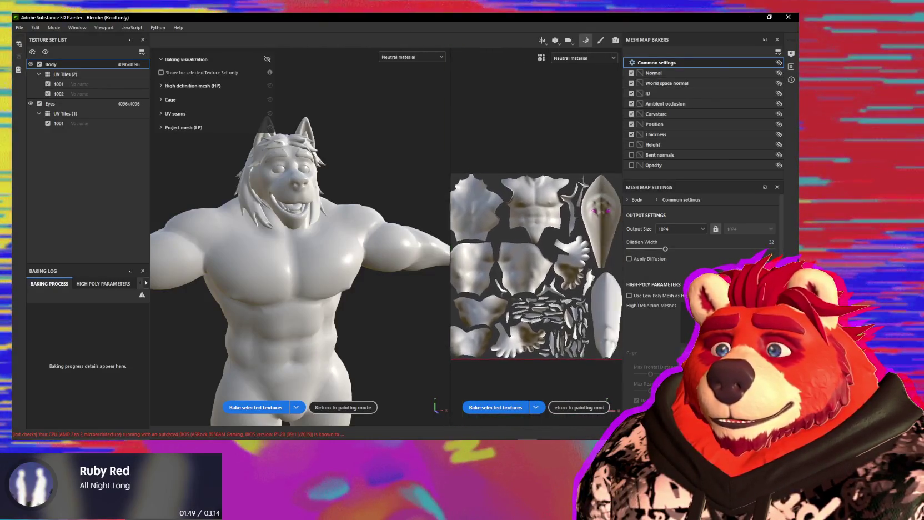
scroll(556, 256, up, 2)
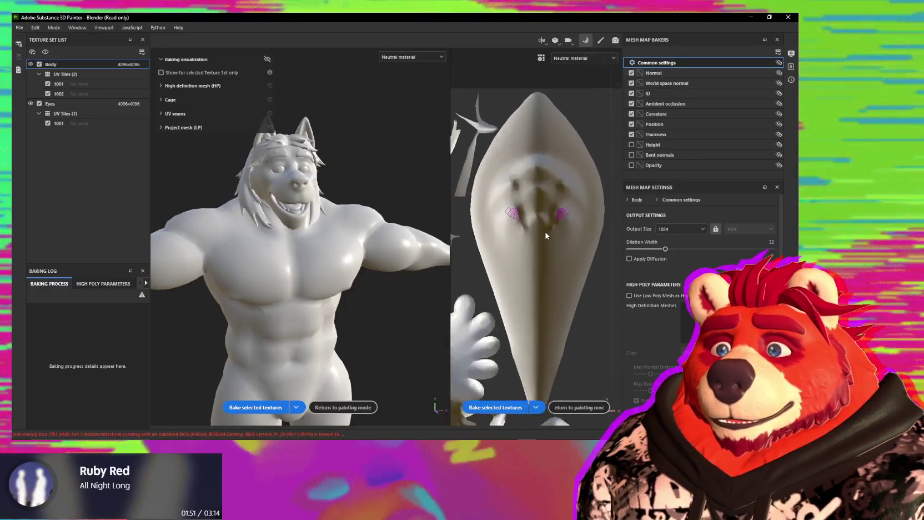
scroll(554, 257, up, 2)
scroll(553, 258, up, 2)
scroll(551, 258, up, 1)
middle_drag(551, 258, 573, 261)
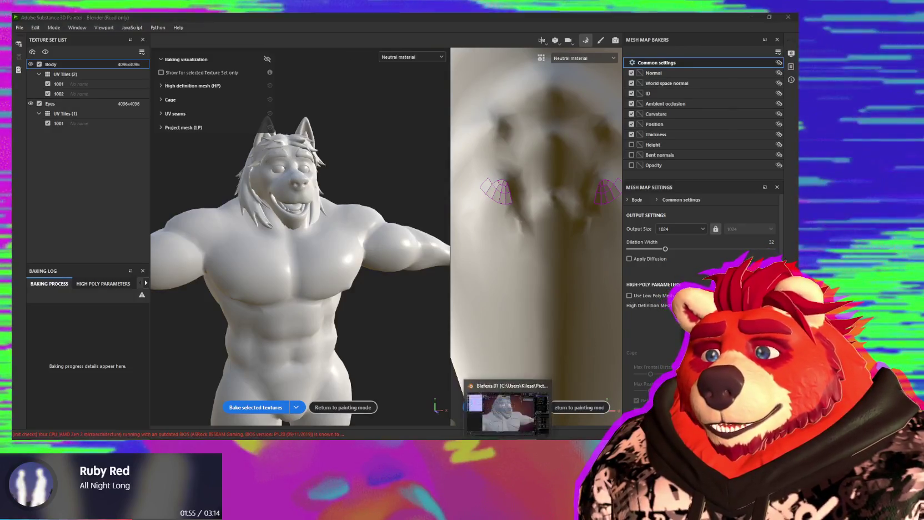
click(508, 397)
Shade the Tail_Low mesh smooth
mouse_move(522, 280)
middle_down()
mouse_move(473, 241)
mouse_move(536, 255)
mouse_move(484, 262)
mouse_move(513, 288)
mouse_move(487, 275)
mouse_move(495, 287)
middle_up()
scroll(473, 242, up, 4)
scroll(503, 269, down, 2)
scroll(487, 266, up, 2)
mouse_move(480, 208)
middle_down()
mouse_move(511, 217)
mouse_move(492, 242)
middle_up()
key(Tab)
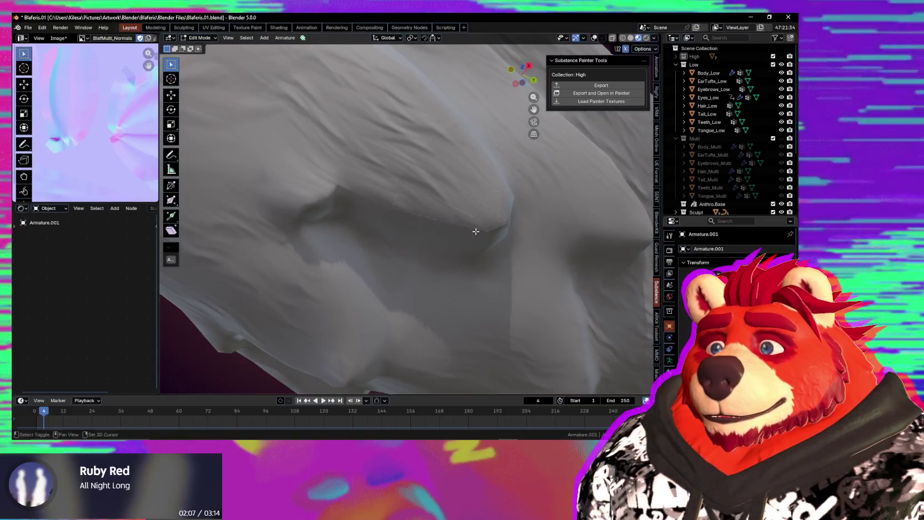
click(411, 257)
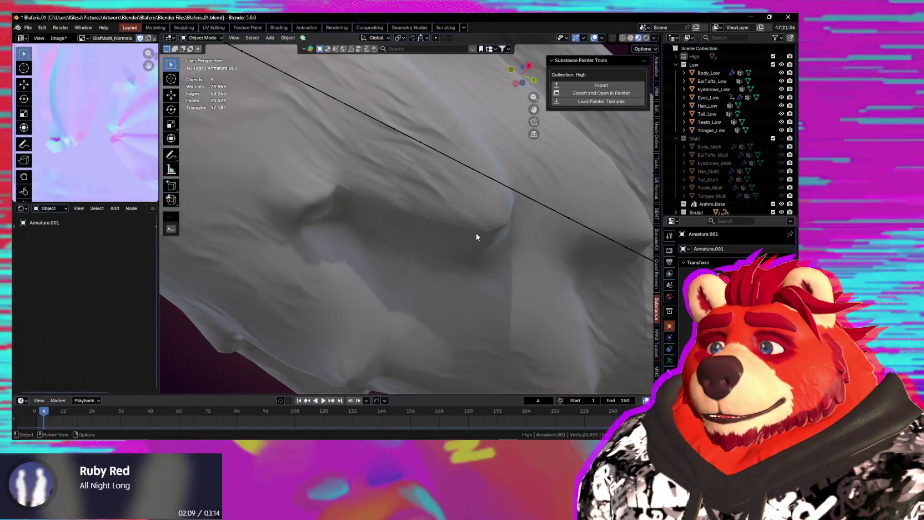
click(476, 233)
key(Tab)
mouse_move(479, 241)
middle_down()
mouse_move(493, 259)
mouse_move(488, 272)
mouse_move(500, 273)
mouse_move(472, 310)
mouse_move(442, 325)
mouse_move(396, 291)
mouse_move(392, 227)
mouse_move(455, 254)
mouse_move(488, 305)
mouse_move(502, 268)
mouse_move(506, 186)
mouse_move(502, 306)
mouse_move(434, 226)
mouse_move(439, 214)
mouse_move(451, 236)
mouse_move(432, 215)
mouse_move(367, 300)
mouse_move(417, 266)
mouse_move(441, 263)
middle_up()
key(Tab)
right_click(472, 266)
click(472, 265)
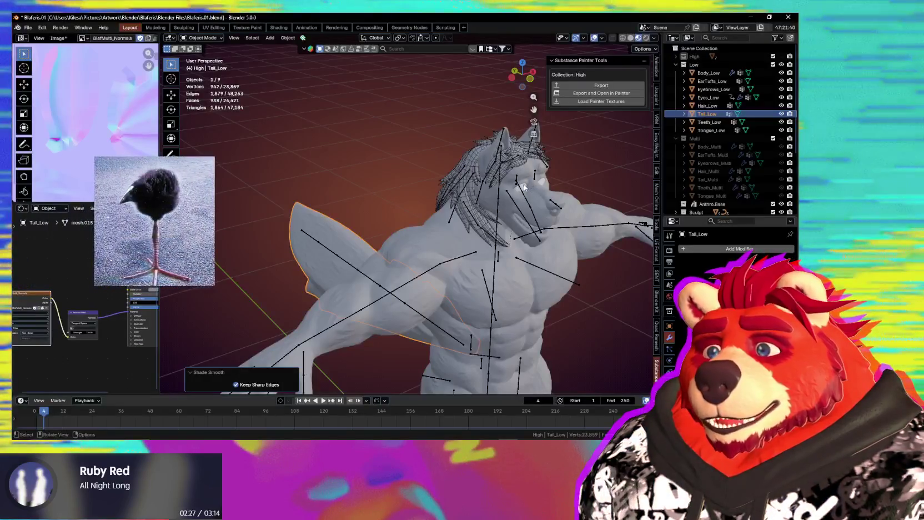
Isolate Eyes_Low in Local View and enter Edit Mode
click(525, 187)
scroll(509, 202, down, 3)
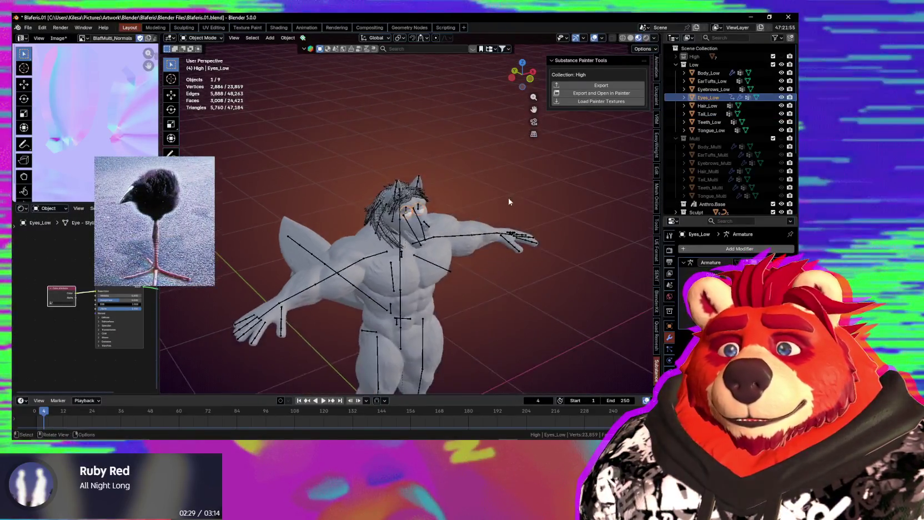
scroll(510, 201, up, 5)
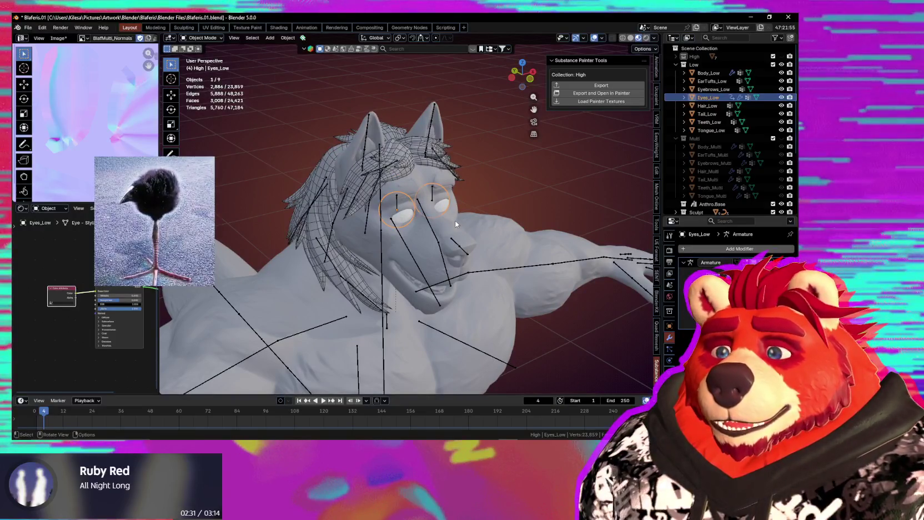
key(KP_Divide)
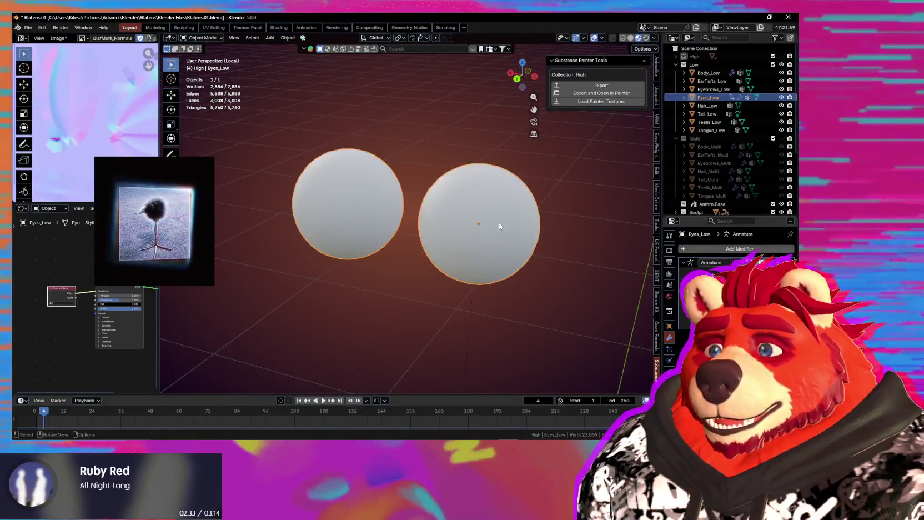
key(Tab)
middle_drag(523, 208, 442, 247)
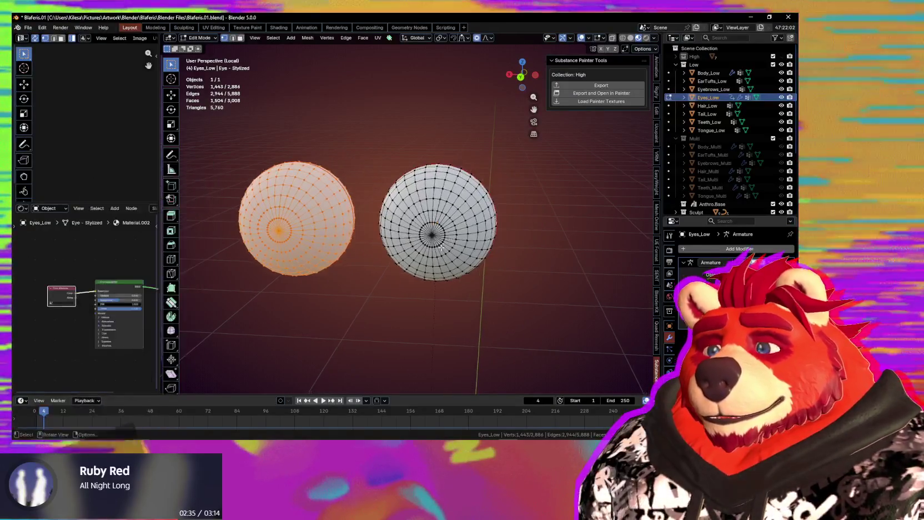
Grow a selection from the eye pole, delete those rear faces, then view Front Orthographic
scroll(442, 248, up, 2)
click(442, 246)
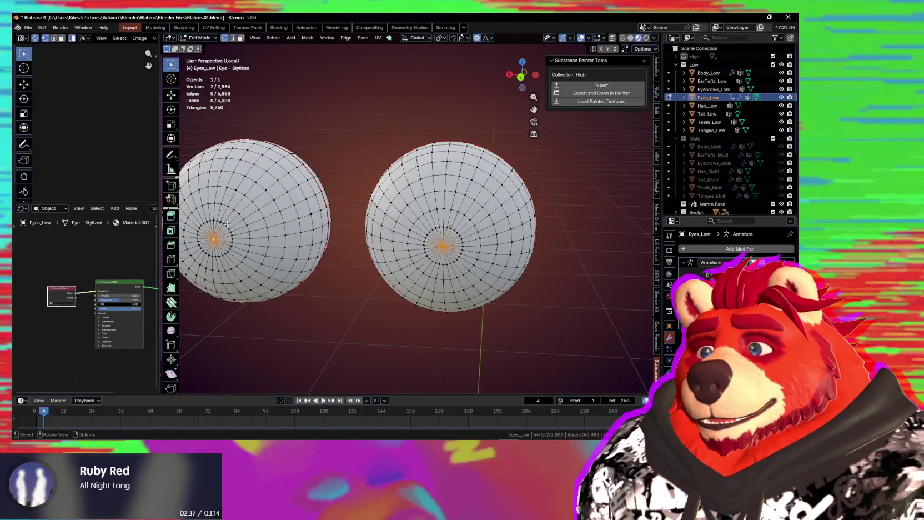
key(ctrl+KP_Add)
key(ctrl+KP_Add)
key(ctrl+KP_Add)
key(ctrl+KP_Add)
key(ctrl+KP_Add)
key(ctrl+KP_Add)
key(ctrl+KP_Add)
key(ctrl+KP_Add)
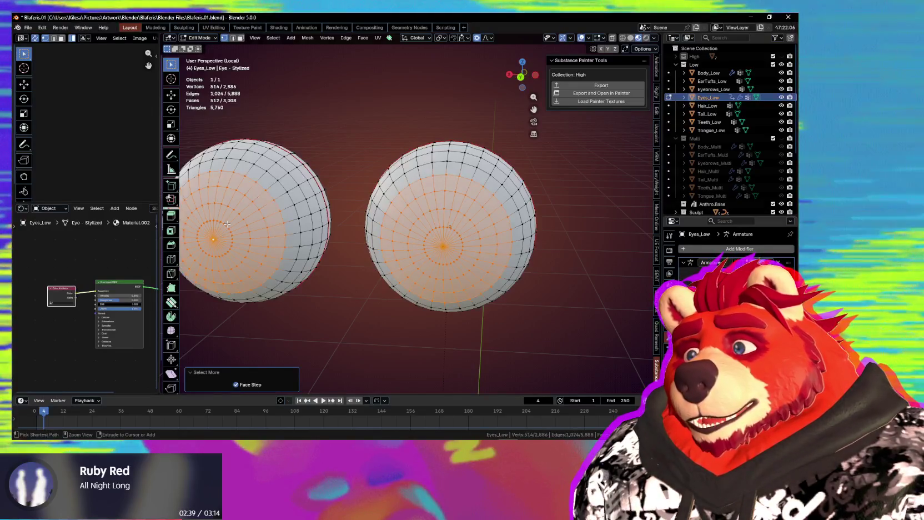
middle_drag(227, 224, 468, 301)
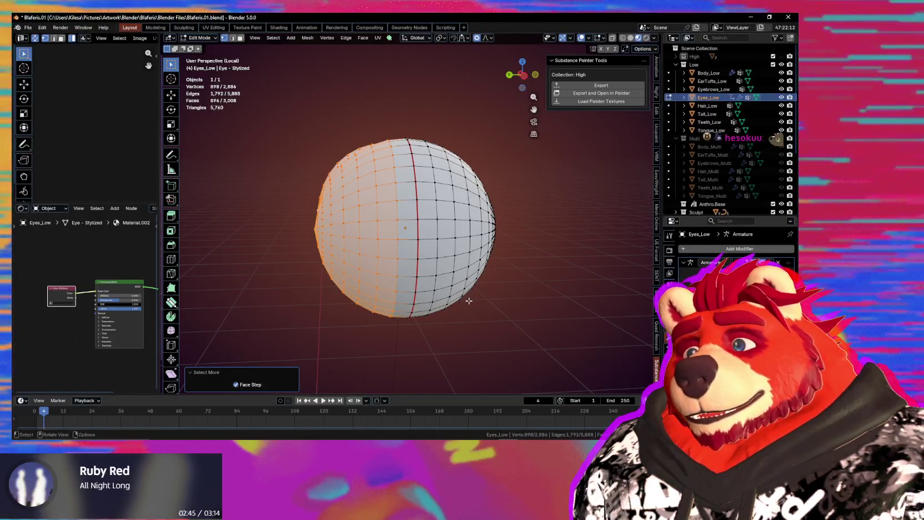
key(x)
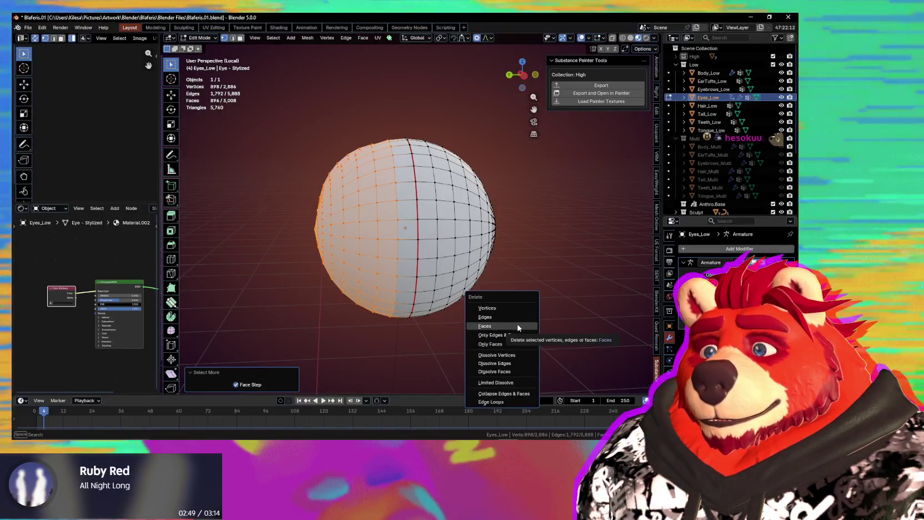
click(518, 326)
mouse_move(518, 328)
middle_down()
mouse_move(315, 319)
mouse_move(443, 323)
mouse_move(447, 315)
middle_up()
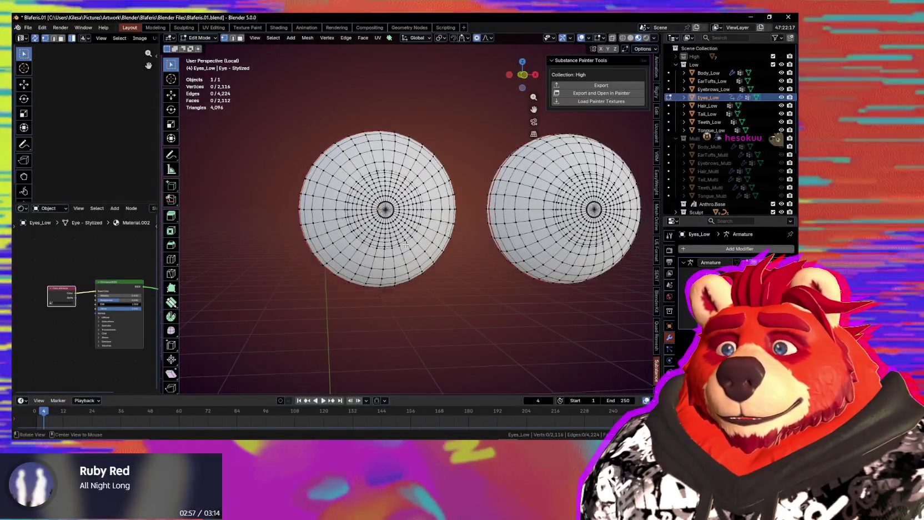
alt+middle_drag(406, 282, 397, 233)
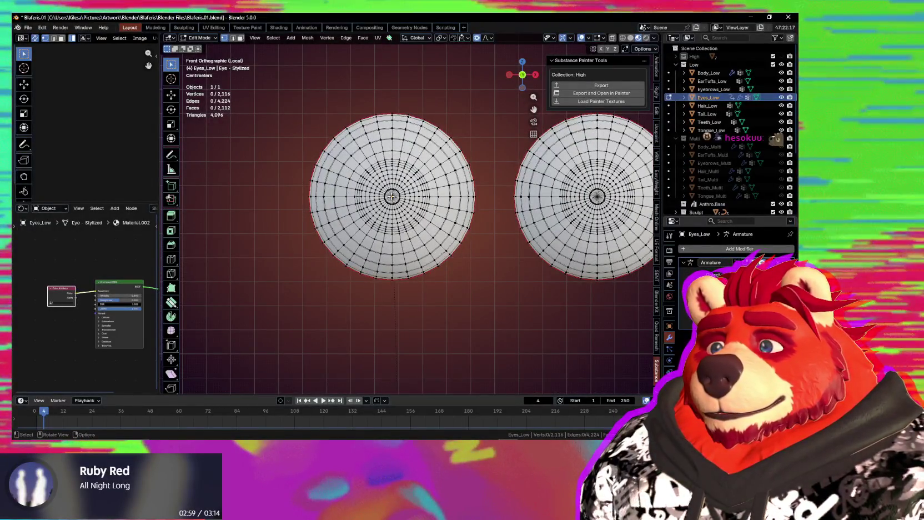
Select the whole eye mesh and project its UVs from the front view, scaled to bounds
key(KP_Decimal)
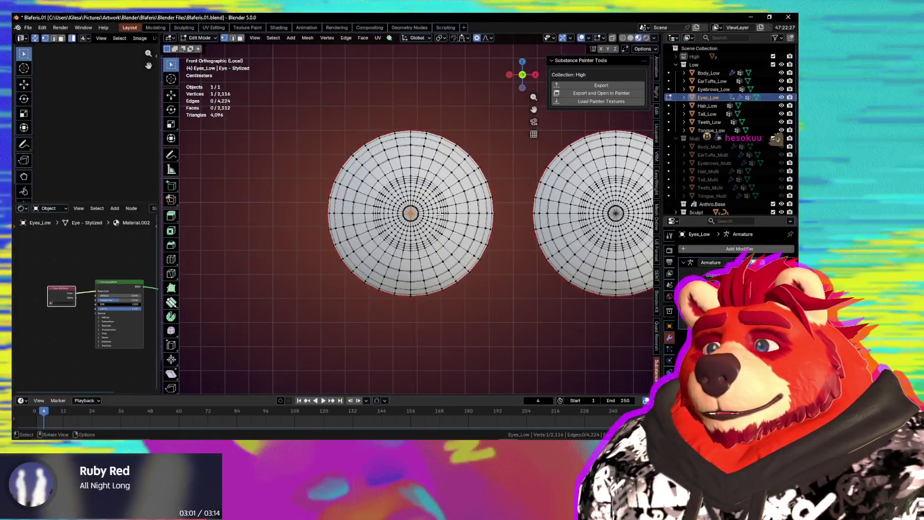
scroll(439, 216, up, 3)
scroll(423, 214, up, 1)
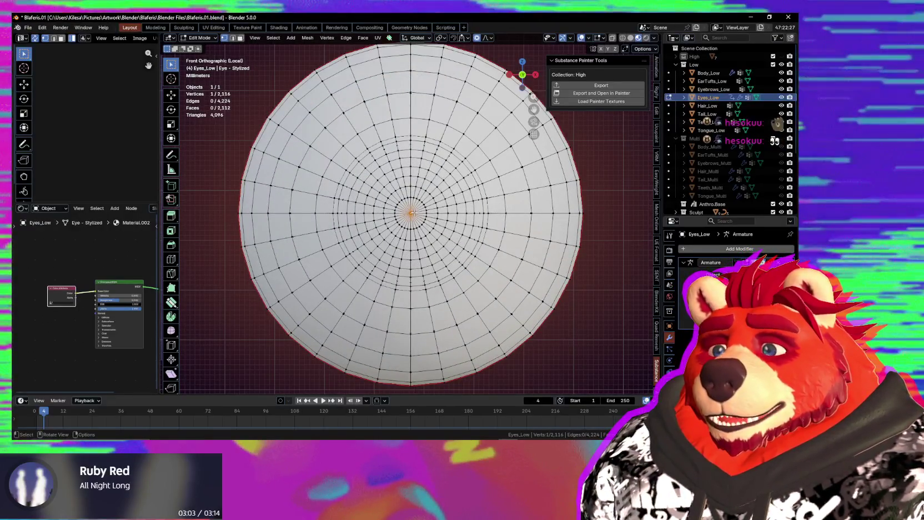
key(l)
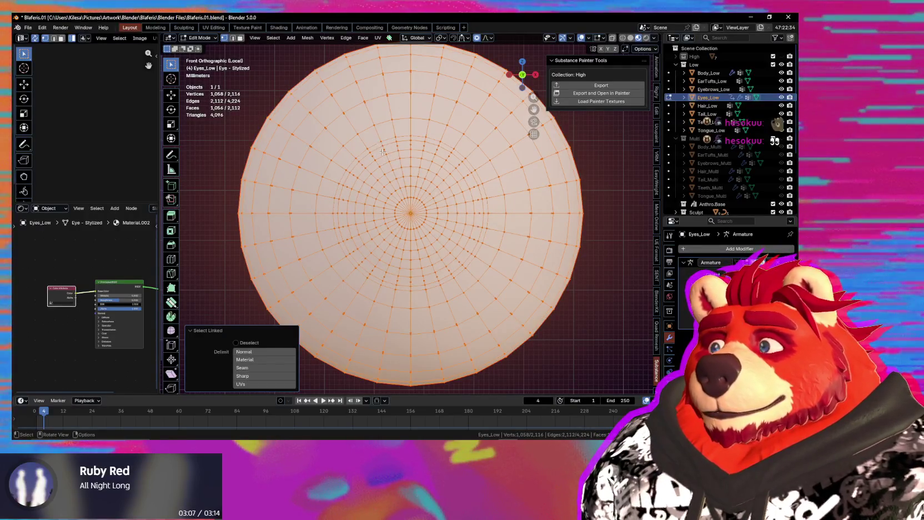
key(u)
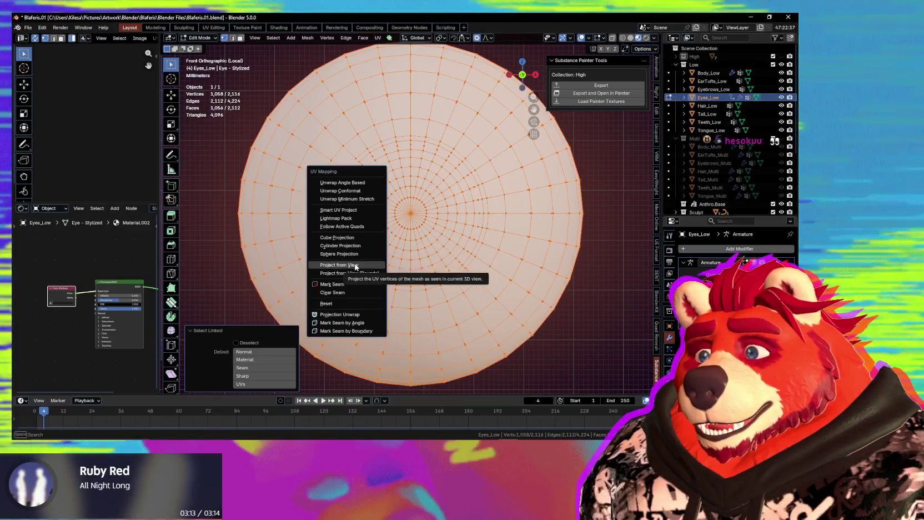
click(355, 272)
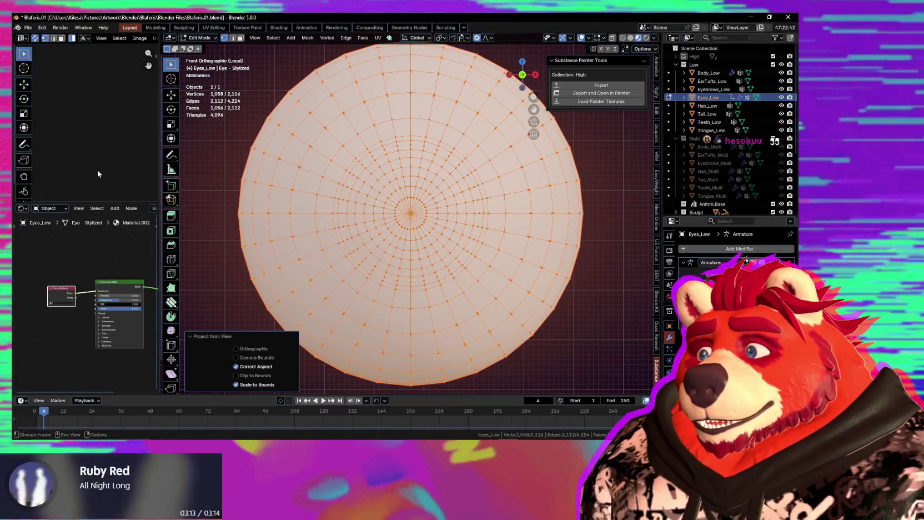
Widen the UV Editor and frame the circular eye UV layout
drag(160, 166, 242, 161)
scroll(144, 147, up, 2)
scroll(139, 144, up, 2)
scroll(137, 153, up, 3)
middle_drag(137, 153, 142, 105)
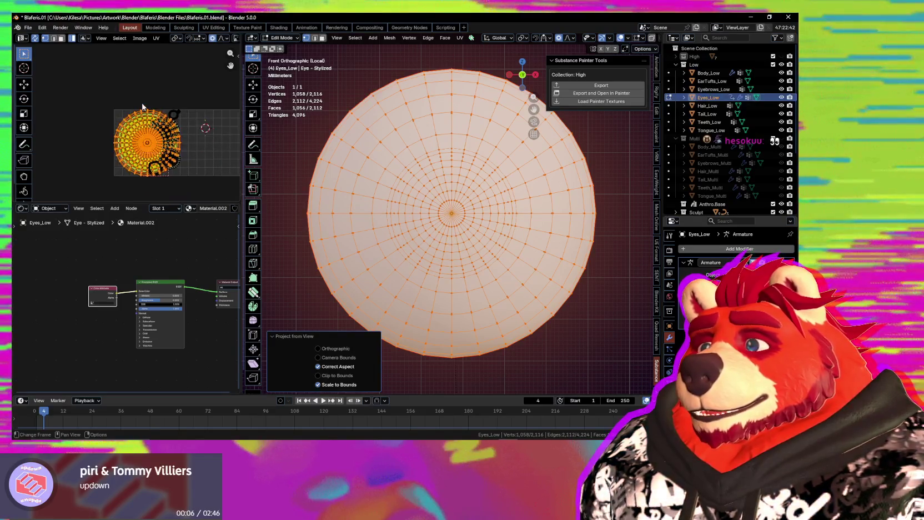
Set the UV Editor overlay's Display Stretch type to Angle
scroll(142, 105, up, 2)
scroll(148, 104, up, 1)
scroll(161, 142, up, 1)
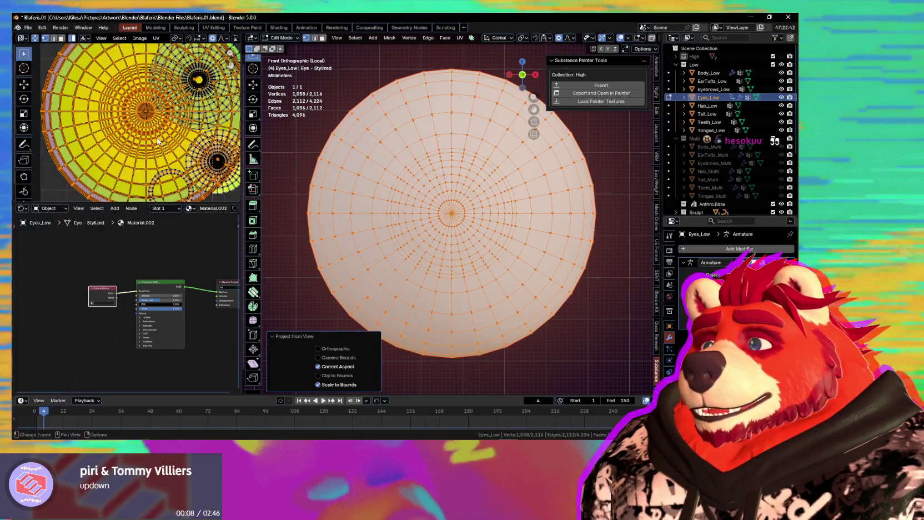
scroll(139, 38, down, 2)
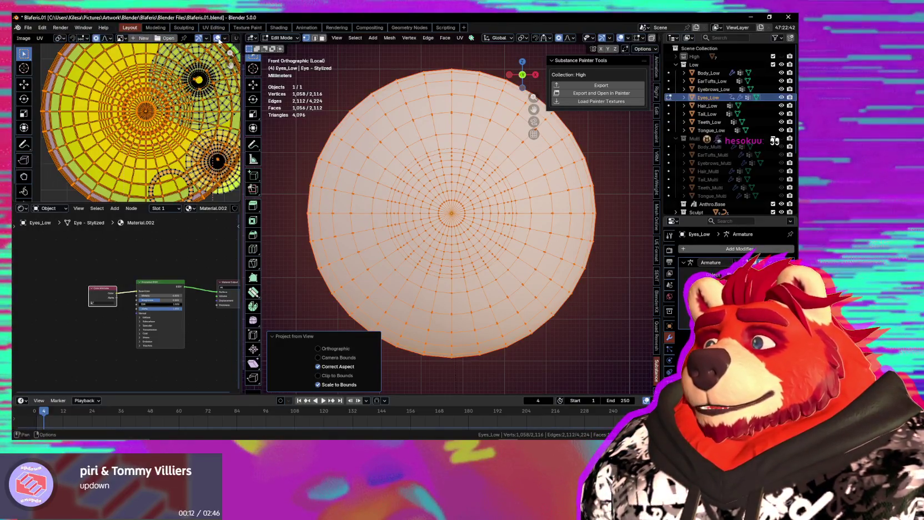
click(223, 39)
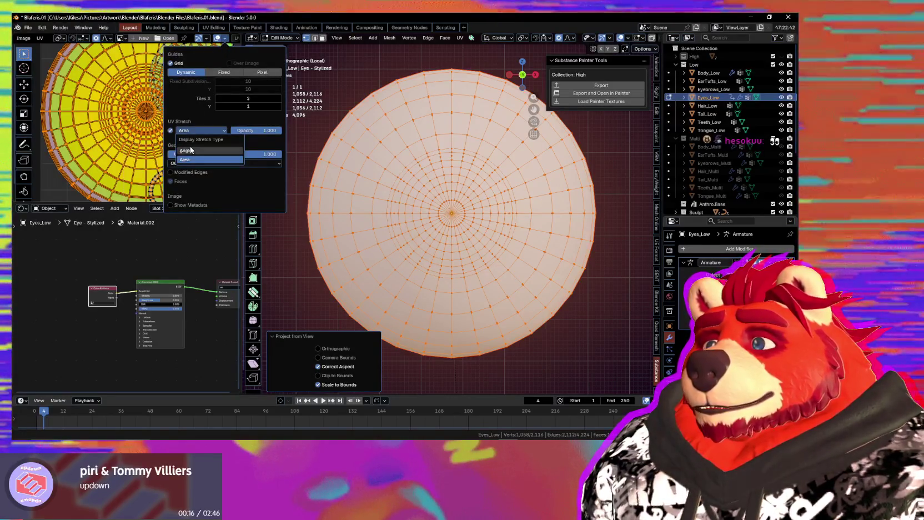
click(190, 148)
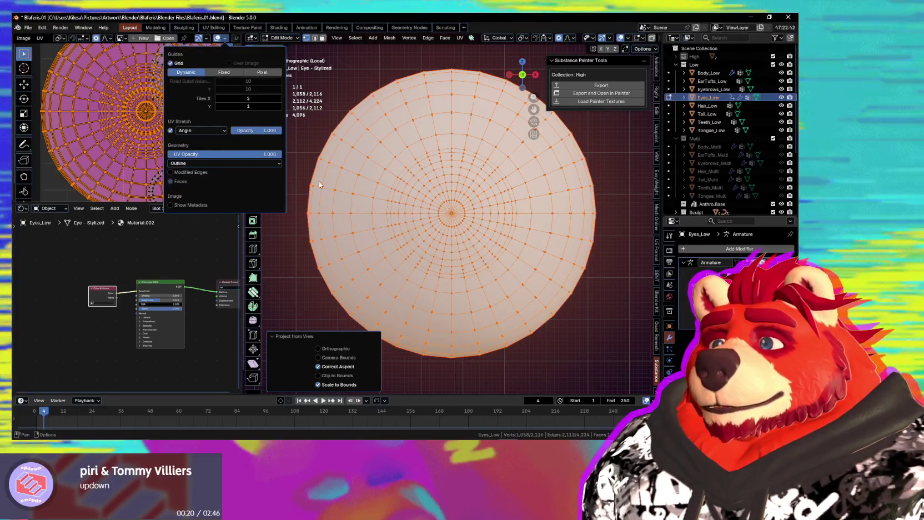
Move the second eye's connected UV islands sideways along X, beside the circular layout
click(469, 213)
key(l)
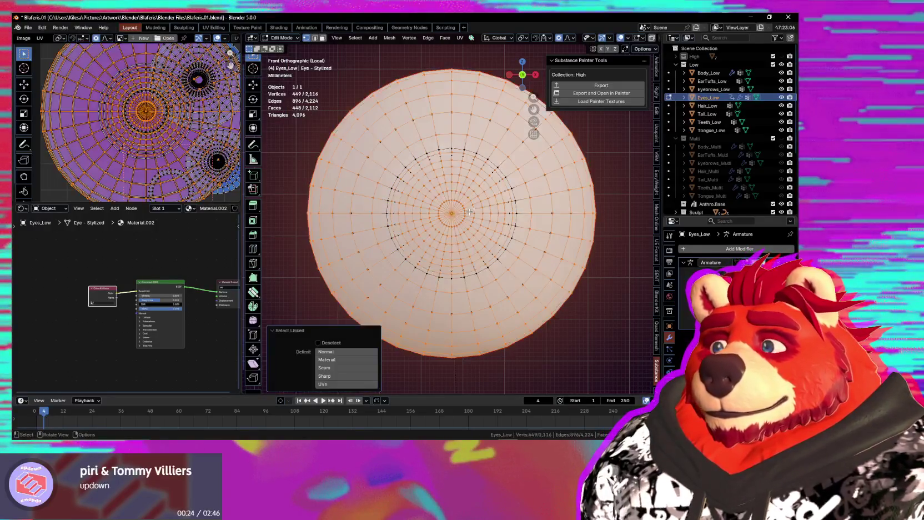
scroll(144, 123, down, 2)
scroll(144, 122, down, 2)
scroll(166, 111, down, 3)
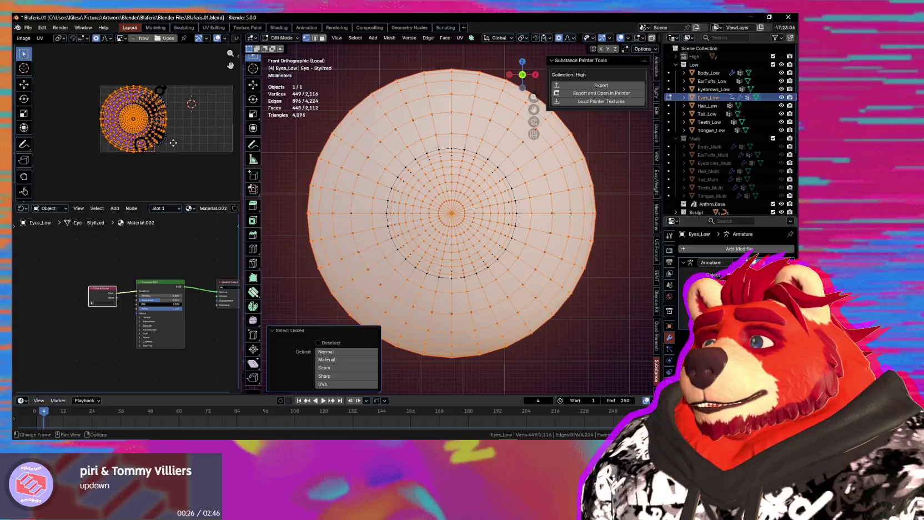
key(g)
key(x)
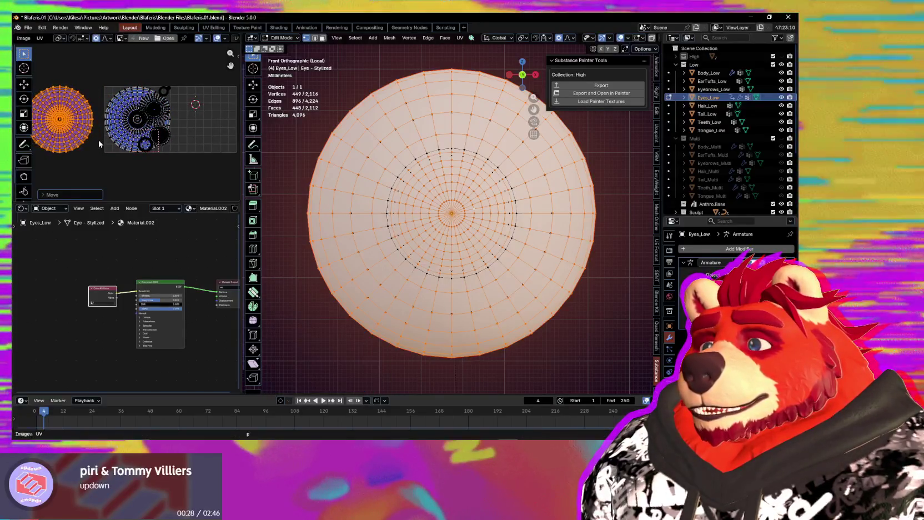
click(109, 146)
Scale the eye's main UV island down to about 0.96
scroll(110, 145, up, 3)
scroll(139, 149, up, 2)
scroll(139, 149, up, 2)
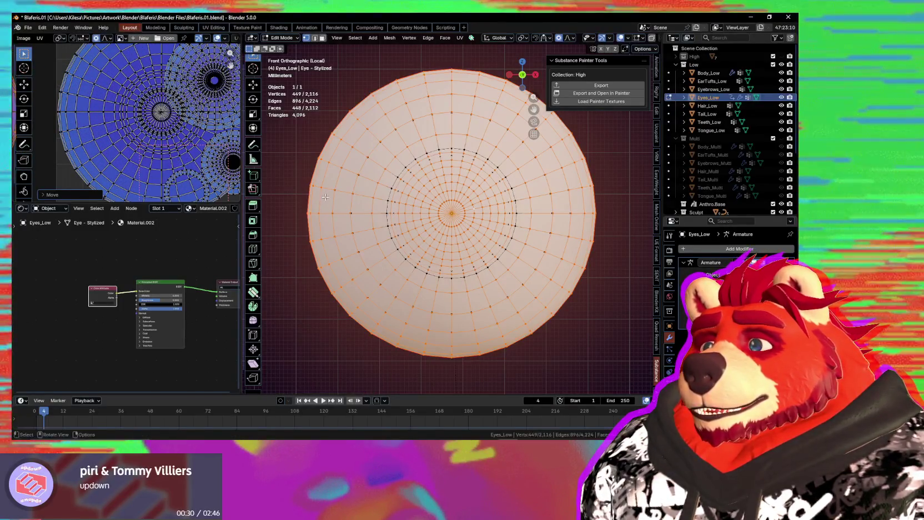
scroll(146, 132, down, 2)
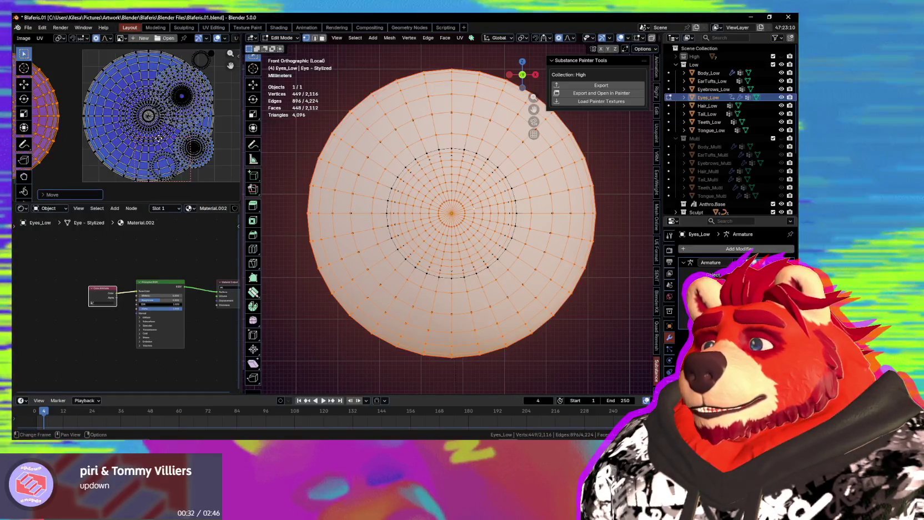
scroll(146, 131, down, 2)
scroll(146, 132, down, 2)
scroll(146, 132, up, 2)
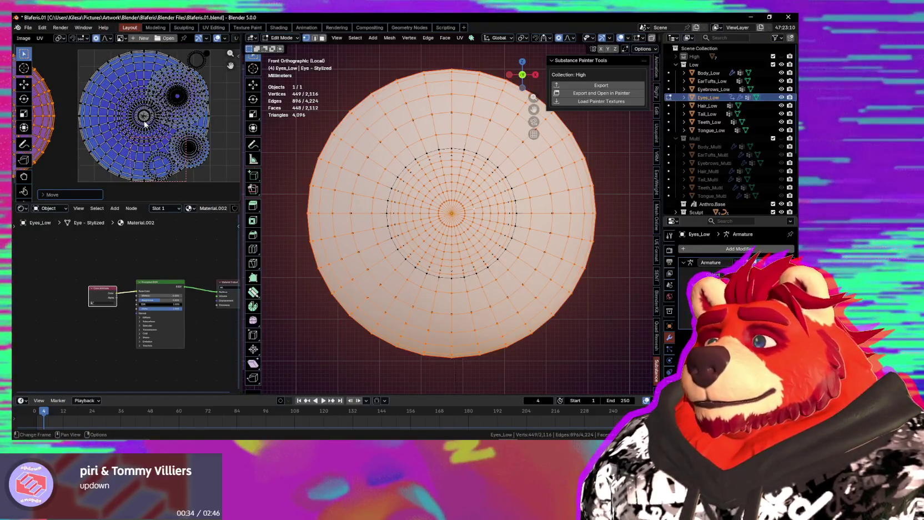
key(l)
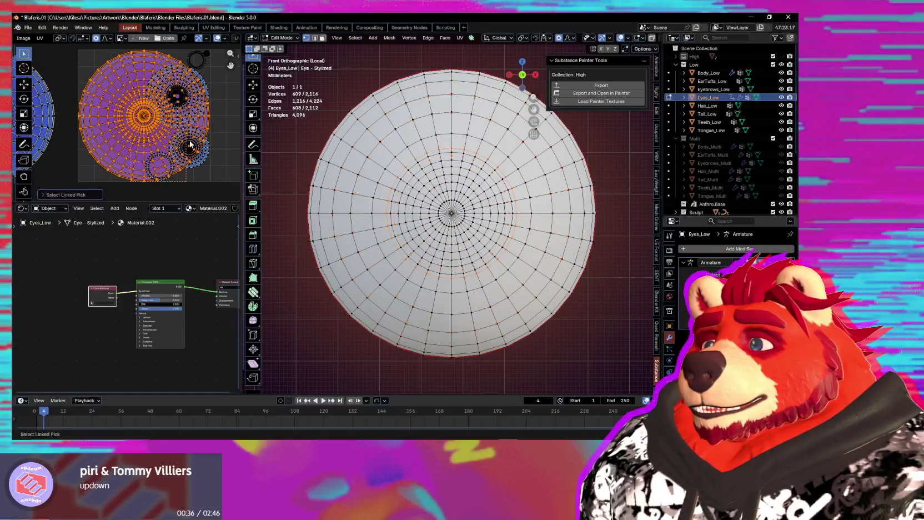
key(s)
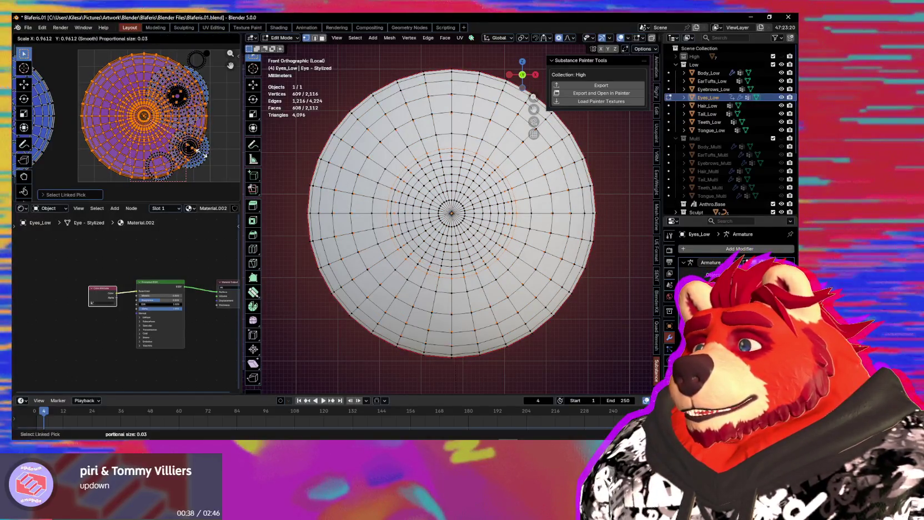
scroll(205, 160, up, 2)
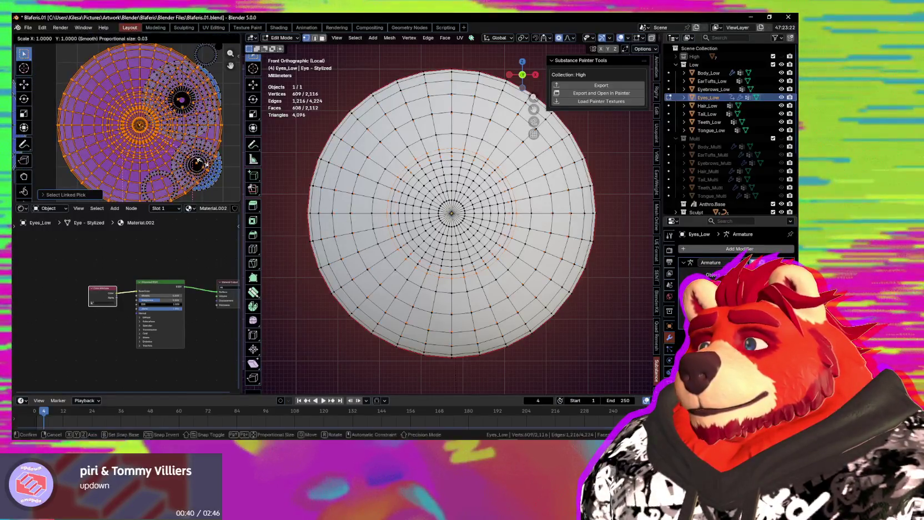
click(200, 164)
scroll(167, 150, down, 3)
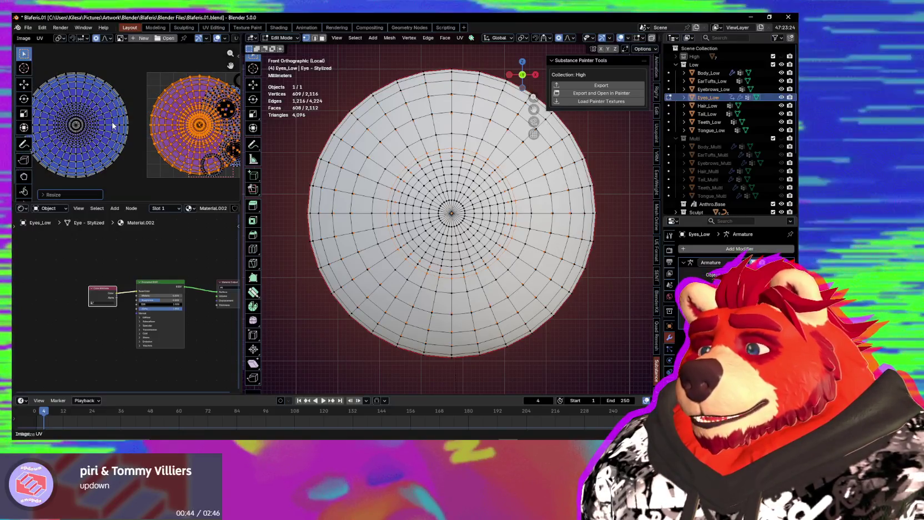
Reselect the linked eye UV island and frame the full UV layout
key(l)
scroll(114, 127, down, 1)
scroll(116, 132, down, 1)
mouse_move(116, 132)
middle_down()
mouse_move(101, 135)
mouse_move(178, 154)
mouse_move(120, 141)
middle_up()
scroll(100, 141, up, 2)
scroll(103, 141, up, 1)
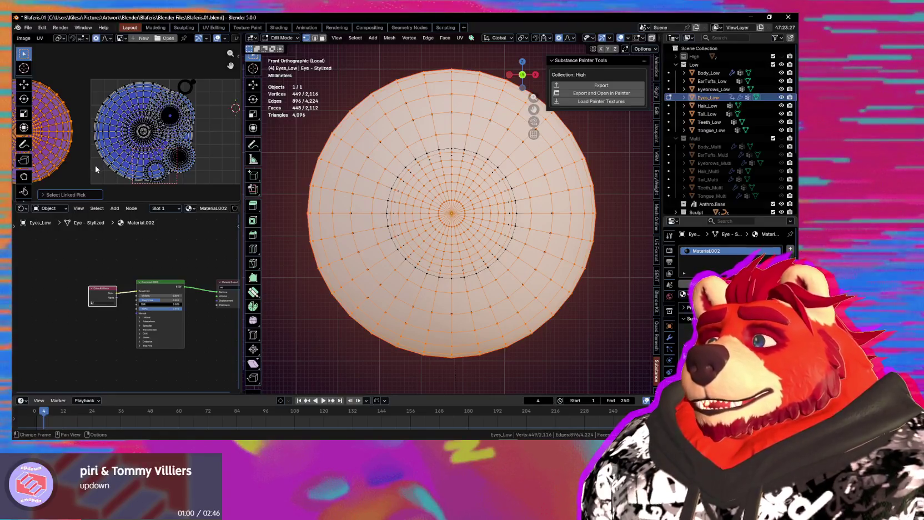
scroll(91, 167, down, 1)
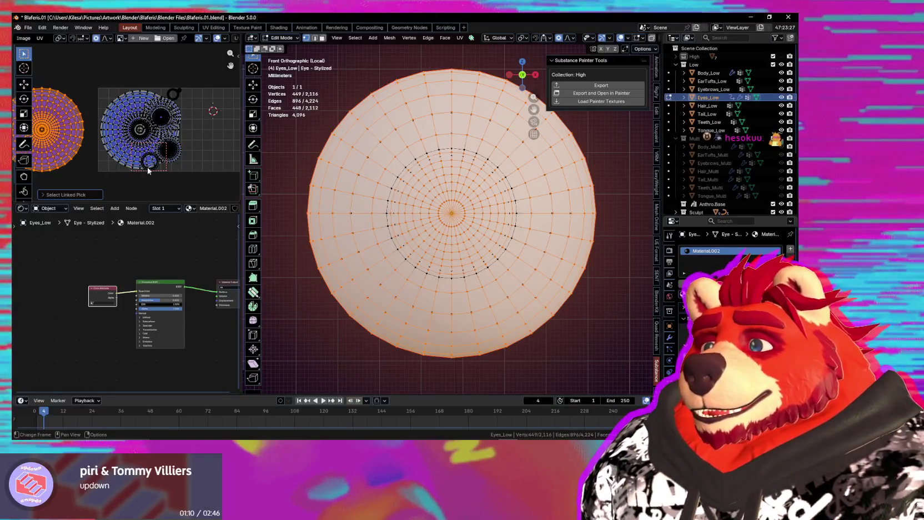
scroll(148, 171, up, 1)
scroll(161, 161, up, 2)
scroll(173, 148, up, 2)
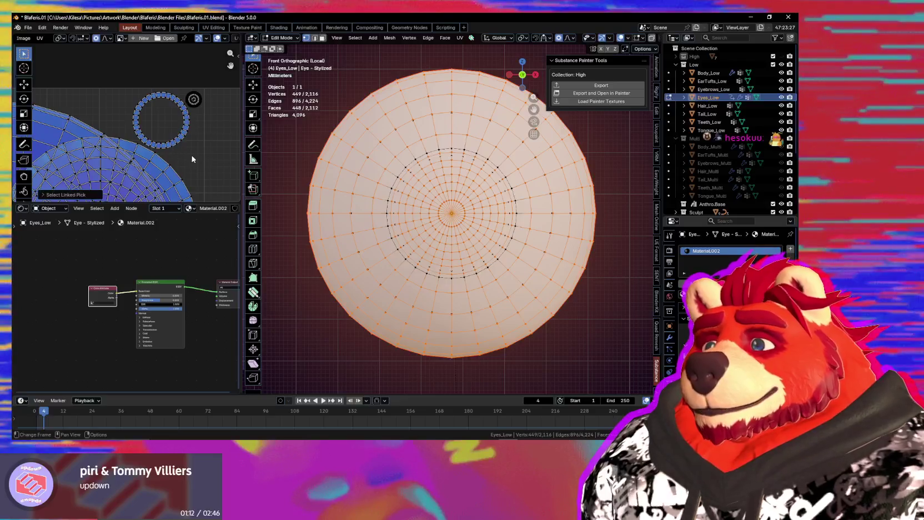
scroll(210, 150, down, 4)
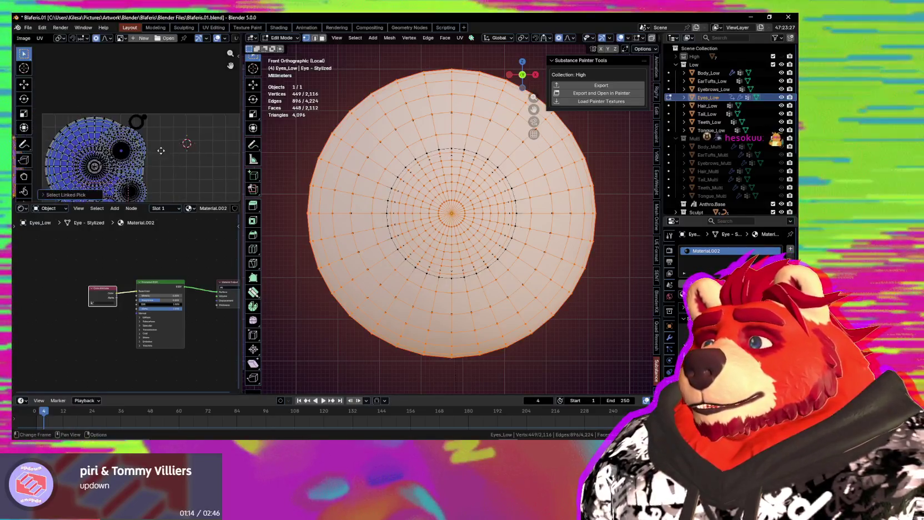
middle_drag(162, 151, 152, 124)
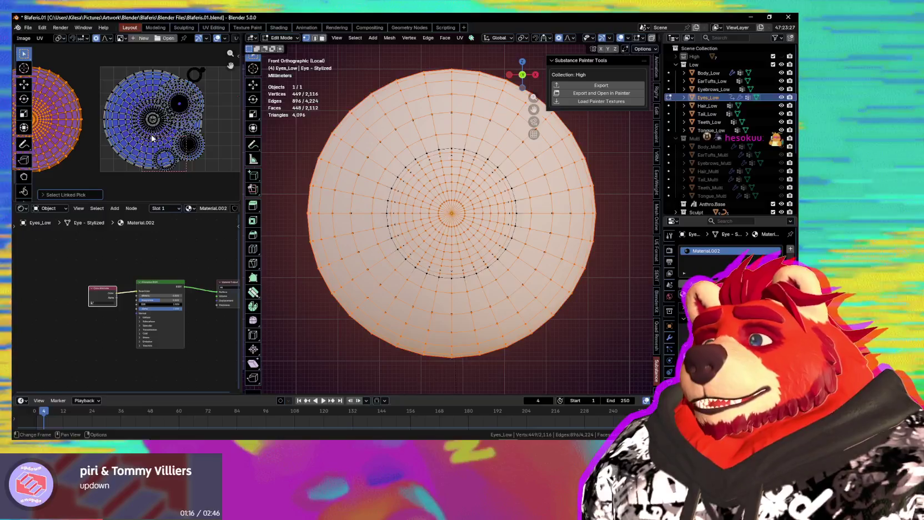
scroll(153, 139, up, 2)
scroll(145, 147, up, 2)
scroll(133, 156, up, 2)
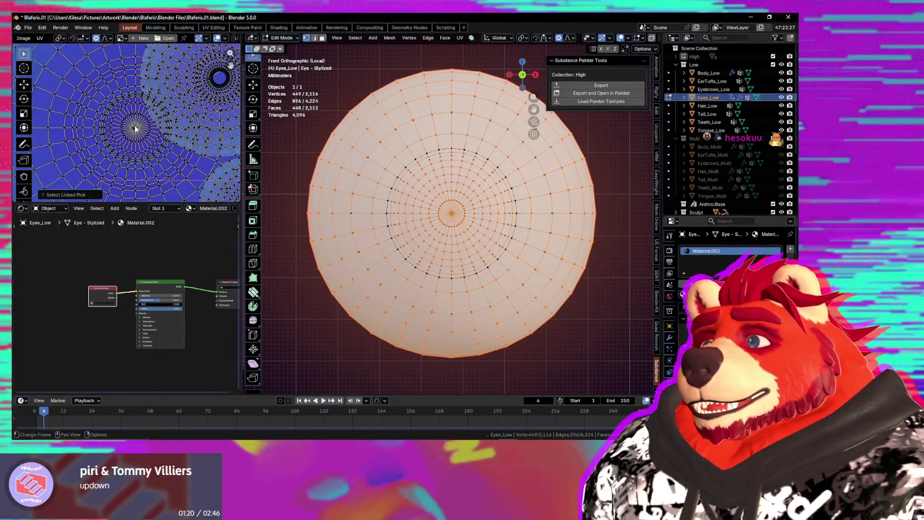
Select just the centre vertex of the eye's UV island
key(l)
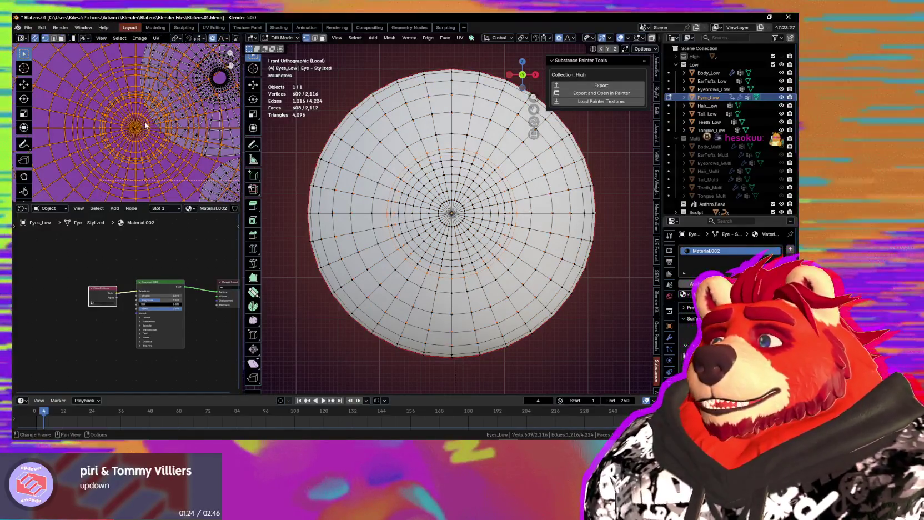
click(136, 139)
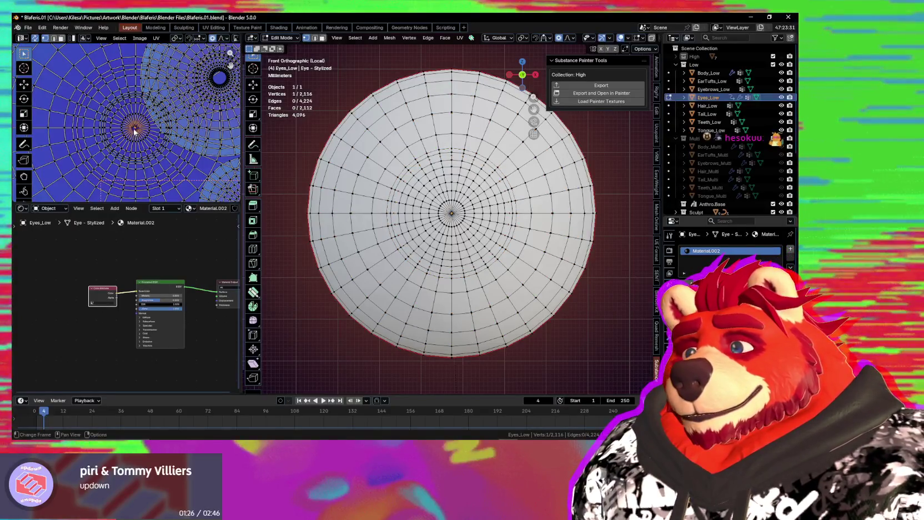
scroll(139, 136, up, 2)
scroll(150, 140, up, 1)
scroll(165, 149, up, 1)
scroll(166, 156, down, 3)
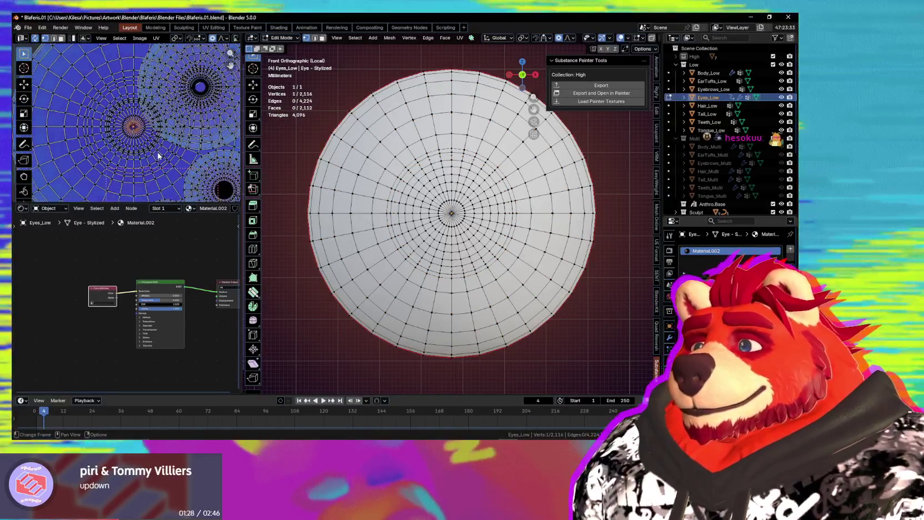
Grow the selection by two rings and scale them up about 1.07× with smooth proportional falloff
key(ctrl+l)
key(ctrl+KP_Add)
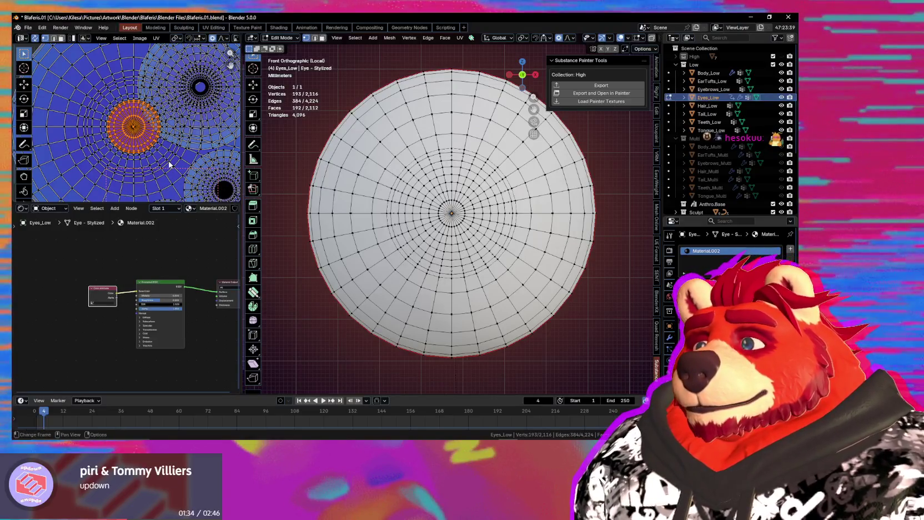
scroll(170, 163, down, 2)
key(ctrl+KP_Add)
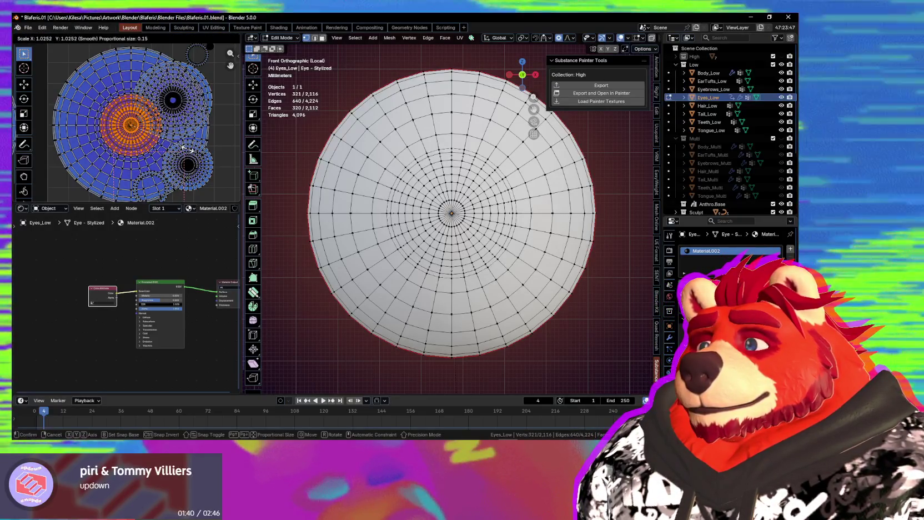
scroll(192, 150, down, 19)
scroll(193, 149, down, 4)
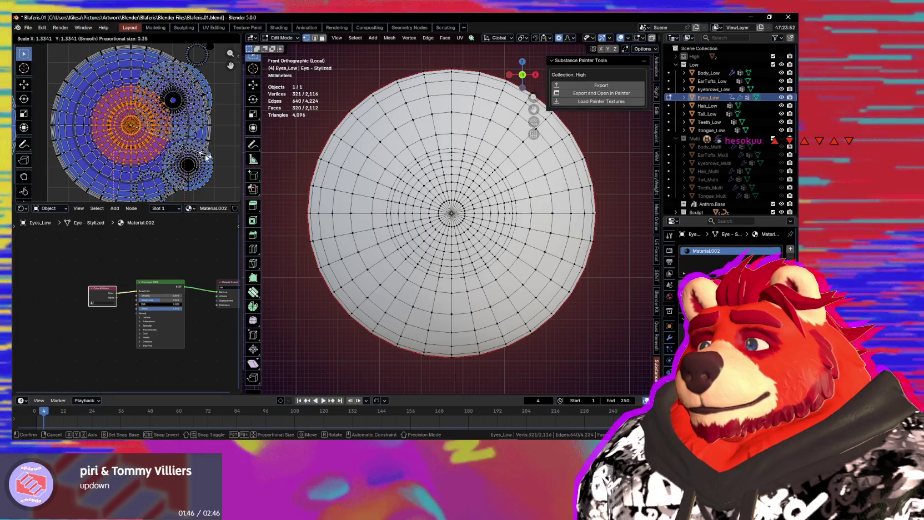
scroll(208, 158, up, 3)
click(209, 158)
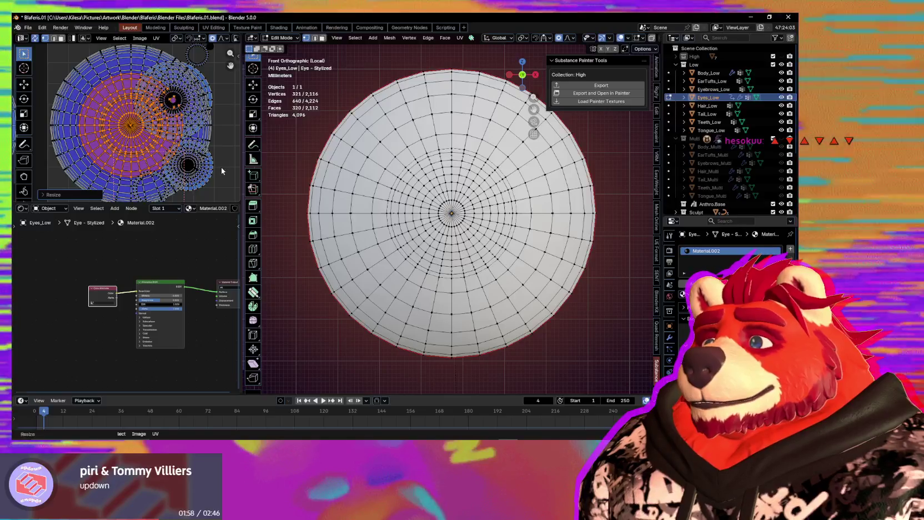
scroll(220, 170, down, 2)
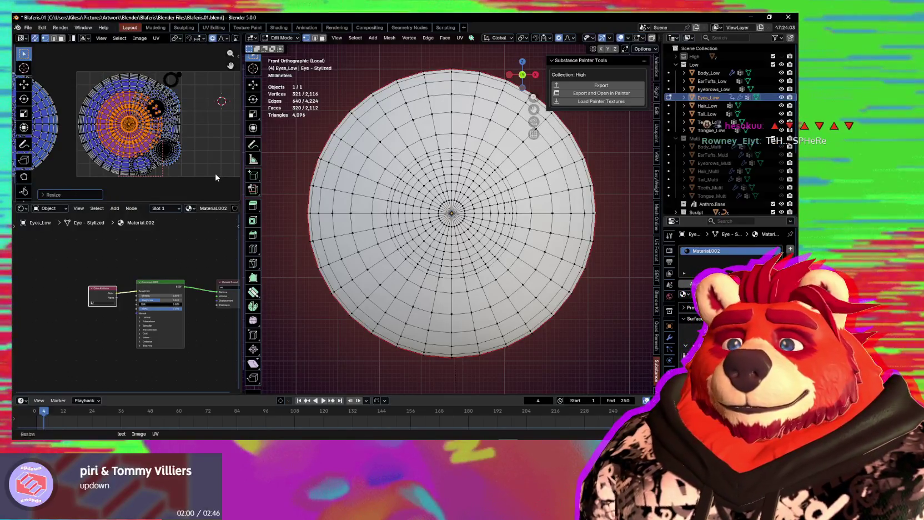
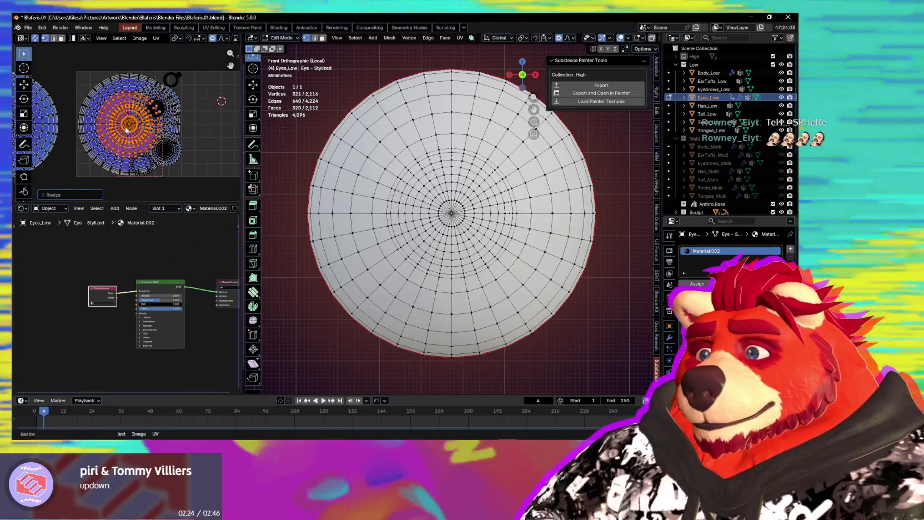
Pan the UV layout and trial-select a connected island, then undo that selection
middle_drag(114, 122, 106, 111)
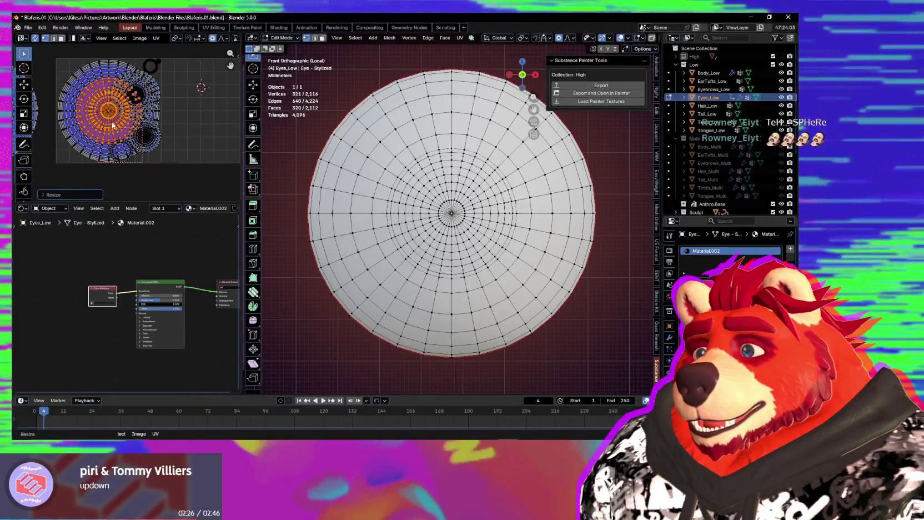
middle_drag(47, 122, 110, 122)
click(59, 116)
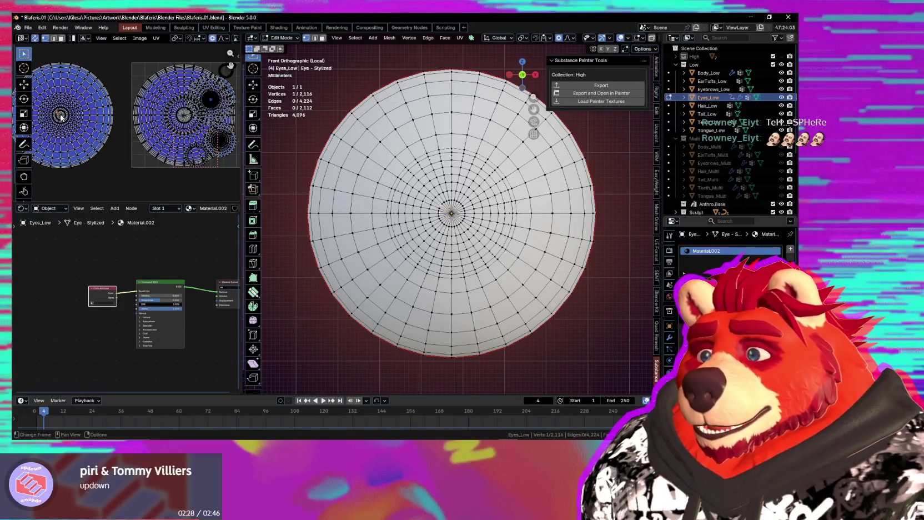
key(l)
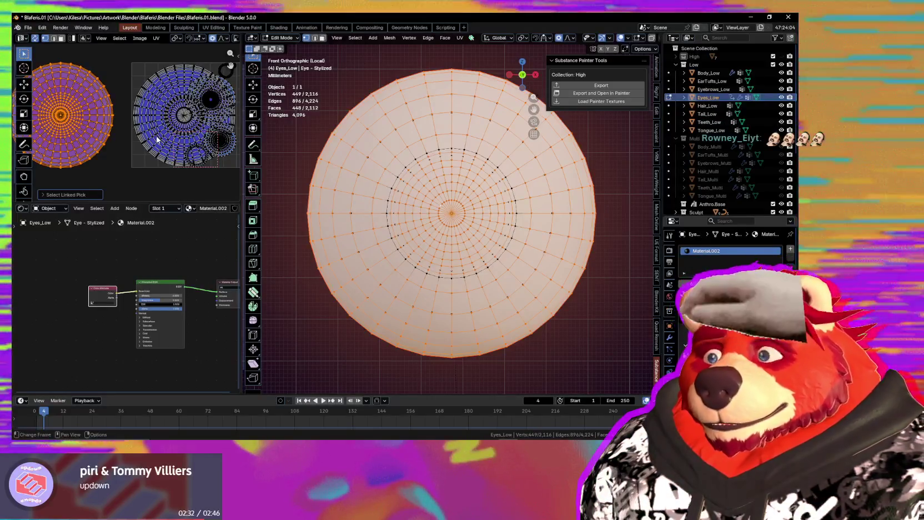
key(ctrl+z)
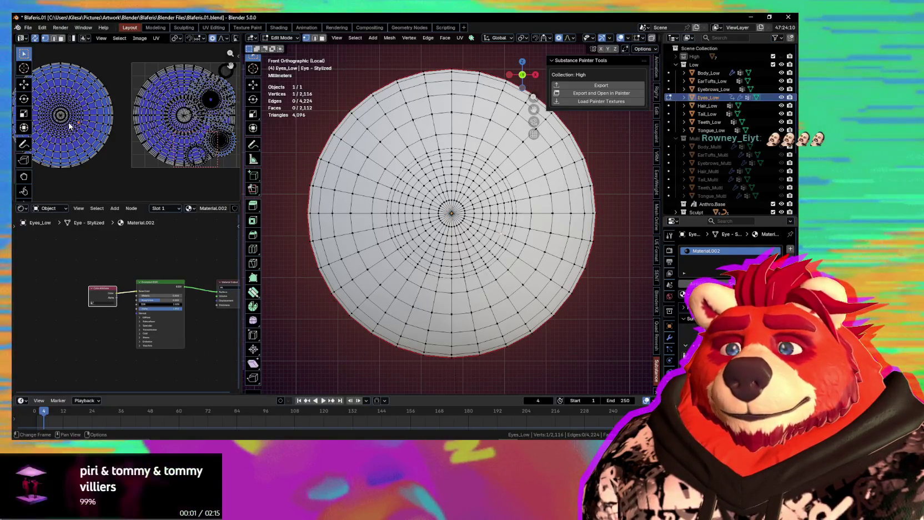
Bring both eye islands into view and select the whole left eye UV island
middle_drag(130, 127, 88, 134)
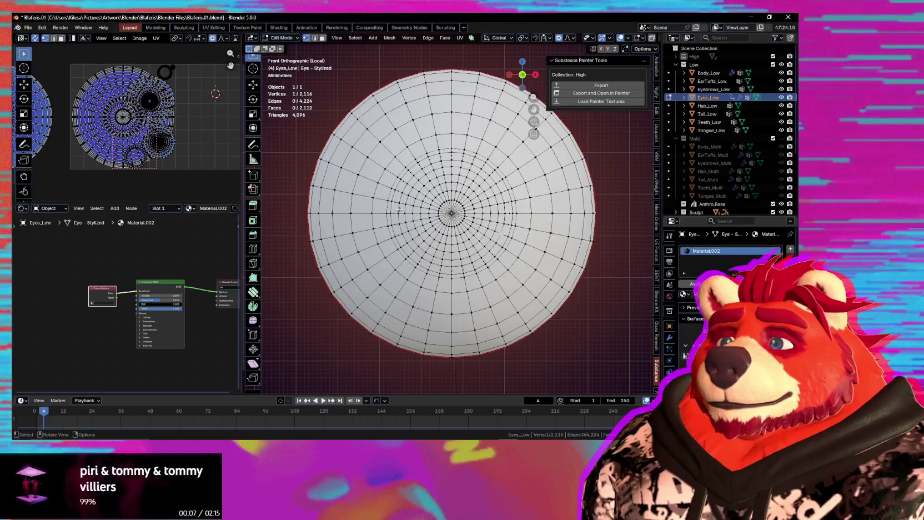
middle_drag(159, 166, 198, 168)
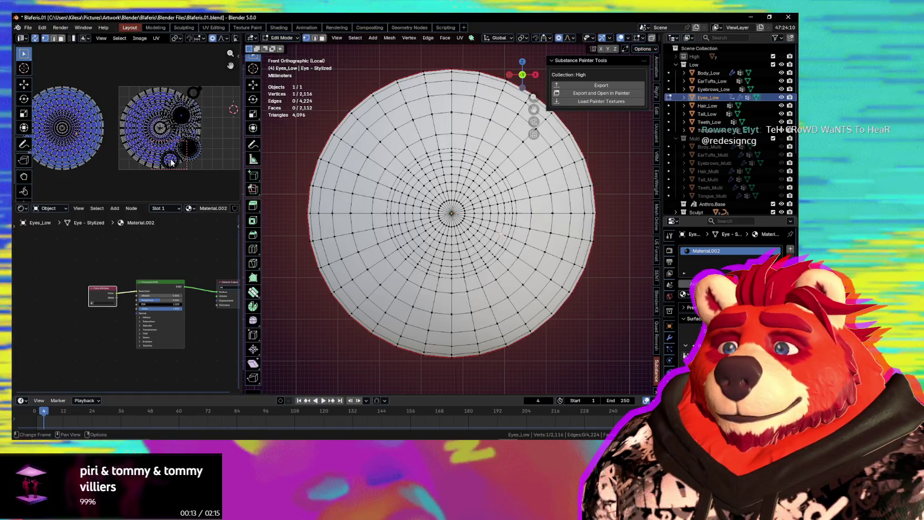
middle_drag(119, 147, 148, 144)
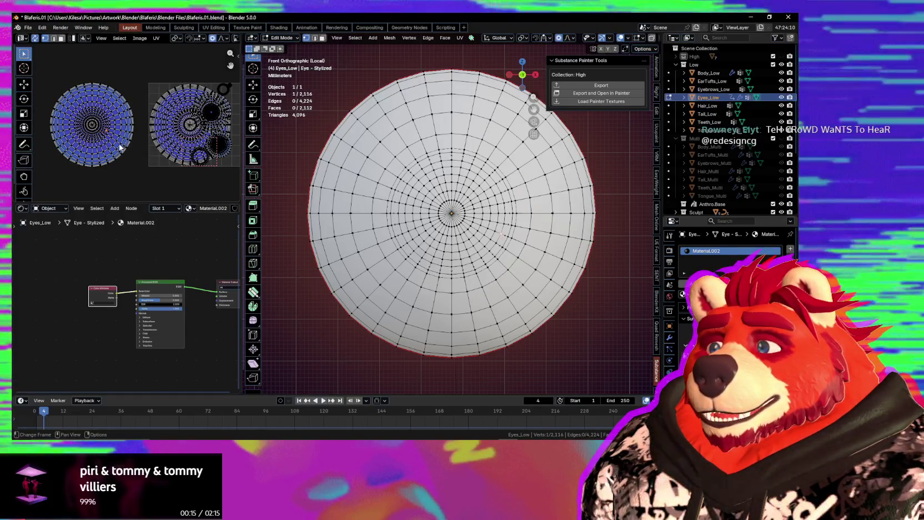
scroll(102, 129, up, 2)
middle_drag(93, 132, 135, 129)
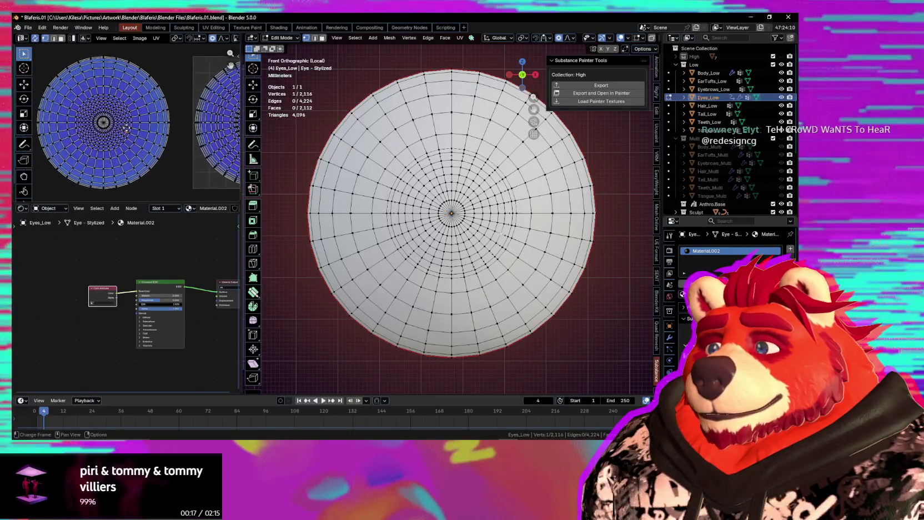
scroll(96, 133, down, 2)
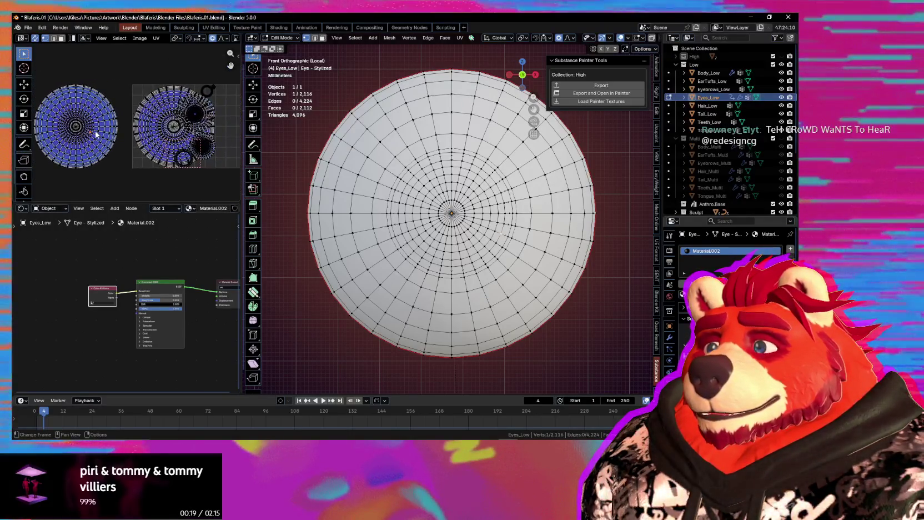
key(l)
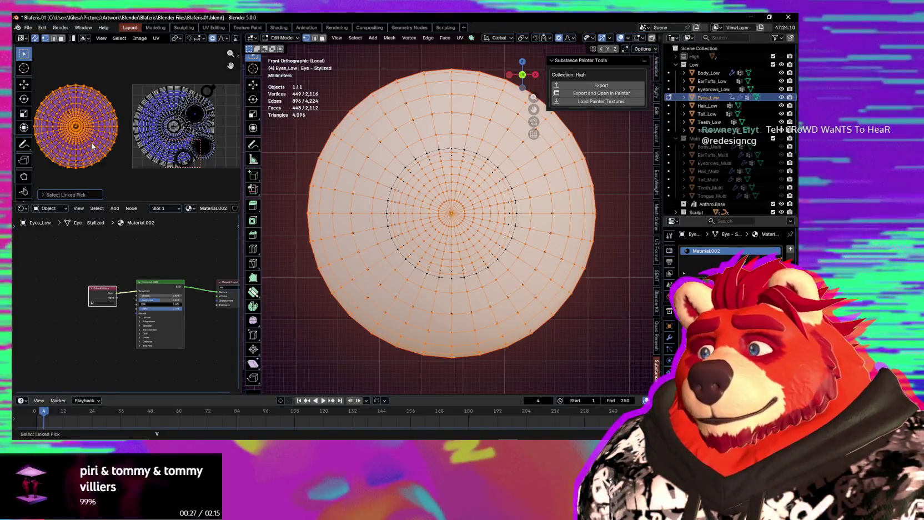
Move the selected eye island onto the other island and normalize it with Mio3 UV
key(g)
click(226, 144)
key(n)
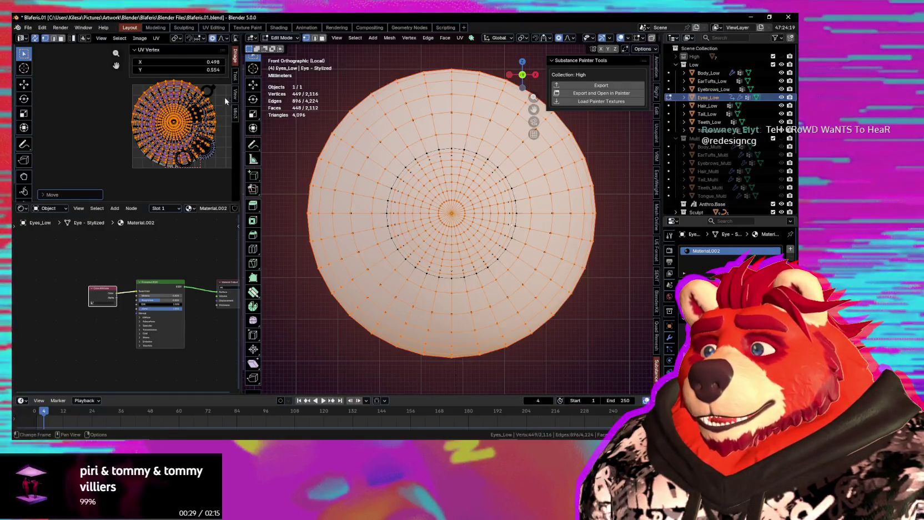
click(237, 112)
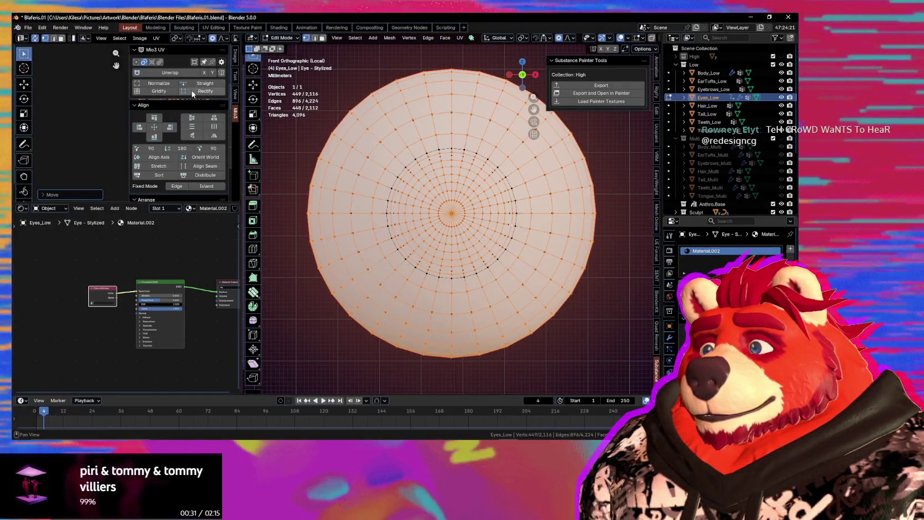
click(157, 84)
key(n)
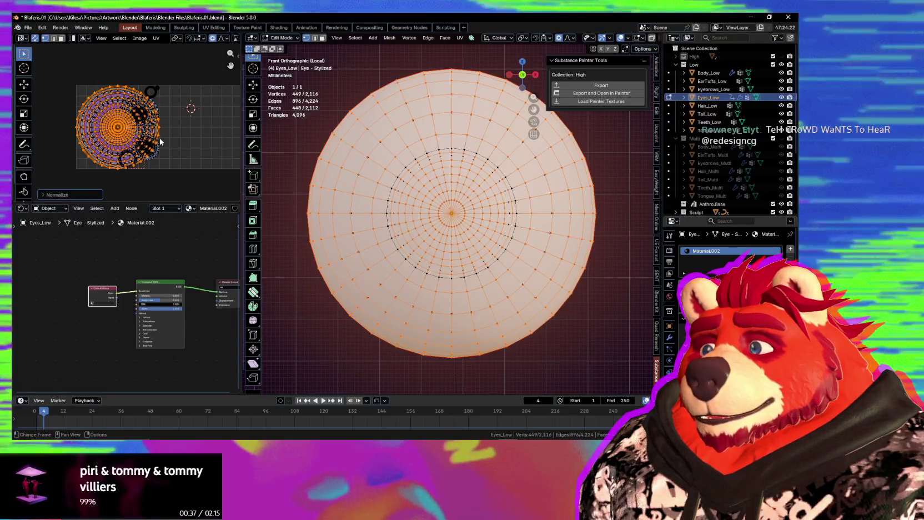
Select the entire eye mesh and symmetrize its UV islands with Mio3 UV
scroll(157, 141, up, 2)
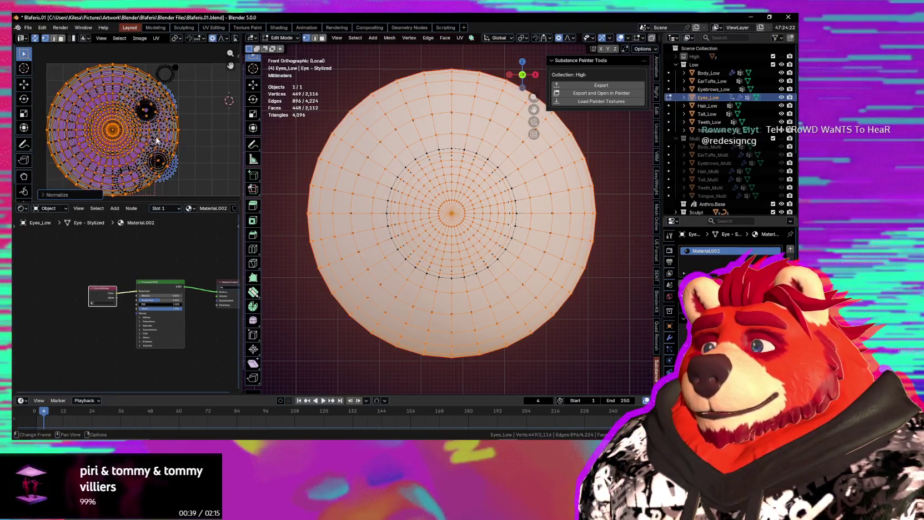
scroll(157, 142, up, 1)
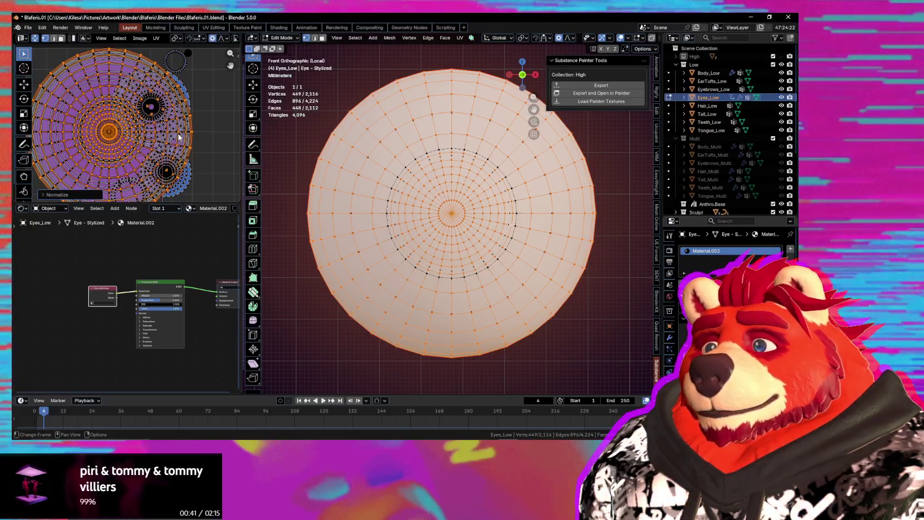
scroll(171, 137, down, 1)
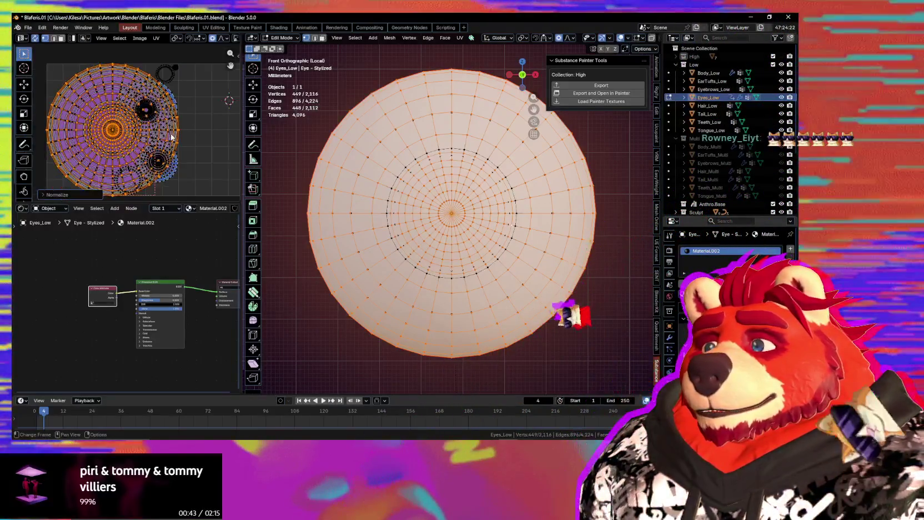
key(a)
key(n)
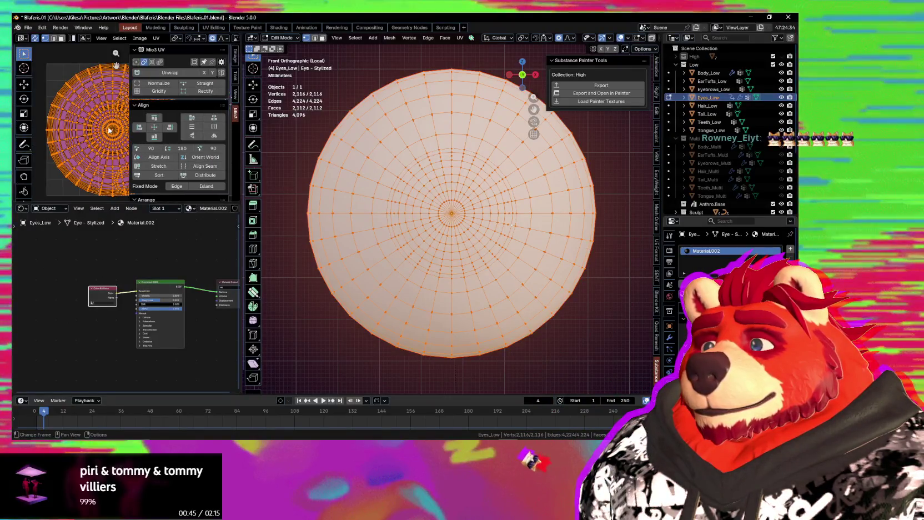
scroll(218, 144, down, 4)
scroll(215, 149, down, 2)
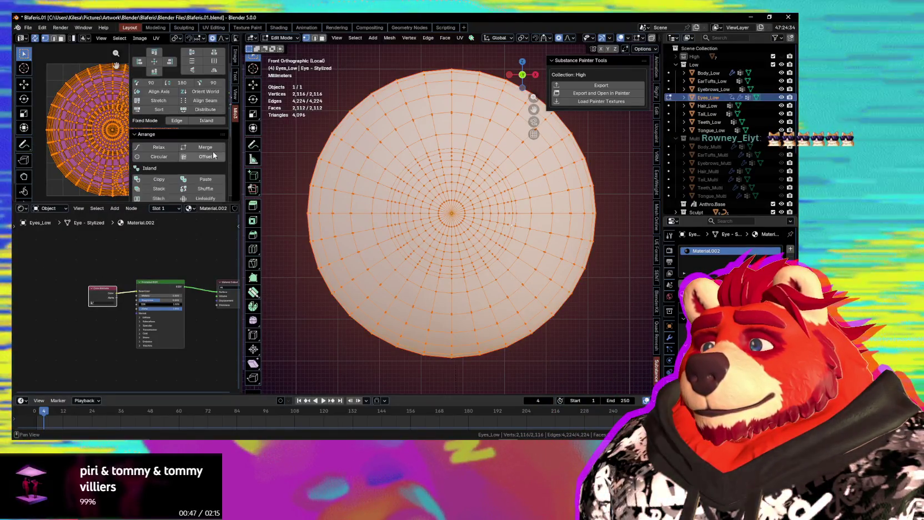
scroll(214, 153, down, 3)
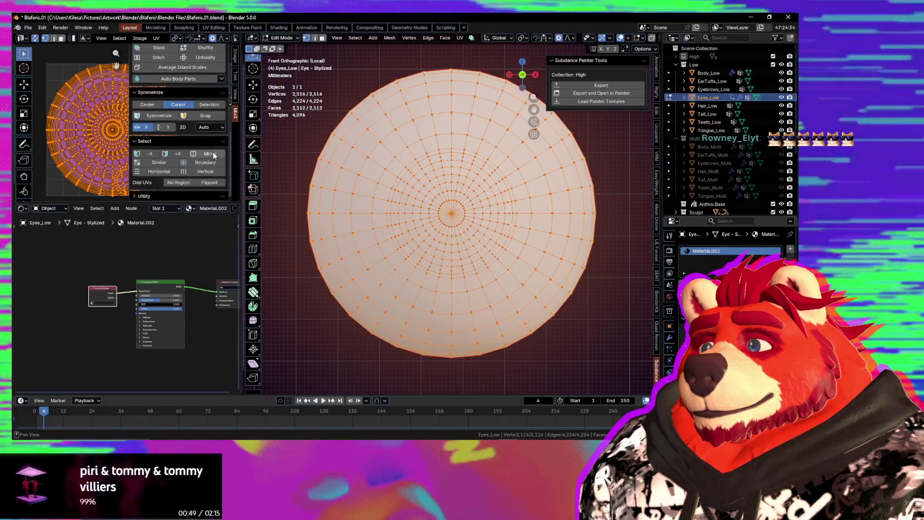
click(162, 118)
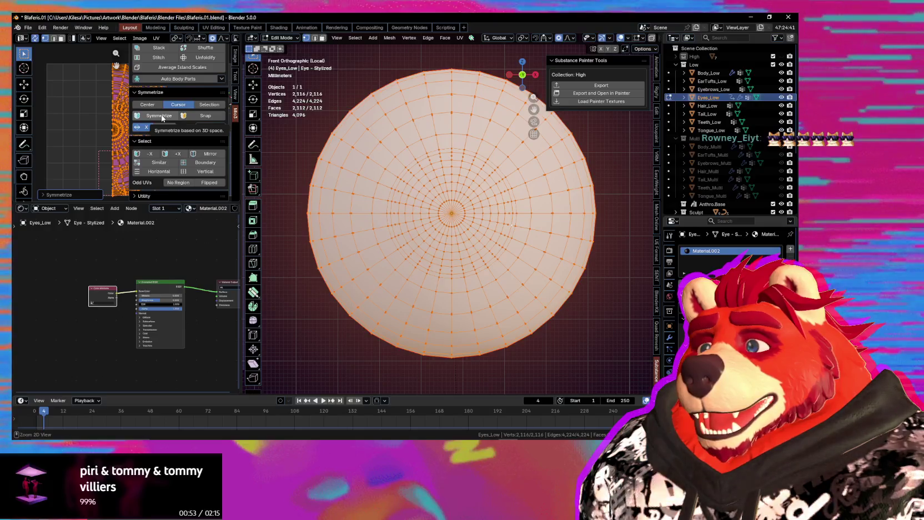
scroll(103, 124, down, 3)
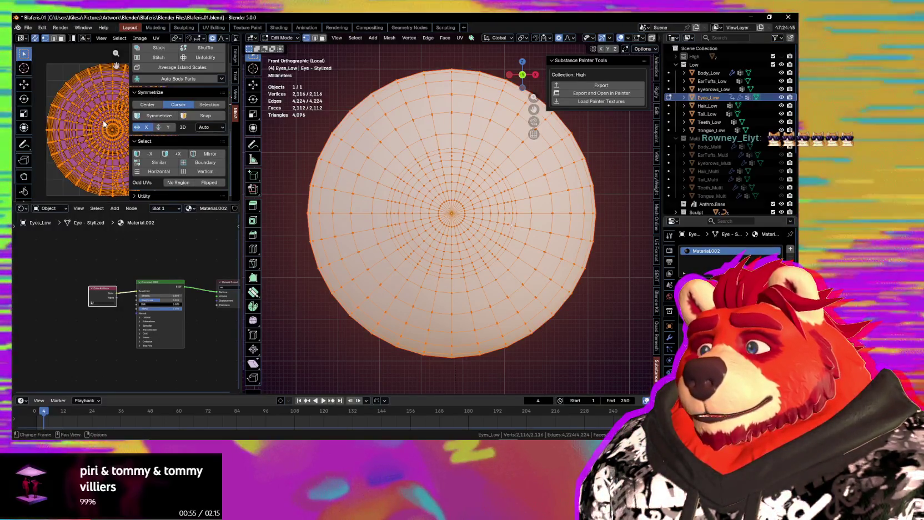
scroll(103, 123, up, 2)
scroll(483, 207, down, 3)
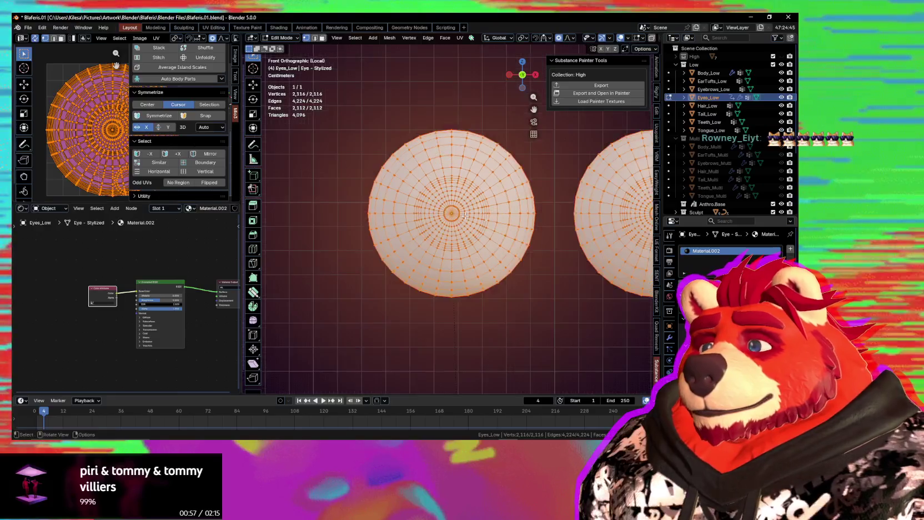
Try symmetrizing the eye mesh from Quick Favourites, then undo it to restore both eyes
scroll(482, 207, down, 2)
key(q)
click(482, 204)
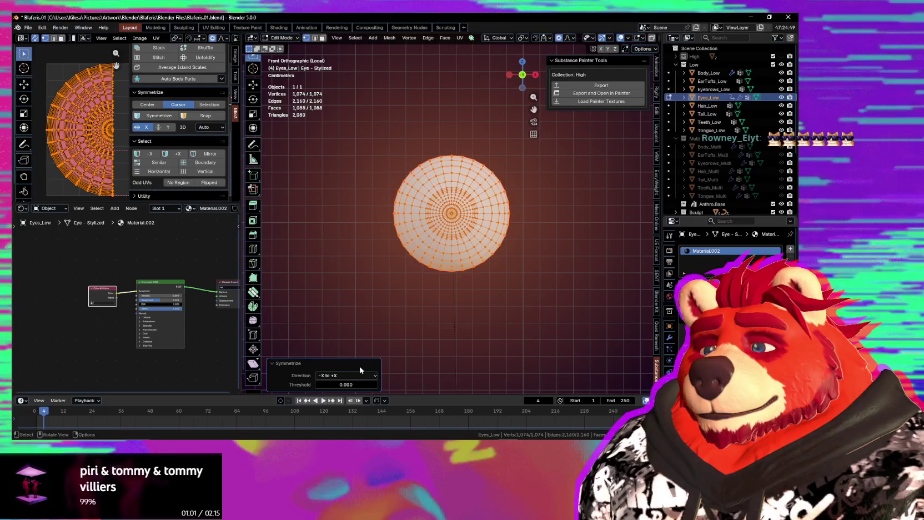
key(ctrl+z)
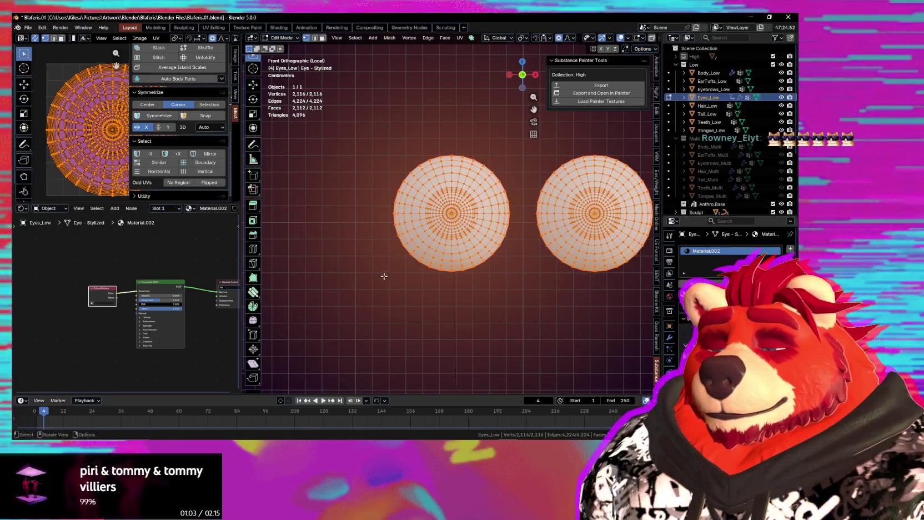
Symmetrize the eye UV islands around the center using Mio3 UV
key(n)
scroll(97, 181, down, 2)
scroll(98, 181, up, 2)
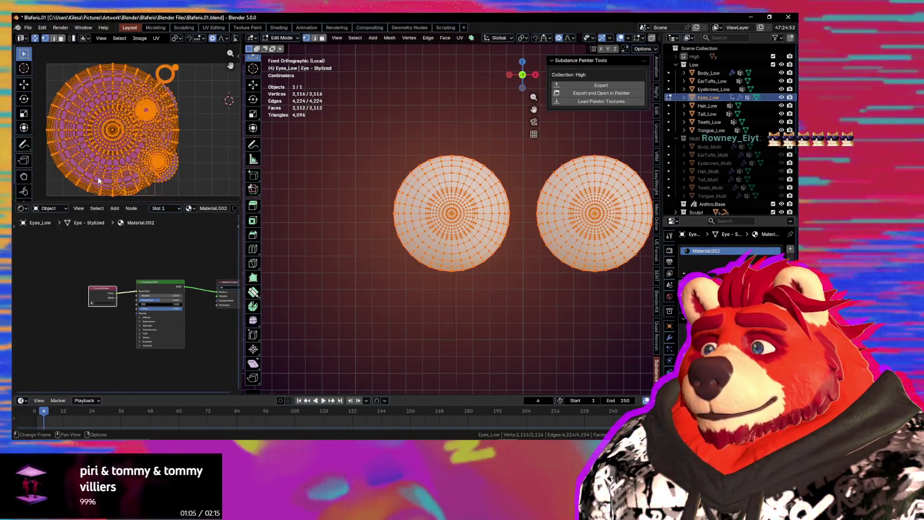
scroll(99, 181, up, 1)
key(n)
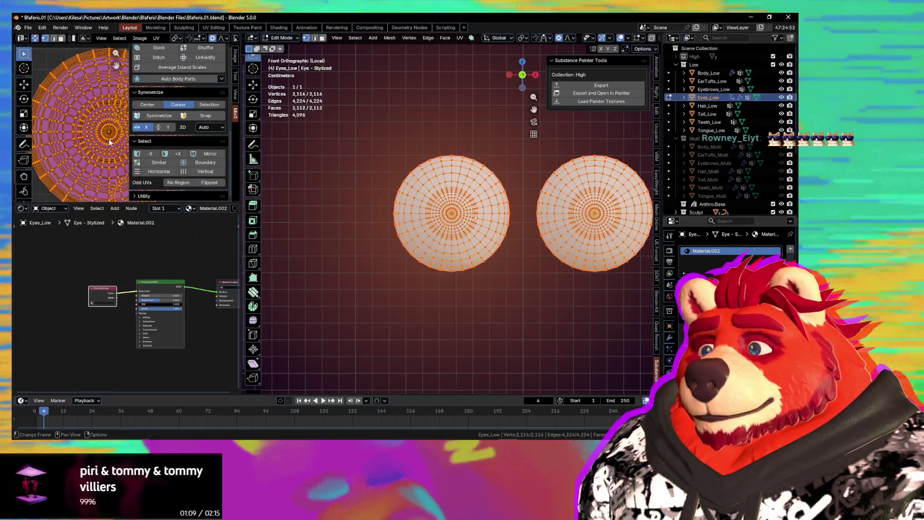
click(147, 105)
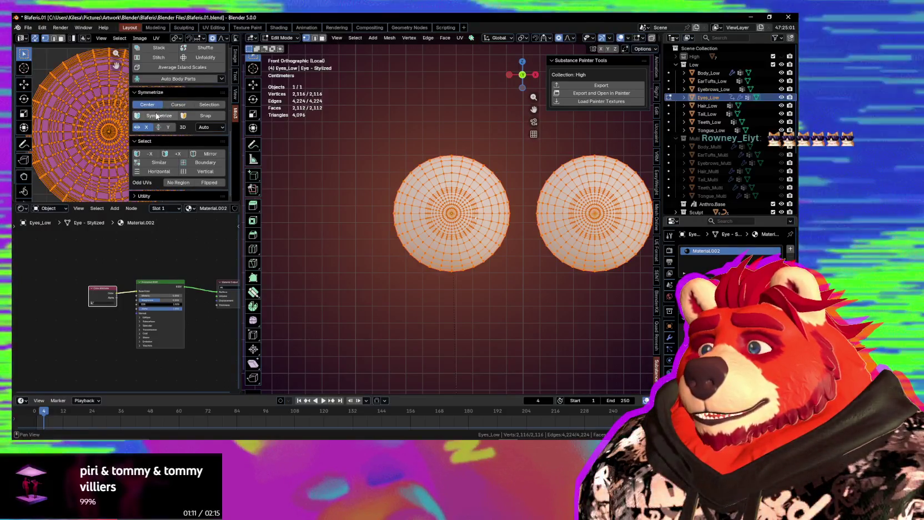
click(157, 116)
key(n)
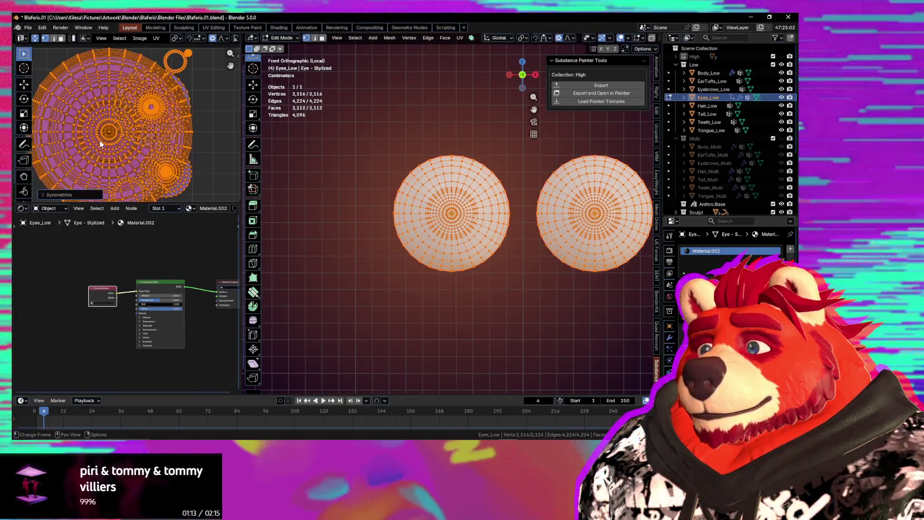
scroll(100, 144, down, 2)
Expand the symmetrize options and select only the left eye's UV island
click(62, 195)
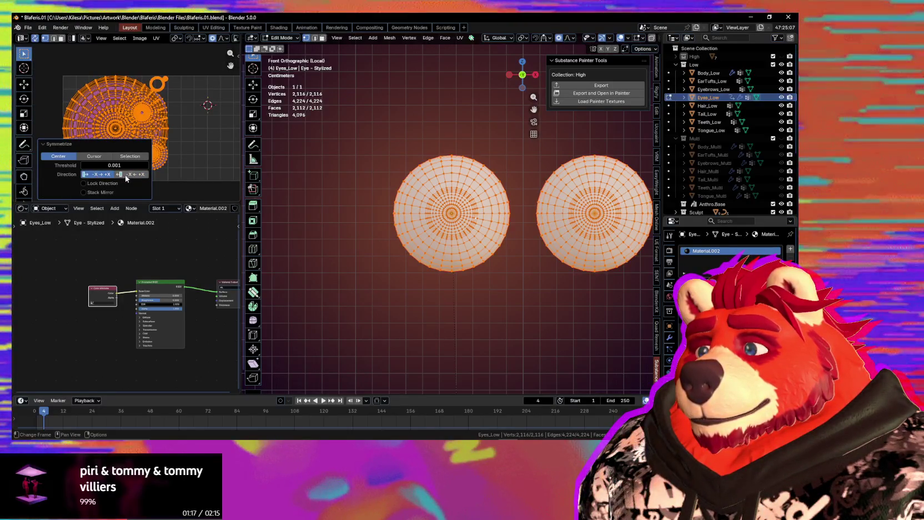
click(168, 172)
scroll(139, 173, up, 2)
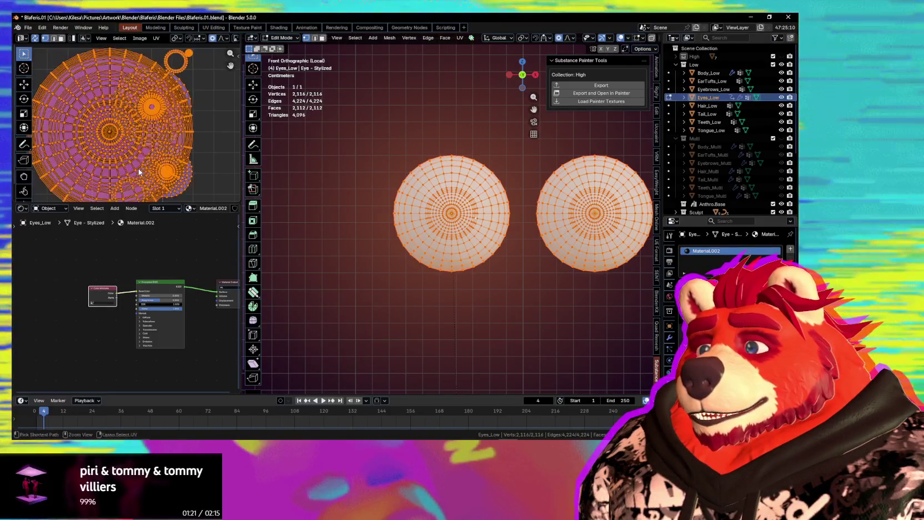
click(115, 165)
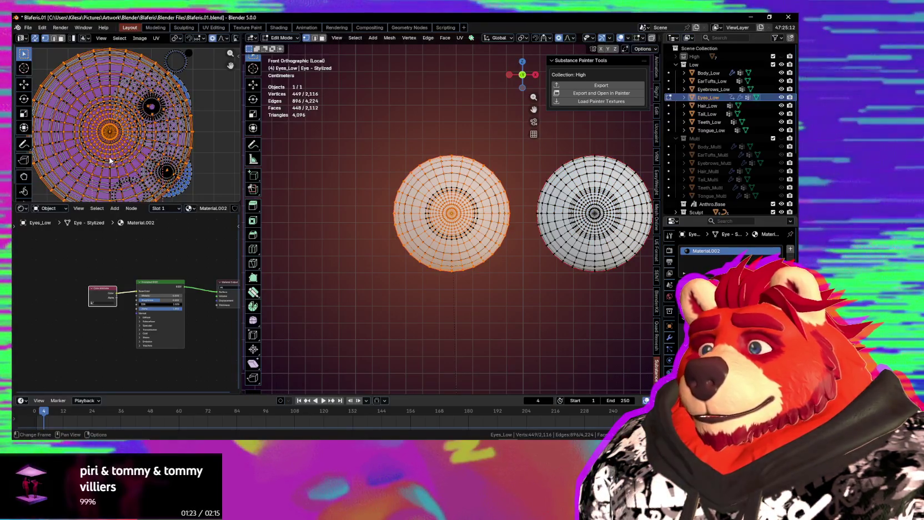
drag(79, 111, 81, 116)
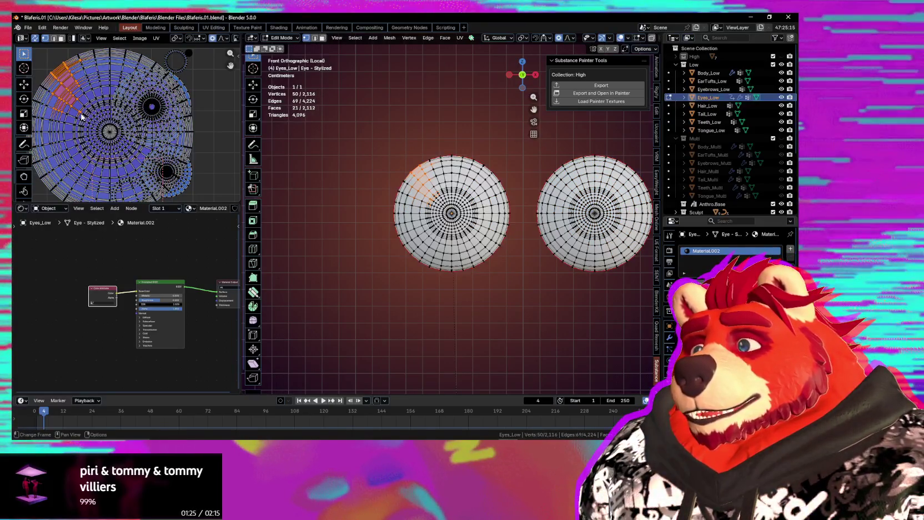
key(l)
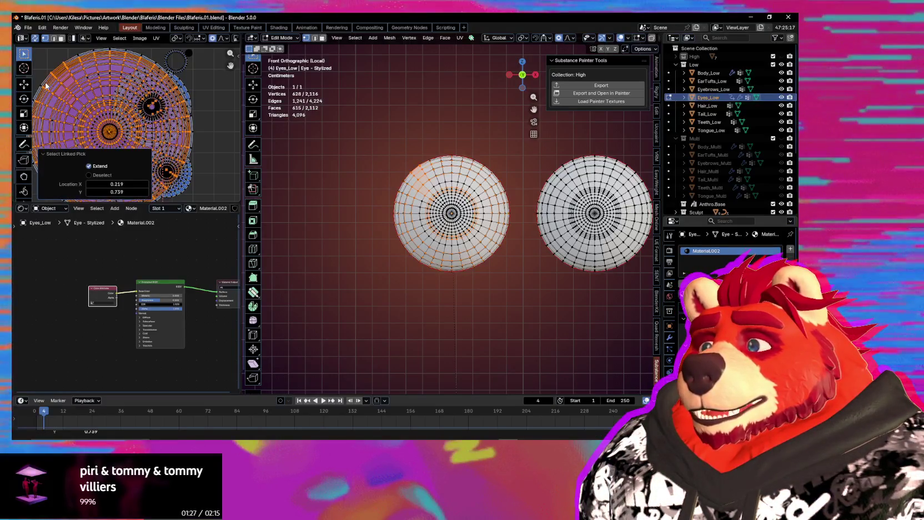
key(l)
key(n)
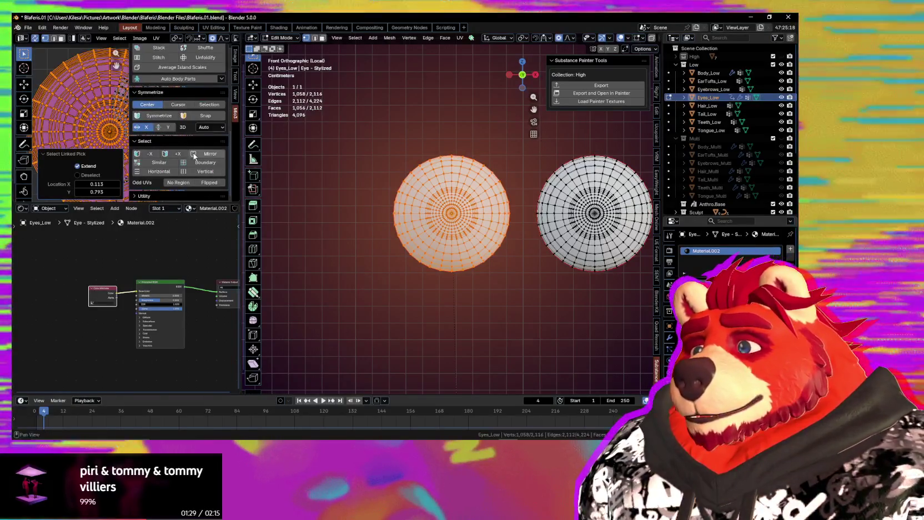
click(161, 115)
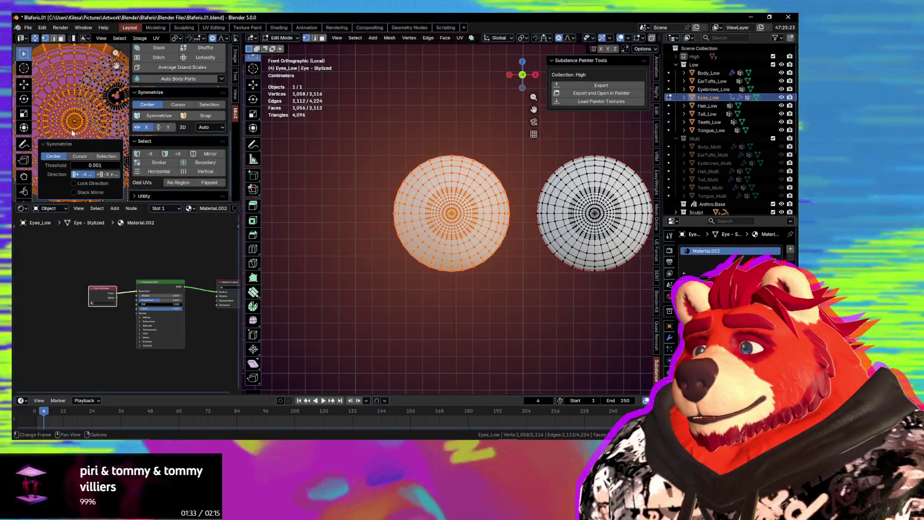
key(ctrl+z)
key(ctrl+z)
scroll(67, 126, down, 3)
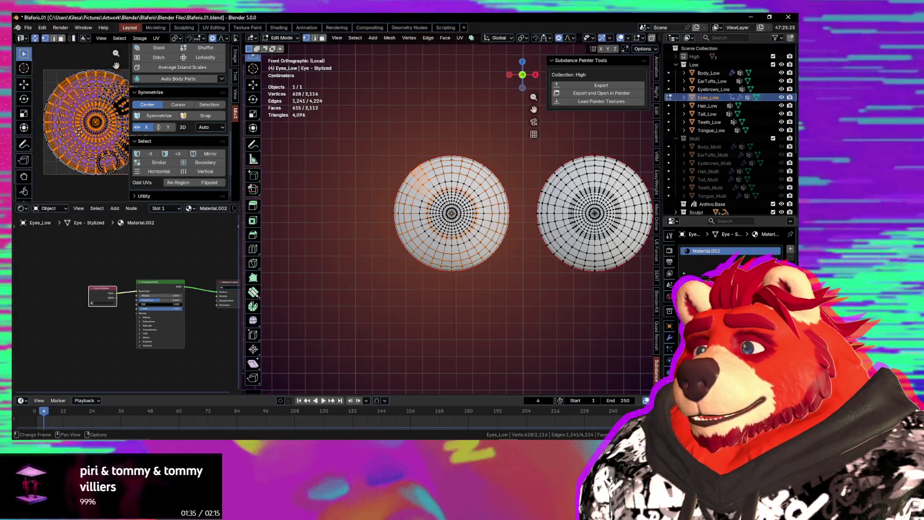
click(51, 78)
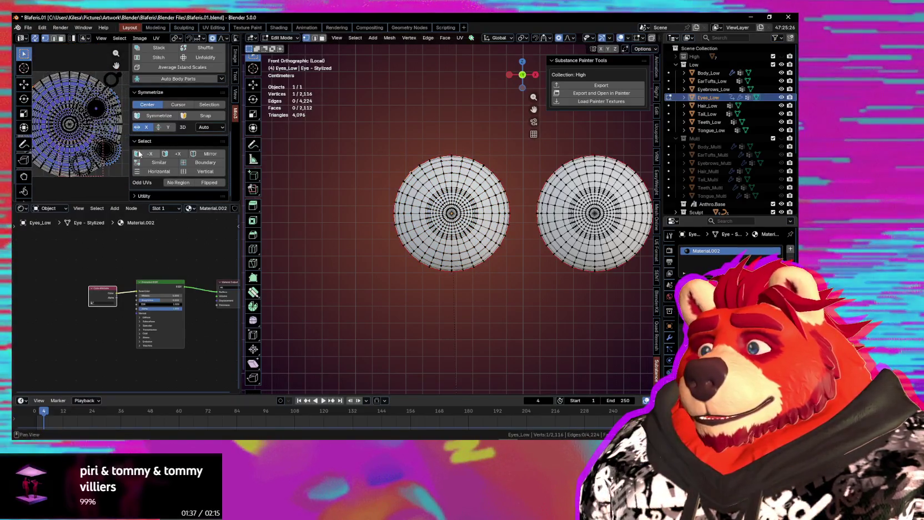
middle_drag(102, 159, 57, 151)
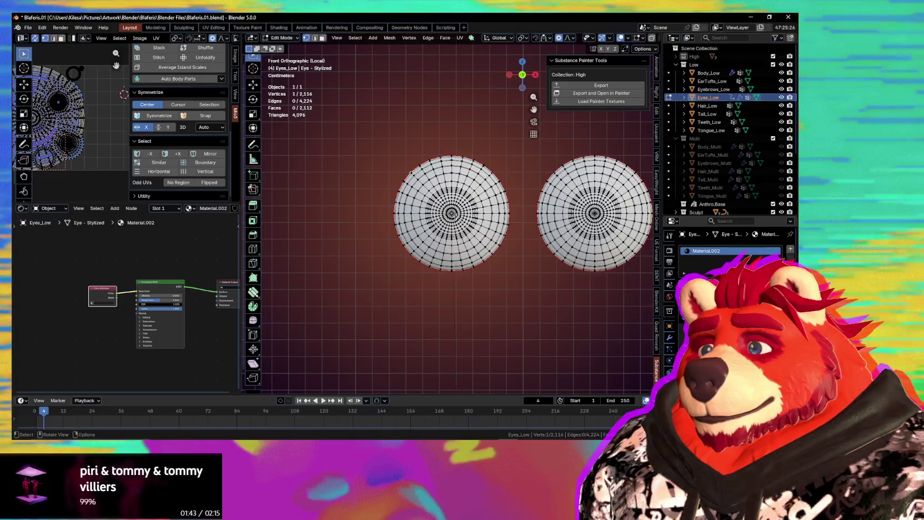
key(a)
right_click(531, 224)
click(531, 224)
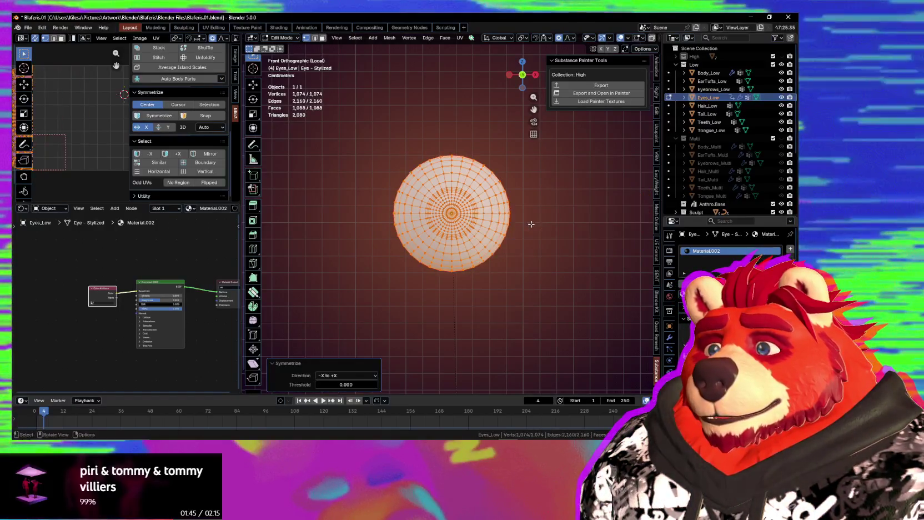
scroll(78, 141, up, 2)
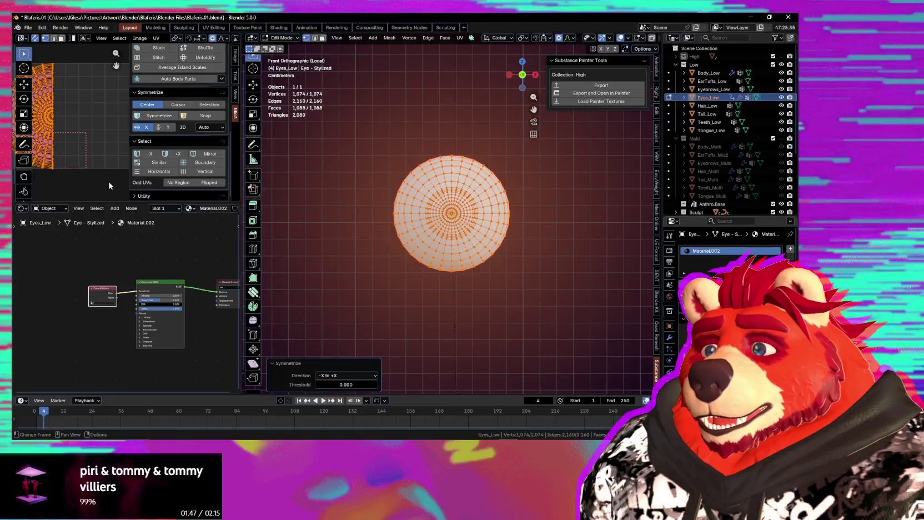
middle_drag(108, 181, 105, 163)
key(n)
scroll(122, 147, up, 2)
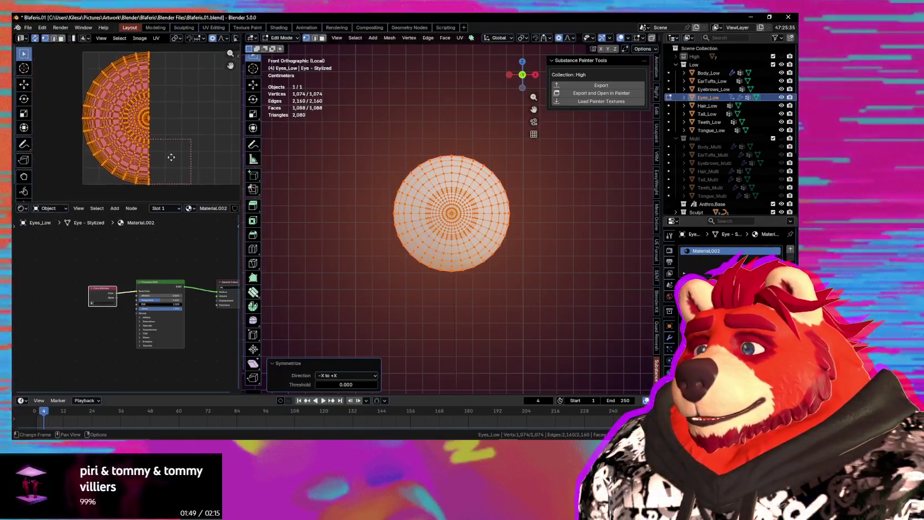
scroll(156, 148, up, 2)
scroll(169, 149, up, 2)
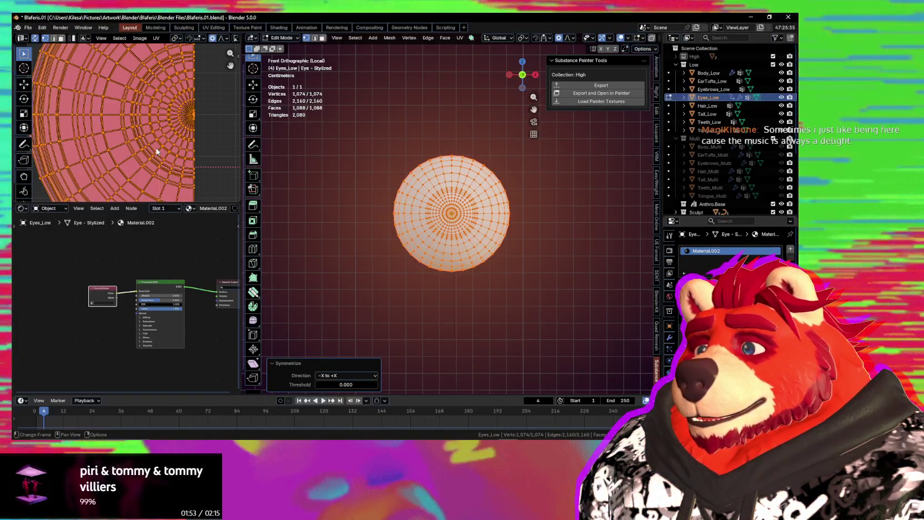
key(ctrl+z)
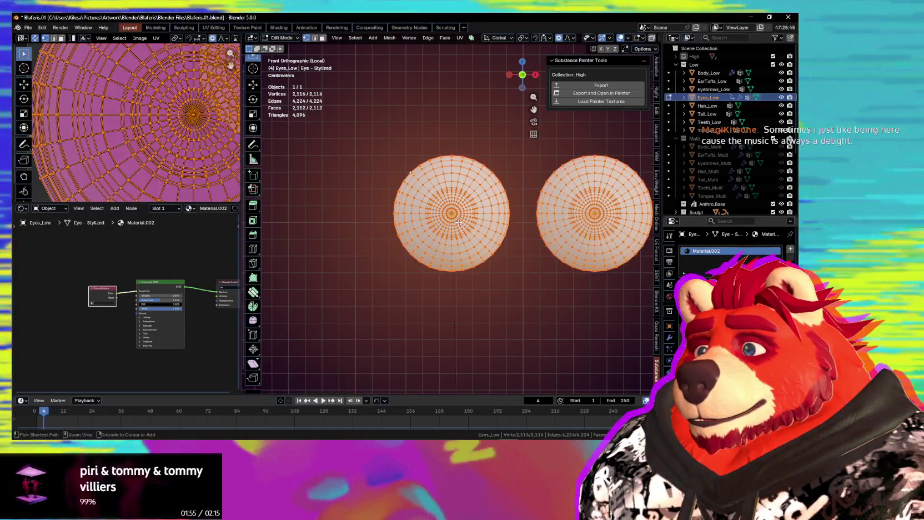
scroll(196, 168, down, 2)
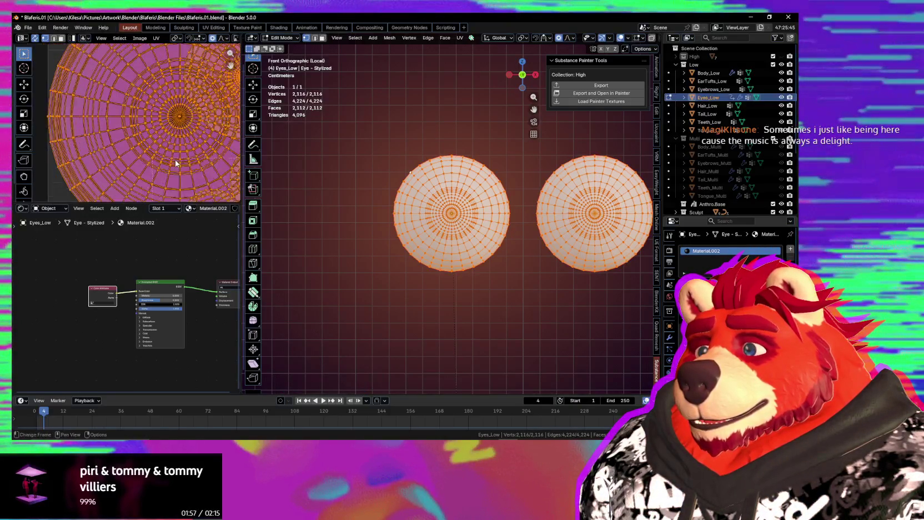
scroll(196, 168, down, 3)
middle_drag(475, 227, 552, 247)
key(ctrl+Tab)
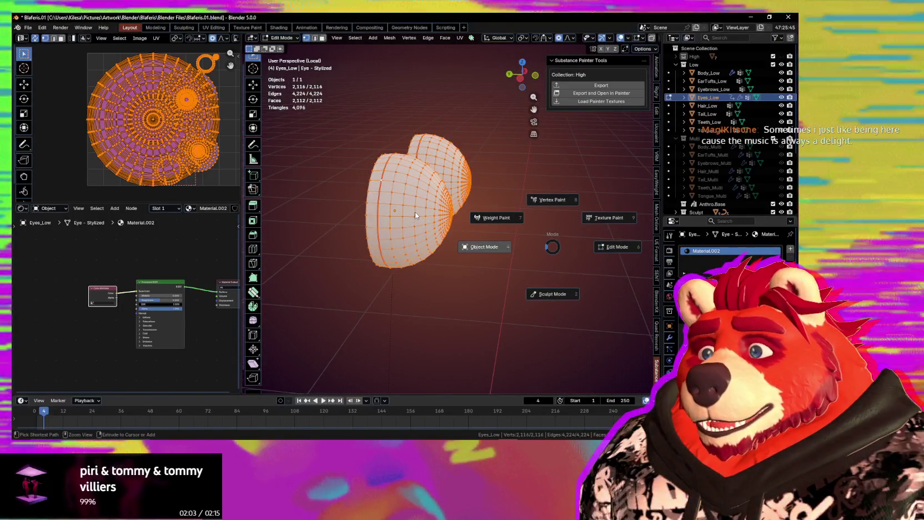
In Object Mode, snap the 3D cursor to the selected eyes and view from the front
click(416, 224)
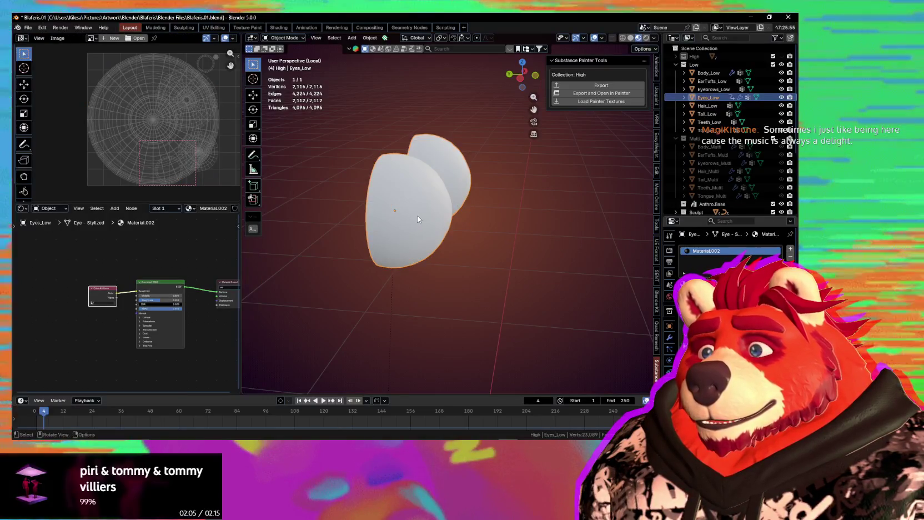
key(shift+s)
click(416, 263)
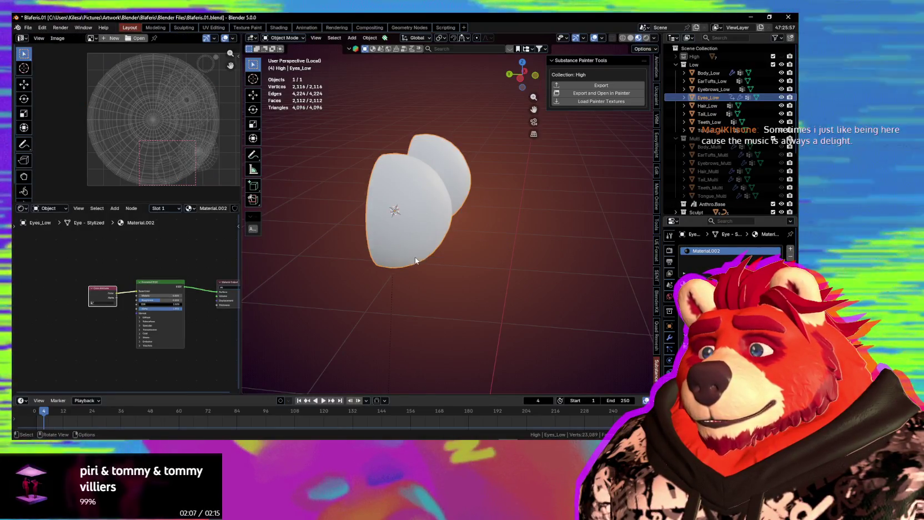
key(KP_1)
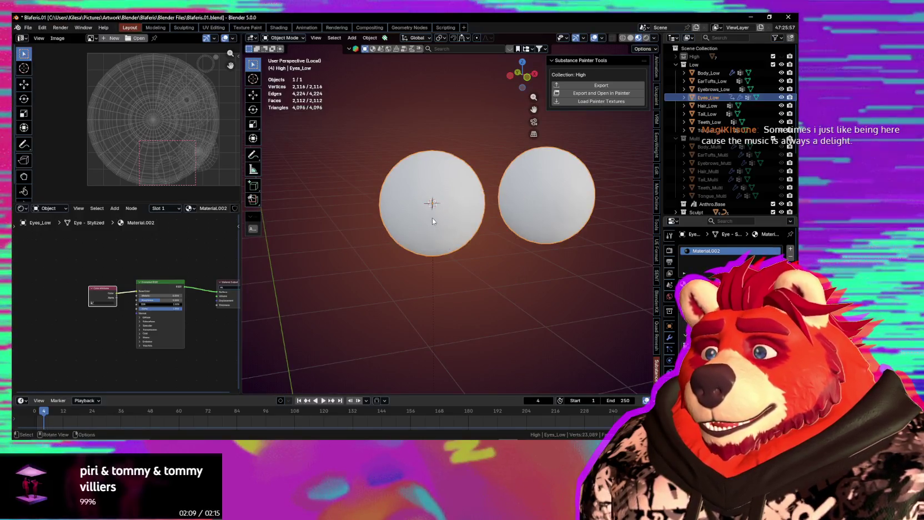
Apply all transforms (location, rotation, scale) to the Eyes_Low object
key(Tab)
middle_drag(472, 216, 495, 214)
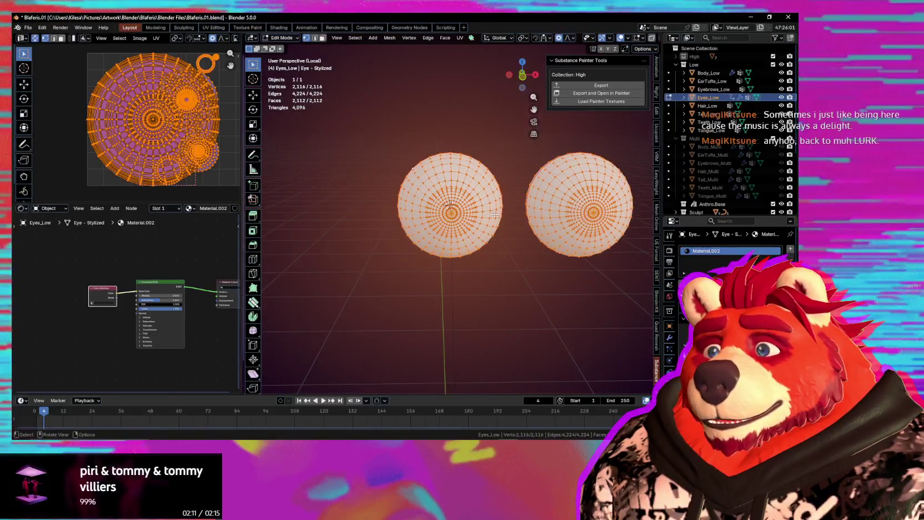
key(Tab)
right_click(484, 211)
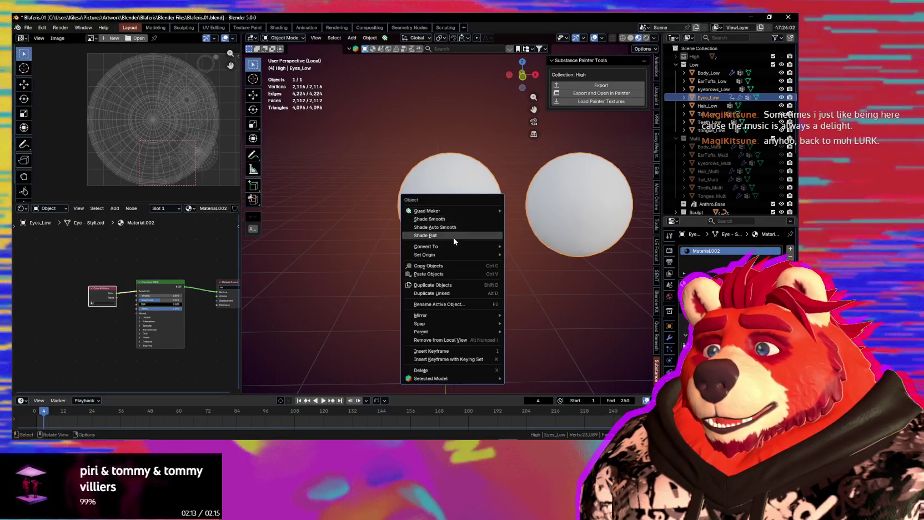
key(Escape)
key(ctrl+a)
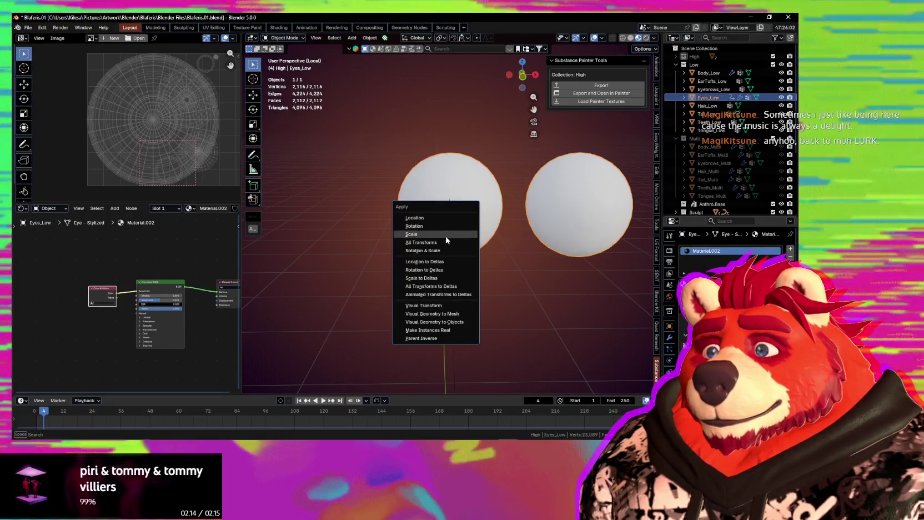
click(444, 243)
middle_drag(444, 241, 473, 236)
Symmetrize the eye mesh from -X to +X in Edit Mode, then return to Object Mode
key(Tab)
key(q)
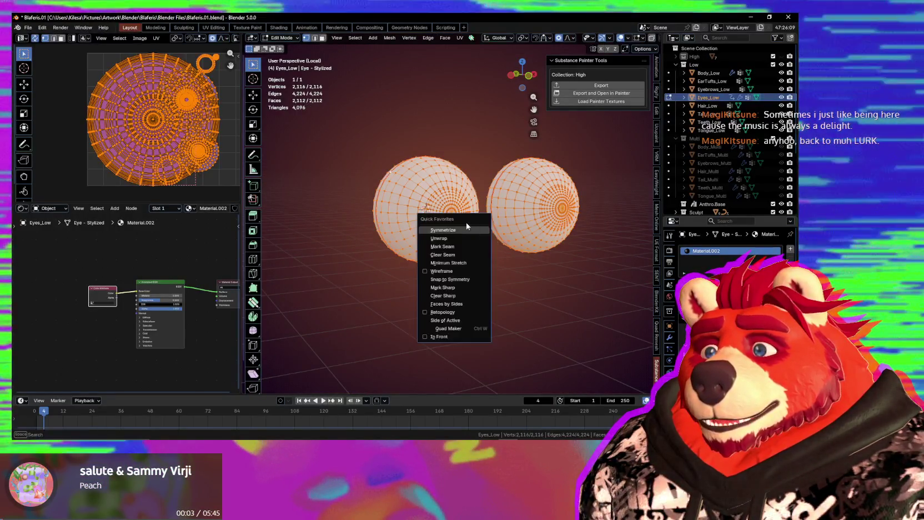
click(467, 227)
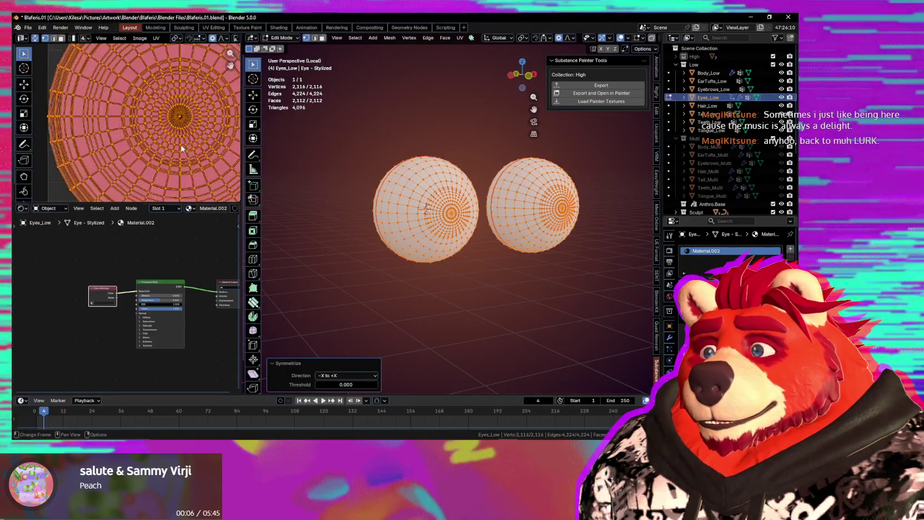
middle_drag(400, 222, 422, 214)
key(Tab)
Set the Eyes_Low origin to the 3D cursor
right_click(427, 211)
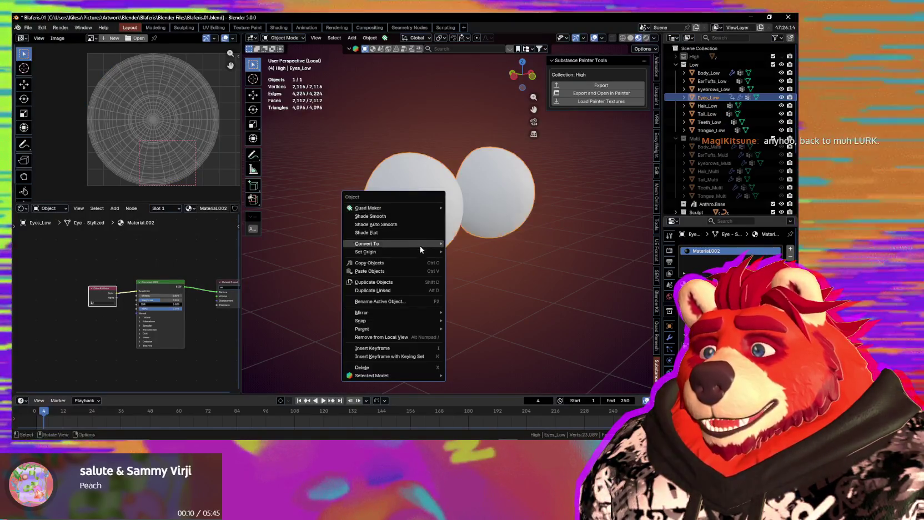
mouse_move(366, 251)
click(486, 272)
mouse_move(486, 272)
middle_down()
mouse_move(362, 263)
mouse_move(511, 262)
middle_up()
scroll(511, 262, down, 3)
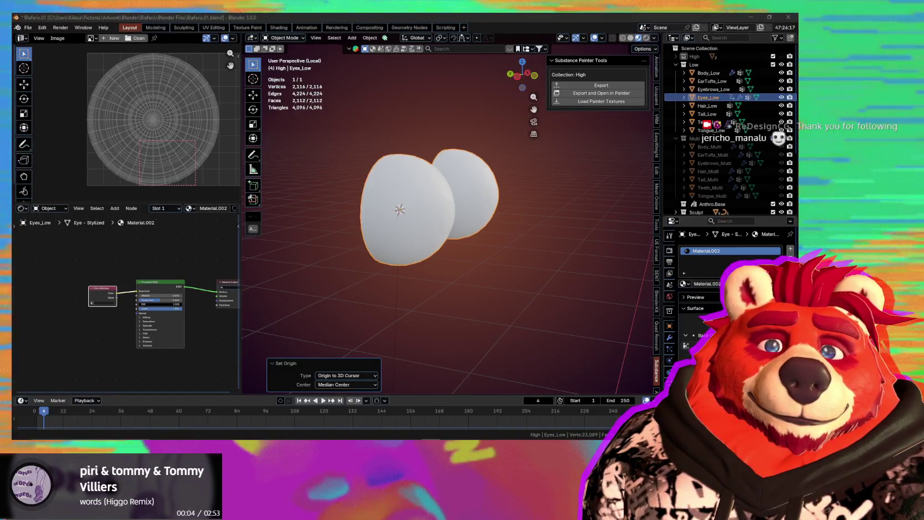
Exit Local View to show the whole character with the eyes in the head
mouse_move(322, 225)
middle_down()
mouse_move(341, 226)
mouse_move(311, 220)
middle_up()
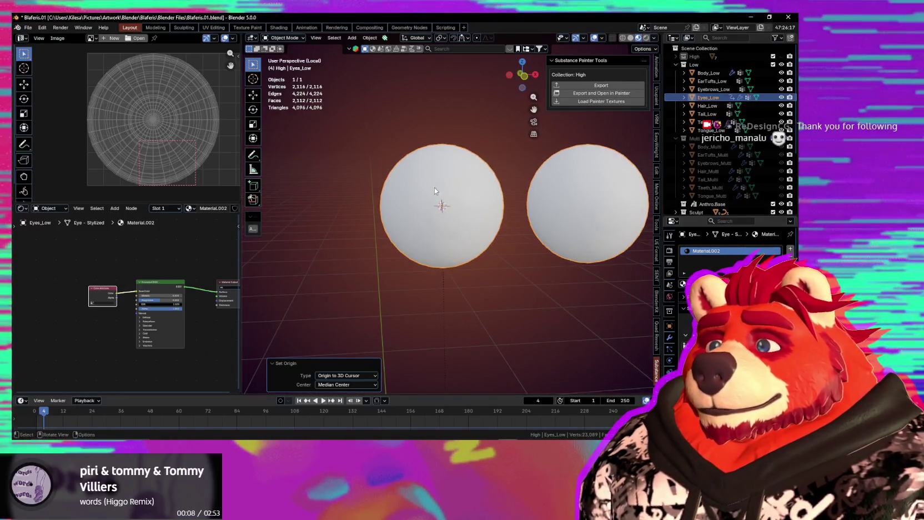
key(KP_Divide)
mouse_move(486, 210)
middle_down()
mouse_move(390, 202)
mouse_move(506, 216)
middle_up()
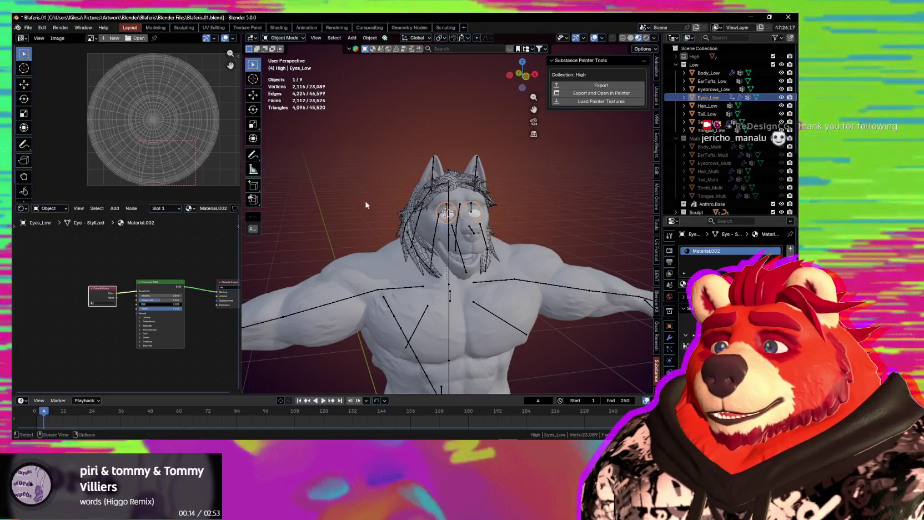
Clear the current selection, deselecting the eyes and hair objects
click(366, 205)
middle_drag(366, 205, 378, 173)
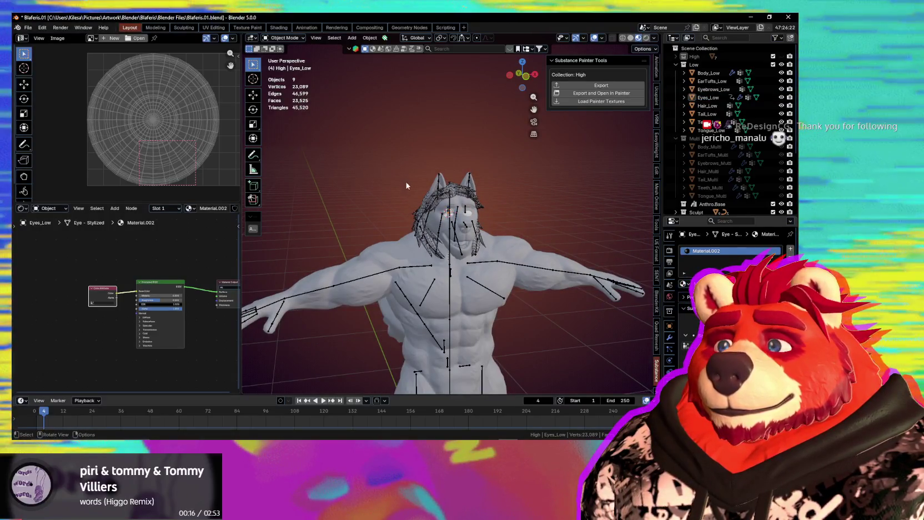
click(419, 200)
key(q)
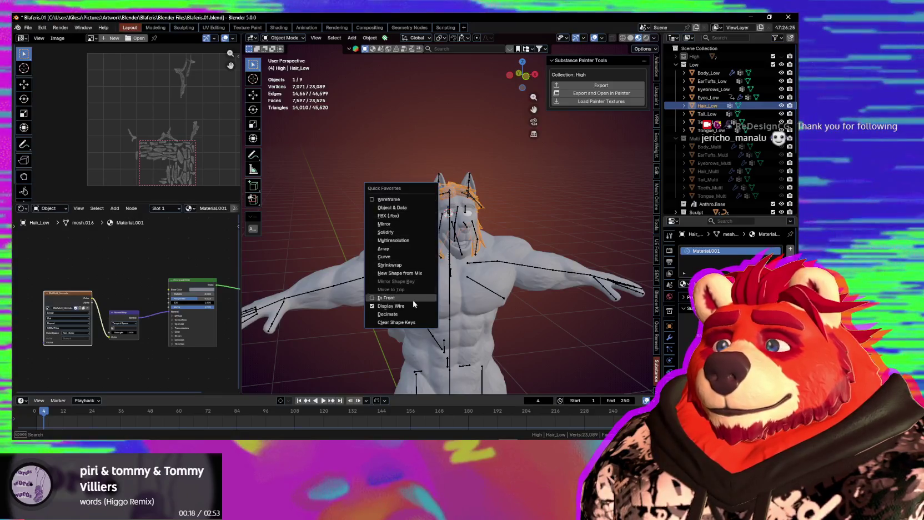
key(Escape)
mouse_move(413, 304)
middle_down()
mouse_move(482, 201)
mouse_move(535, 205)
middle_up()
click(482, 202)
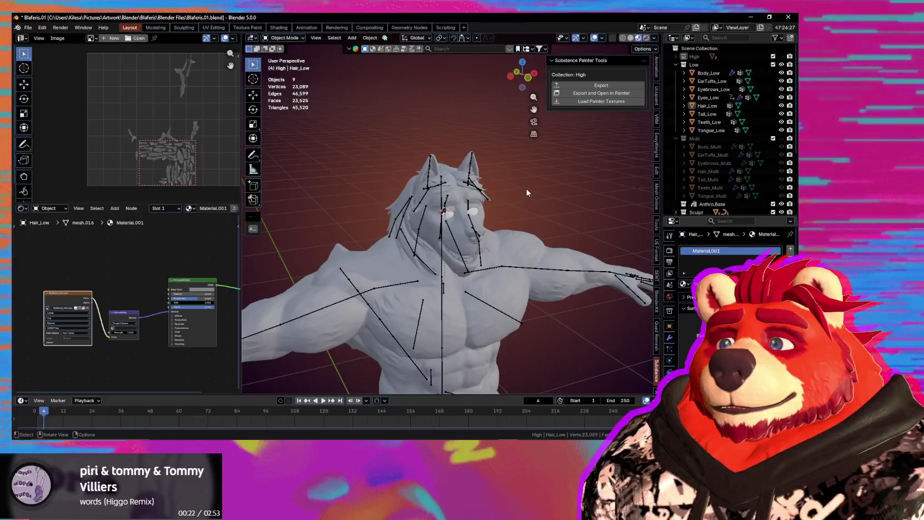
Select all, pick the Low collection, and export it to Substance Painter
key(a)
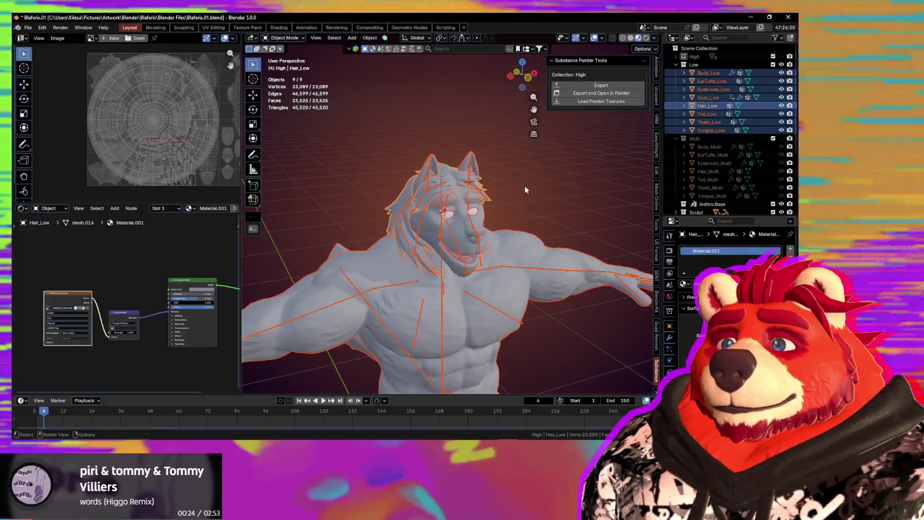
click(696, 64)
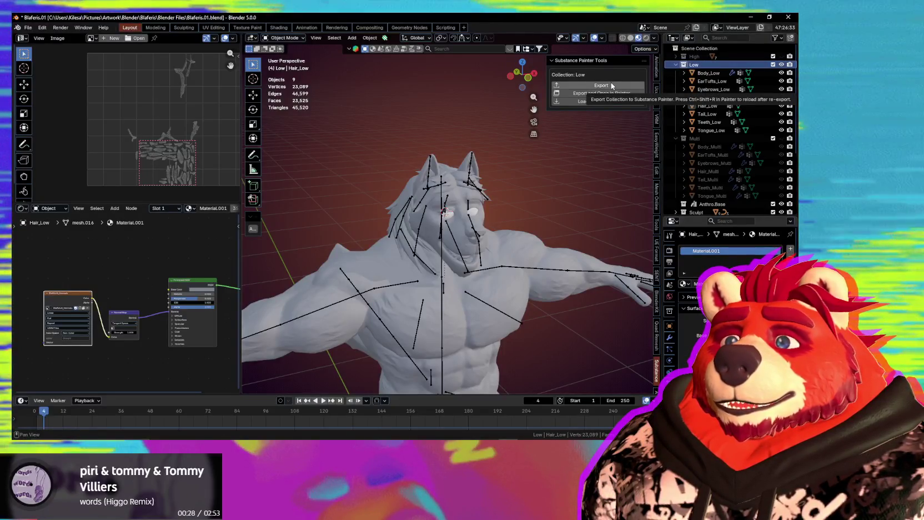
click(611, 84)
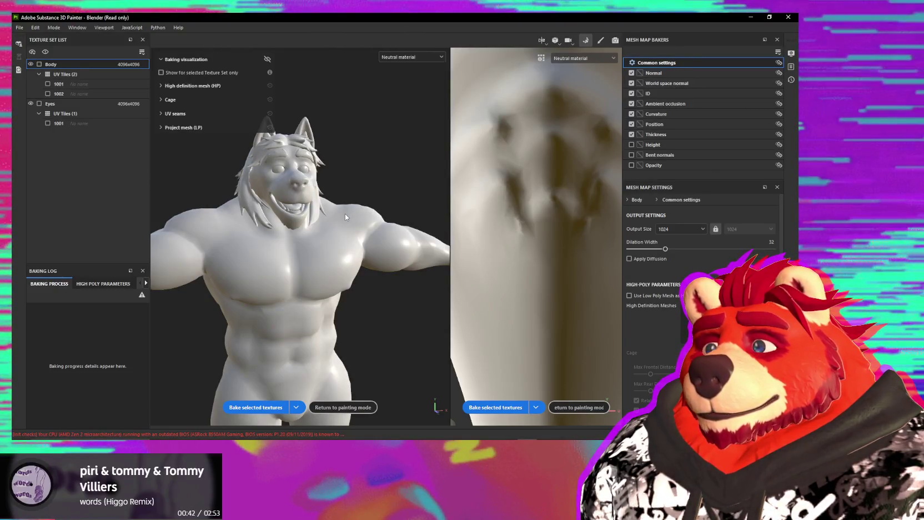
Switch from Substance 3D Painter back to the Blender window
key(alt+Tab)
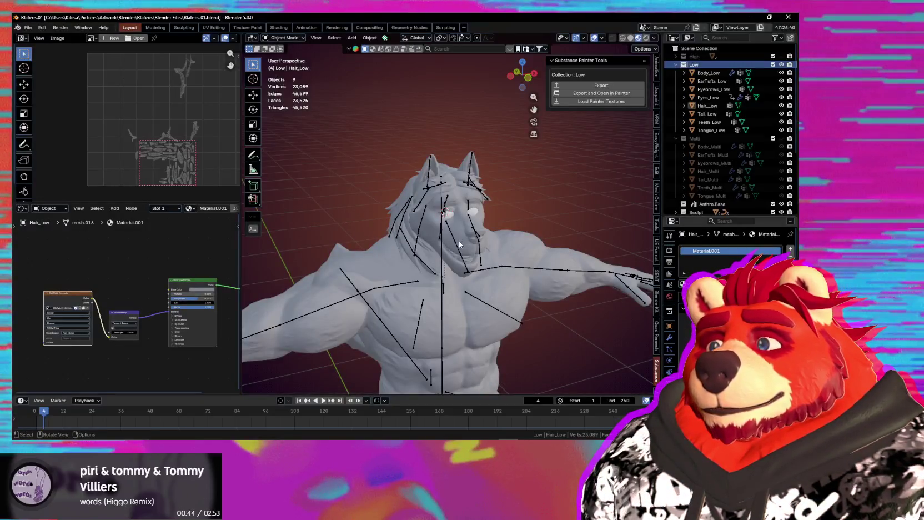
Select Eyes_Low and rename its material Material.002 to Eyes
scroll(460, 229, up, 2)
scroll(460, 228, up, 2)
scroll(461, 229, up, 2)
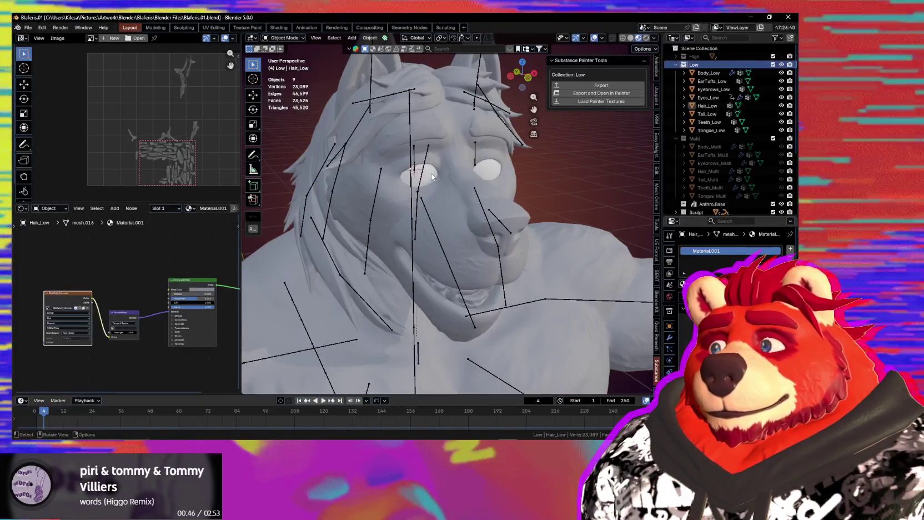
click(432, 176)
scroll(432, 176, up, 3)
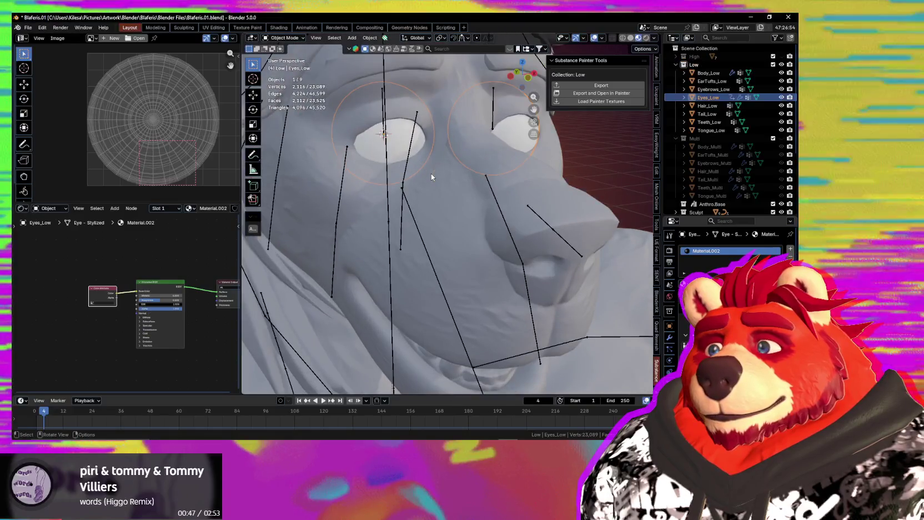
double_click(725, 253)
text(Eyes)
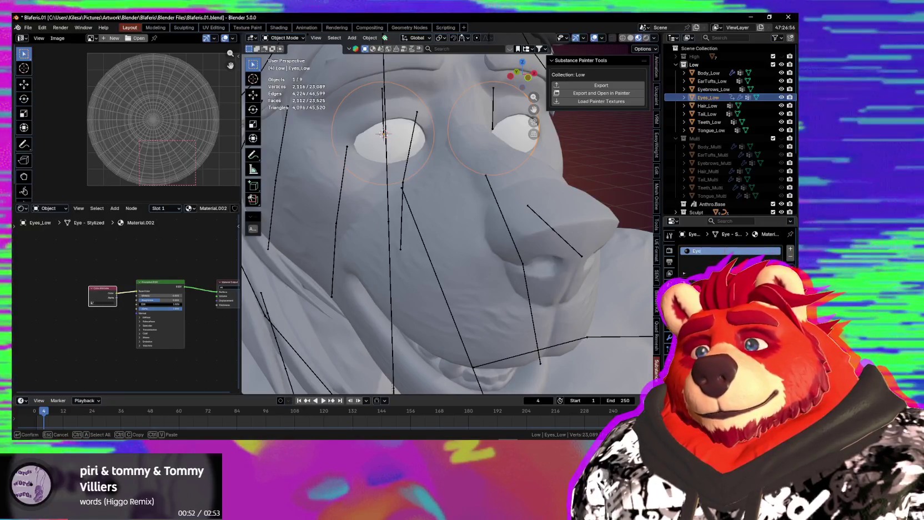
Add a second material slot with a new material named Cornea
click(791, 251)
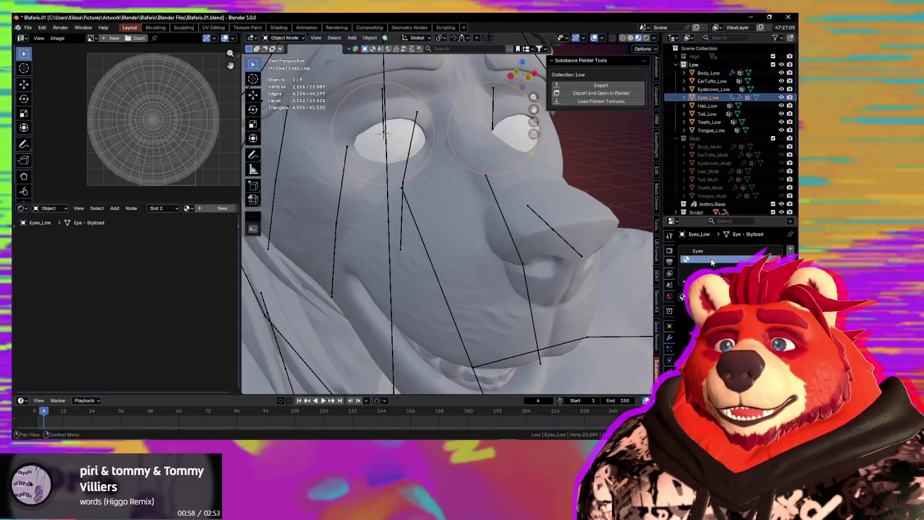
click(733, 282)
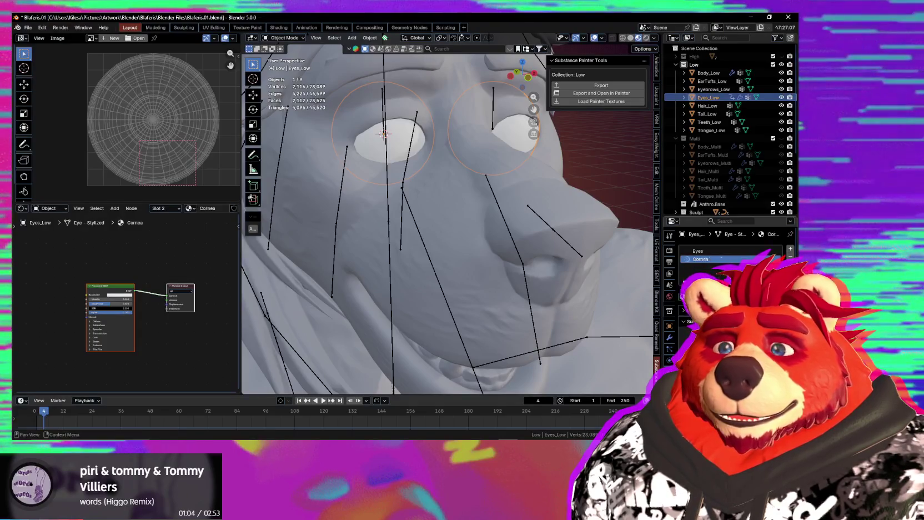
mouse_move(411, 204)
middle_down()
mouse_move(526, 265)
mouse_move(539, 261)
middle_up()
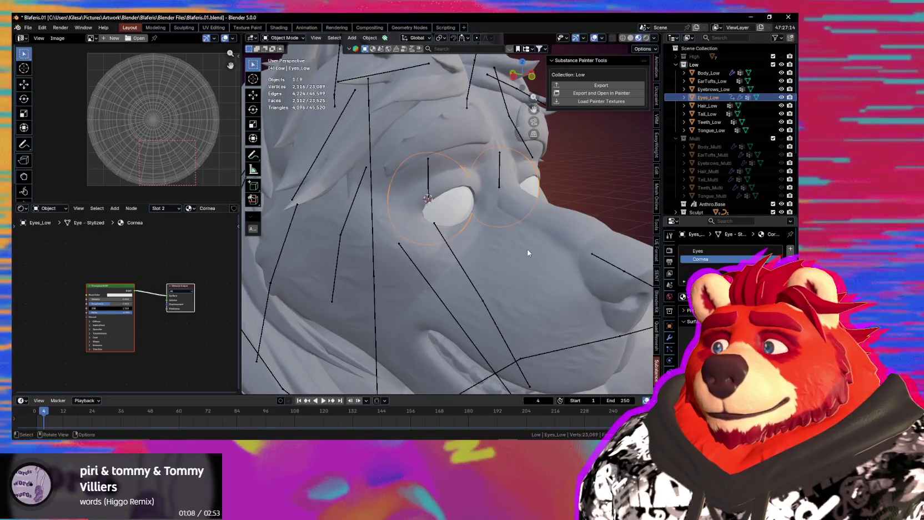
key(Tab)
key(KP_Decimal)
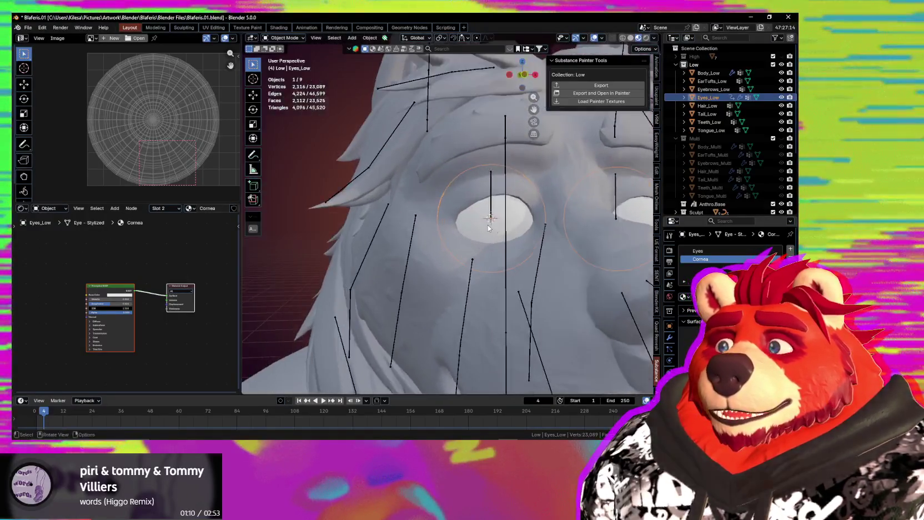
Select the linked cornea geometry and assign it the Cornea material (896 faces)
middle_drag(487, 224, 432, 249)
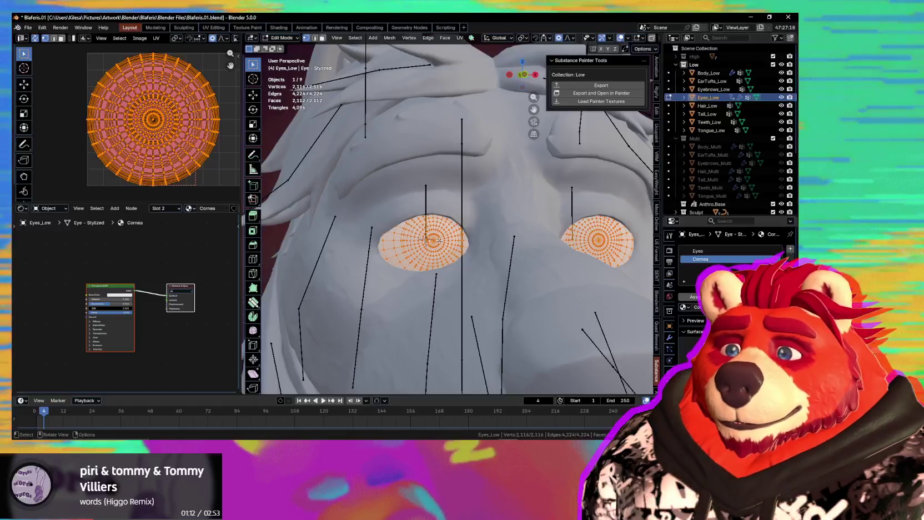
key(alt+a)
key(l)
key(l)
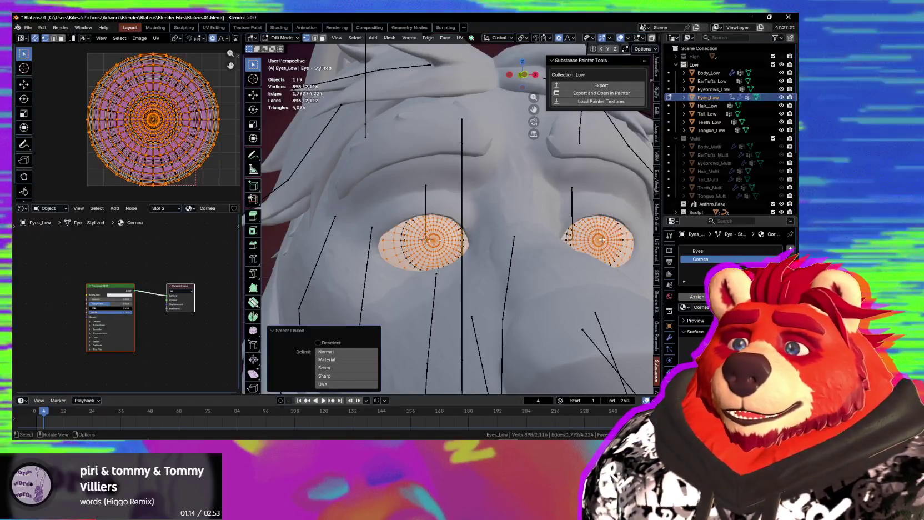
middle_drag(601, 240, 583, 268)
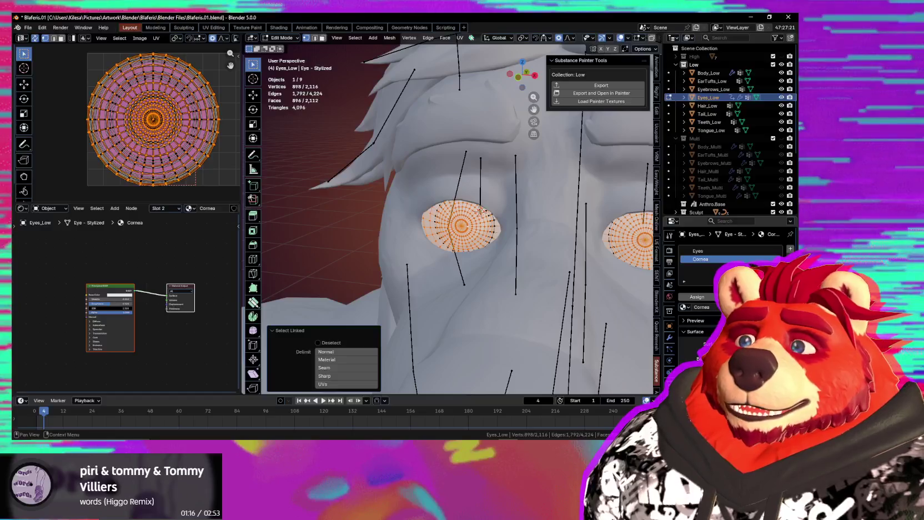
click(694, 300)
mouse_move(467, 277)
middle_down()
mouse_move(399, 287)
mouse_move(433, 282)
mouse_move(541, 314)
middle_up()
key(Tab)
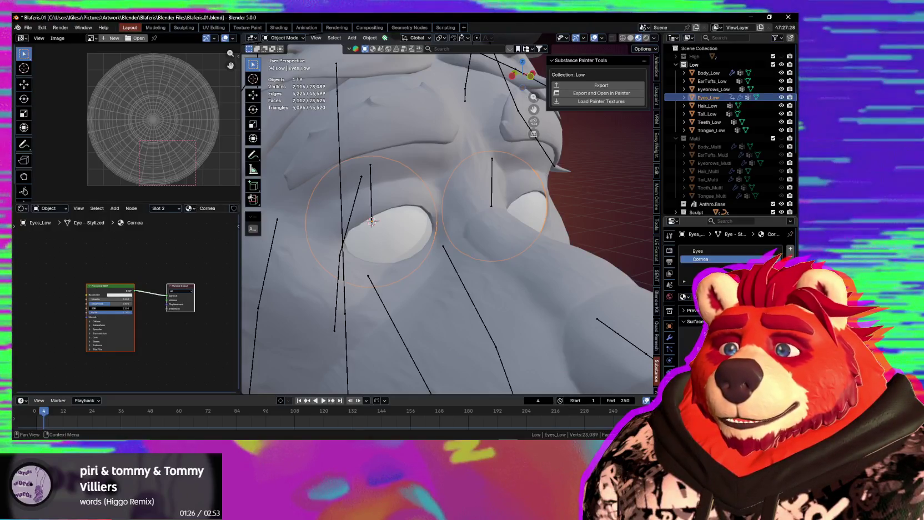
Inspect the eye close-up from the side and front to review the cornea
scroll(711, 269, down, 5)
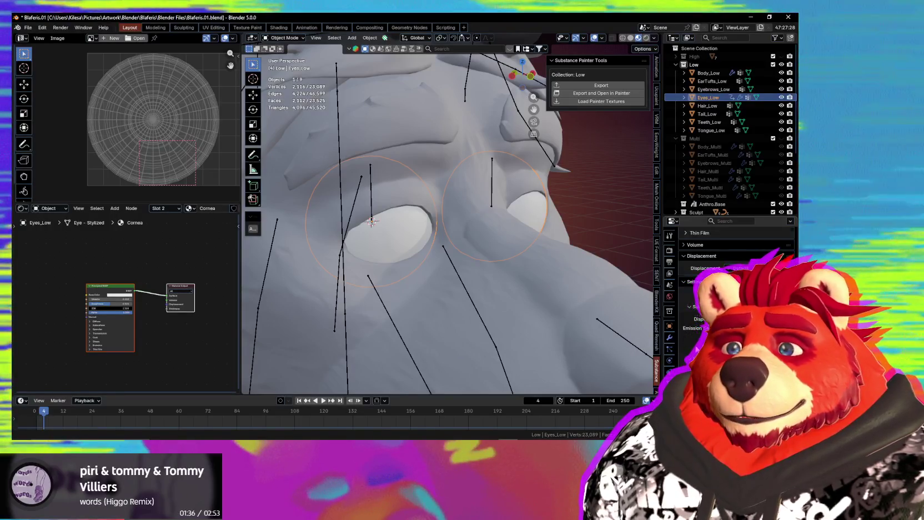
scroll(694, 333, down, 3)
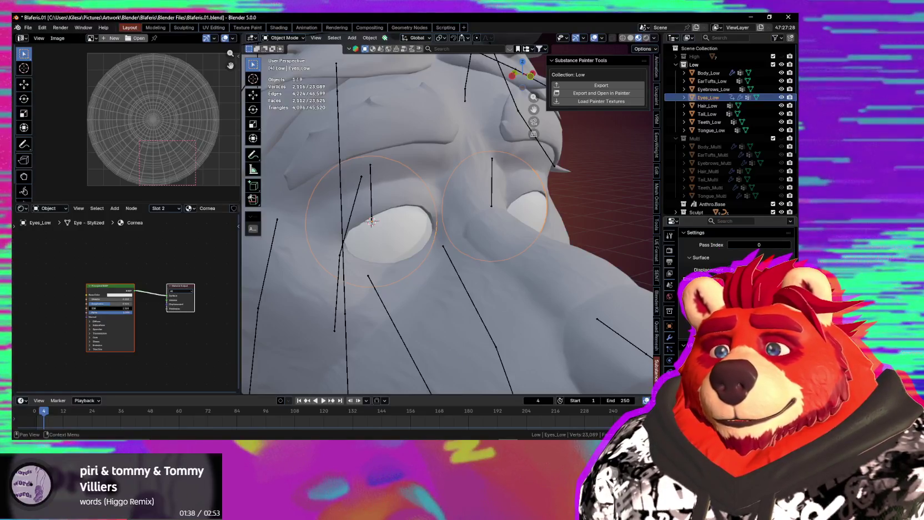
scroll(694, 333, down, 3)
scroll(733, 250, down, 3)
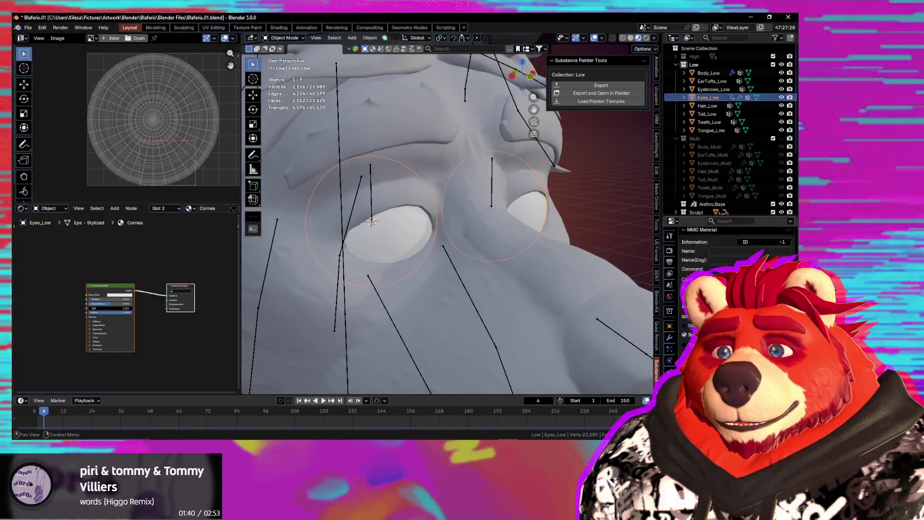
scroll(733, 250, up, 3)
scroll(733, 250, up, 2)
scroll(733, 250, up, 5)
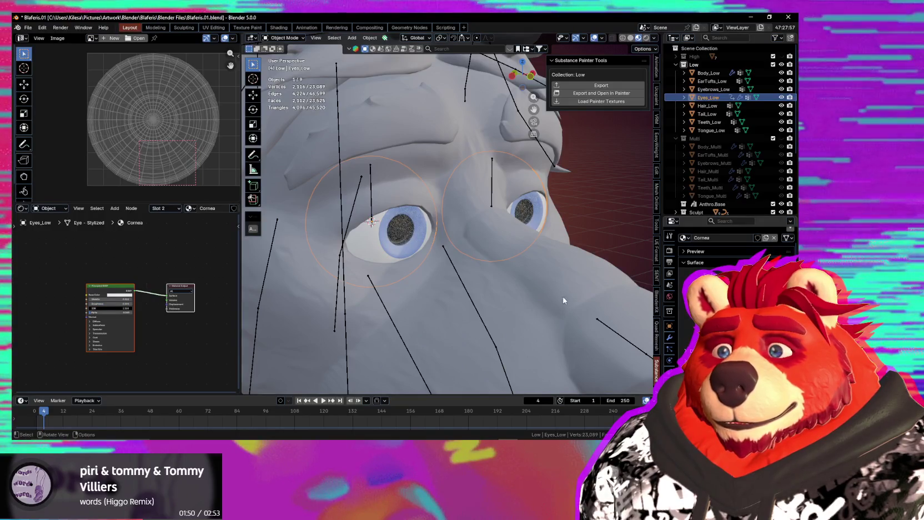
middle_drag(563, 300, 535, 289)
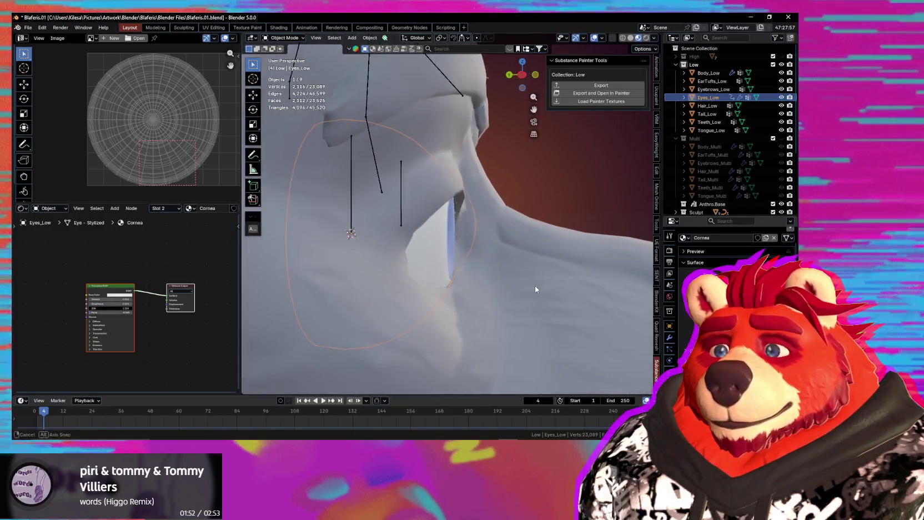
mouse_move(535, 285)
middle_down()
mouse_move(516, 313)
mouse_move(543, 313)
middle_up()
Adjust the brightness of the Cornea material's Principled BSDF Base Color
scroll(507, 312, down, 3)
scroll(505, 312, down, 2)
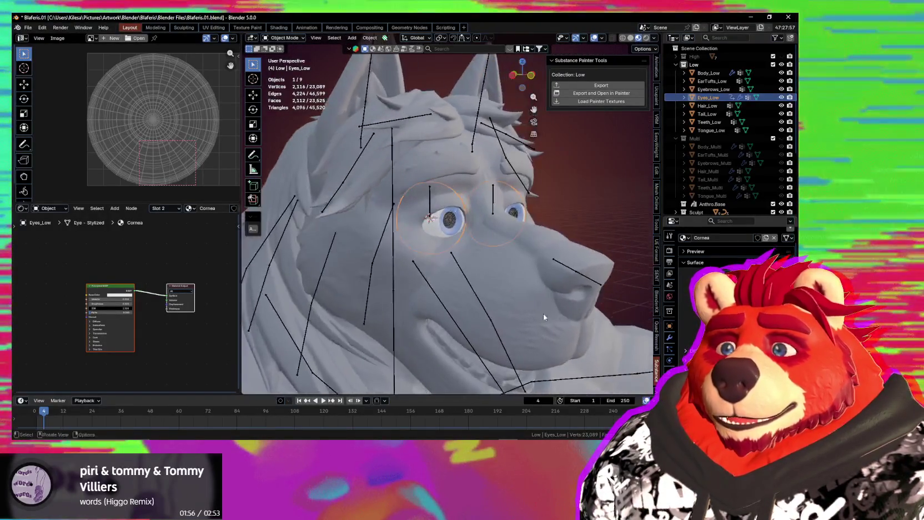
scroll(456, 291, up, 2)
scroll(473, 300, up, 2)
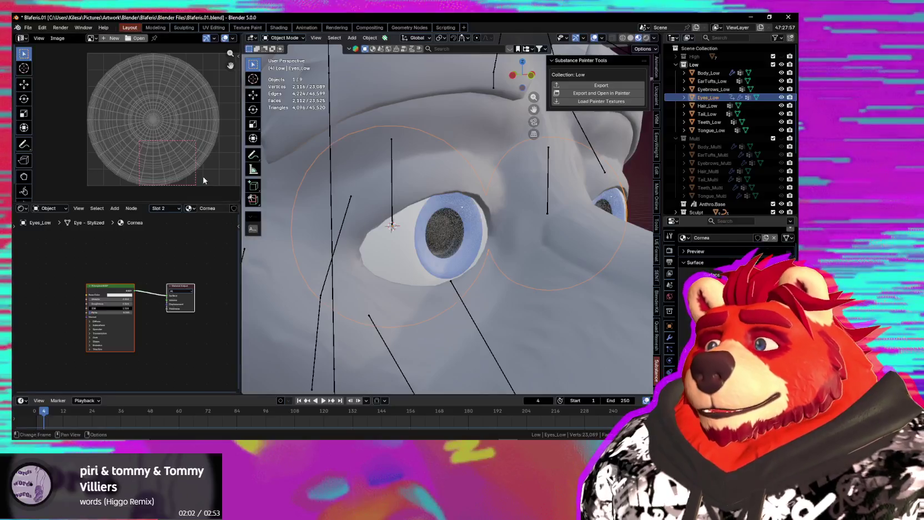
middle_drag(178, 263, 134, 261)
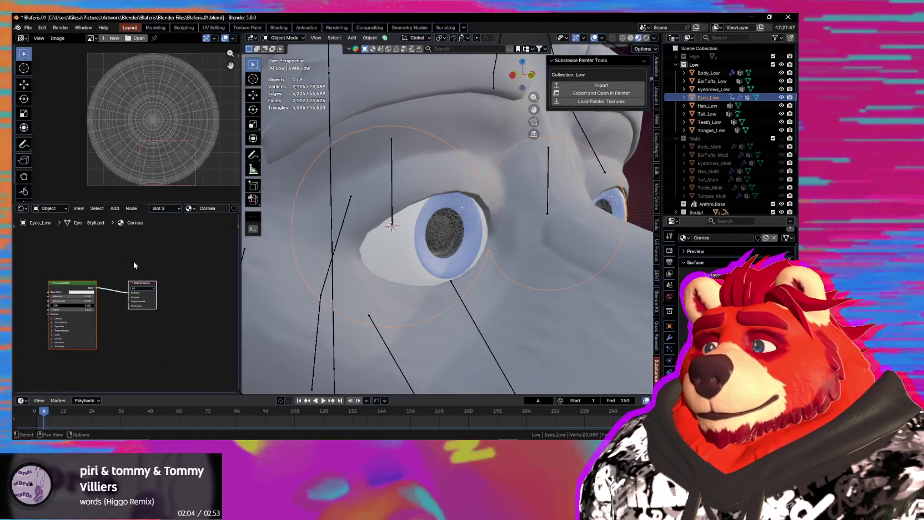
click(82, 291)
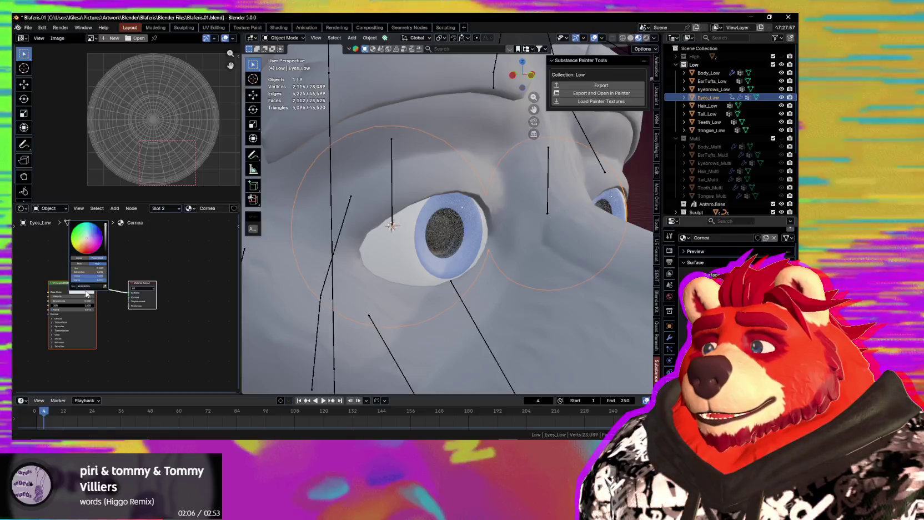
mouse_move(108, 232)
mouse_down()
mouse_move(105, 225)
mouse_move(105, 247)
mouse_up()
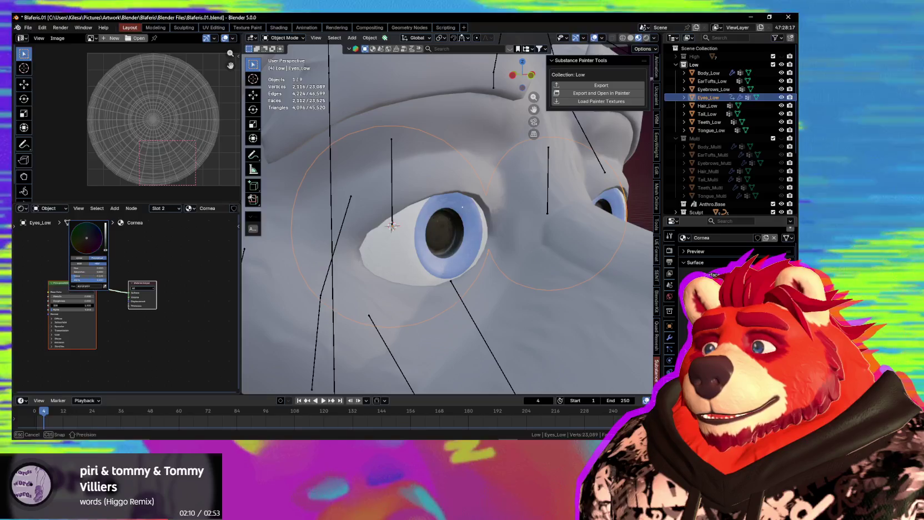
Turn off viewport overlays and orbit to check the eyes in the head
mouse_move(384, 280)
middle_down()
mouse_move(463, 286)
mouse_move(398, 320)
mouse_move(372, 318)
mouse_move(457, 308)
mouse_move(491, 329)
mouse_move(452, 334)
mouse_move(372, 307)
mouse_move(511, 301)
mouse_move(402, 296)
mouse_move(455, 295)
mouse_move(471, 310)
middle_up()
scroll(452, 334, down, 5)
scroll(426, 323, down, 3)
key(shift+alt+z)
scroll(453, 292, down, 1)
scroll(454, 298, down, 1)
middle_drag(538, 354, 536, 305)
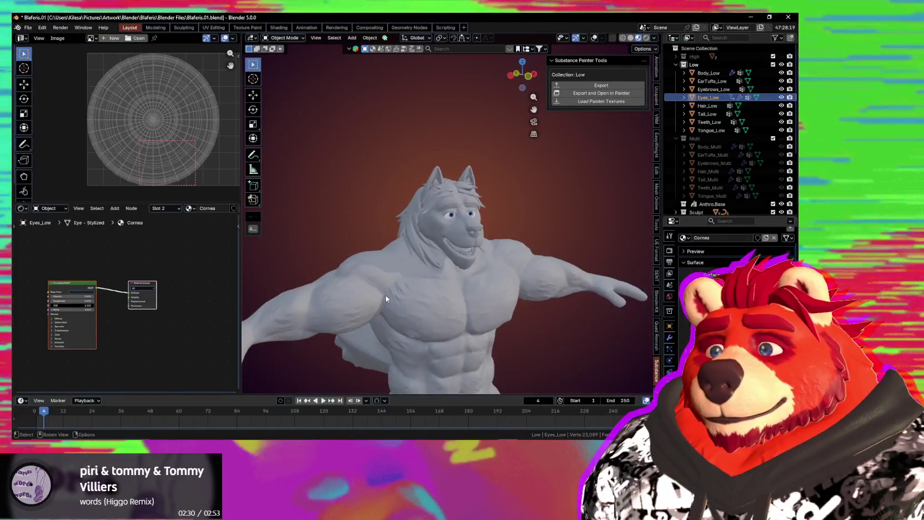
Select the whole Low collection, export it to Substance Painter, and switch to Painter
key(a)
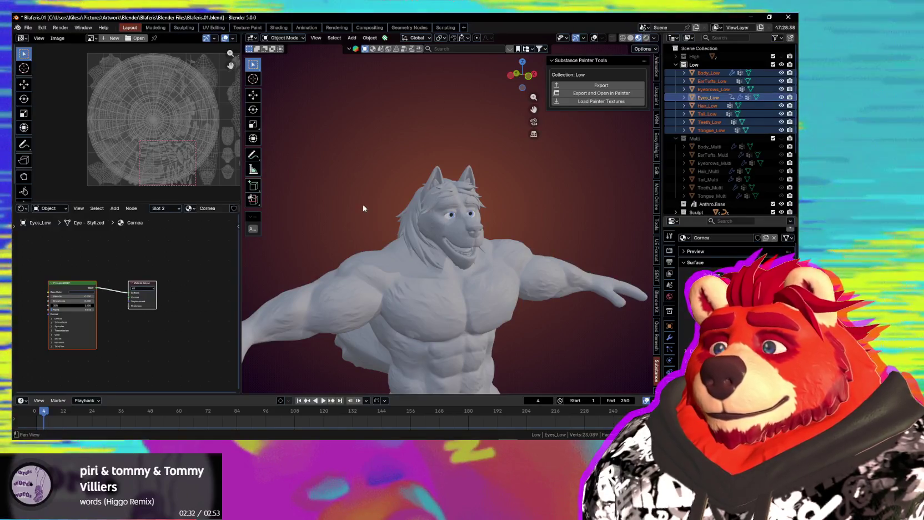
click(694, 65)
click(623, 85)
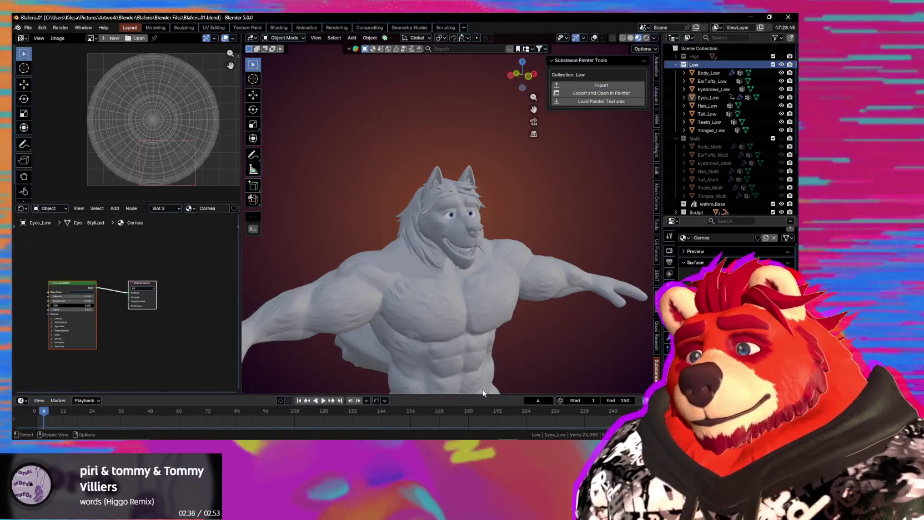
key(alt+Tab)
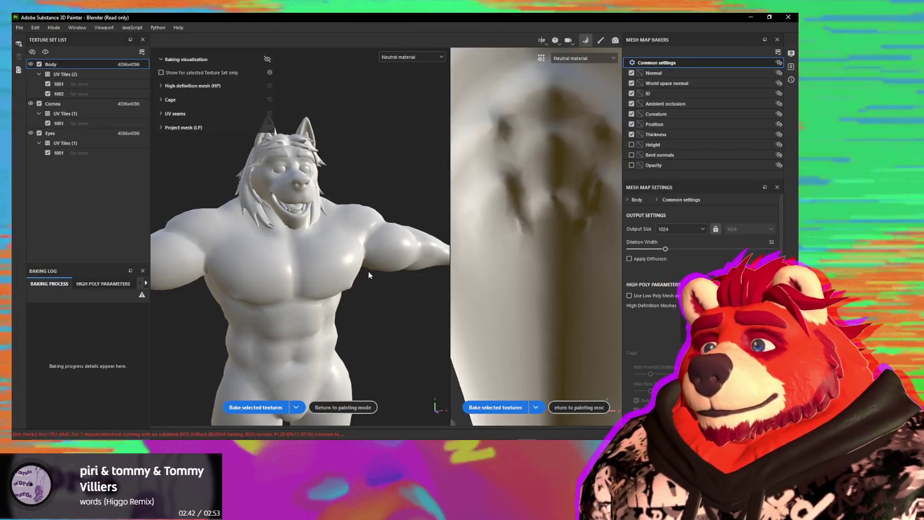
Exclude the ID map from baking and set the bake output size to 4096
scroll(555, 249, down, 3)
scroll(556, 248, down, 3)
scroll(283, 267, down, 3)
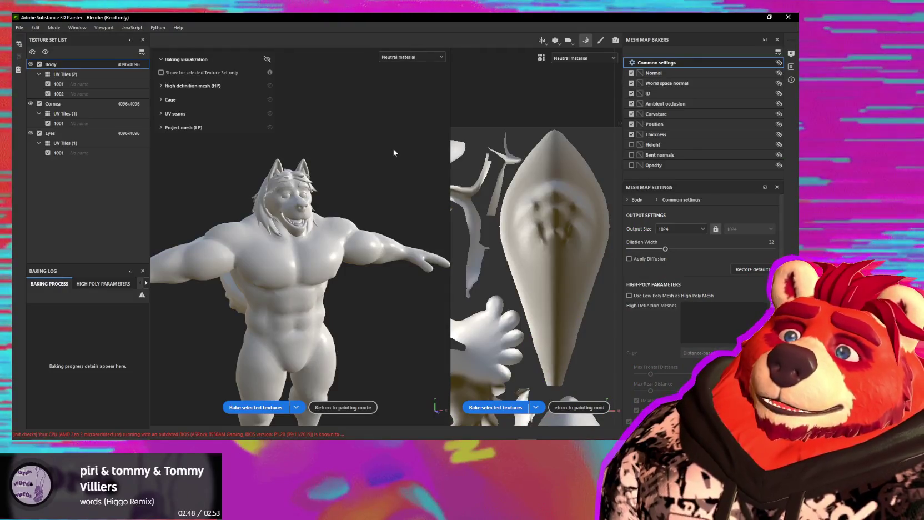
click(631, 94)
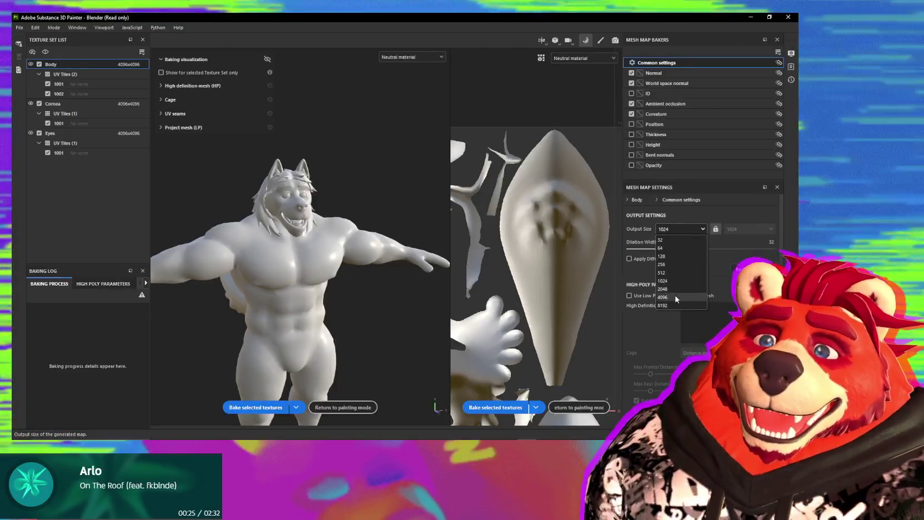
click(664, 263)
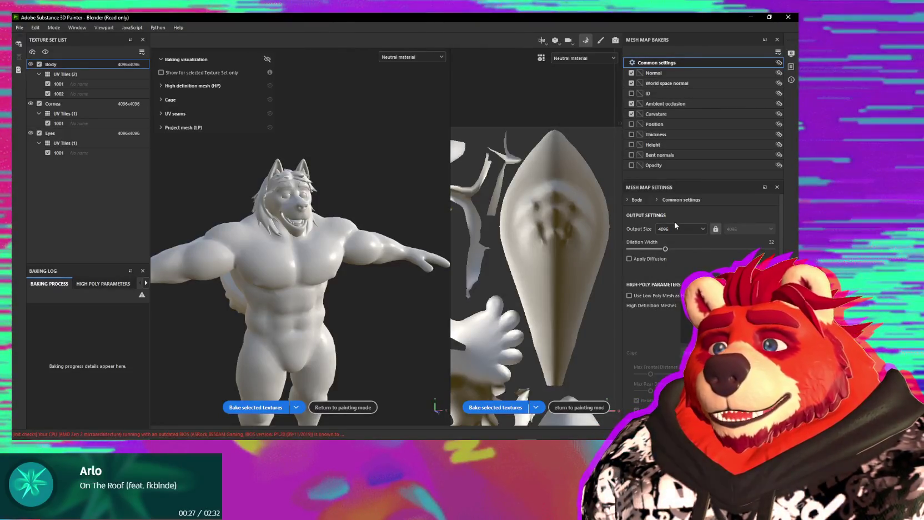
Turn off Use Low Poly Mesh as High Poly Mesh and browse for a high-definition mesh file
scroll(550, 254, down, 5)
scroll(550, 253, down, 3)
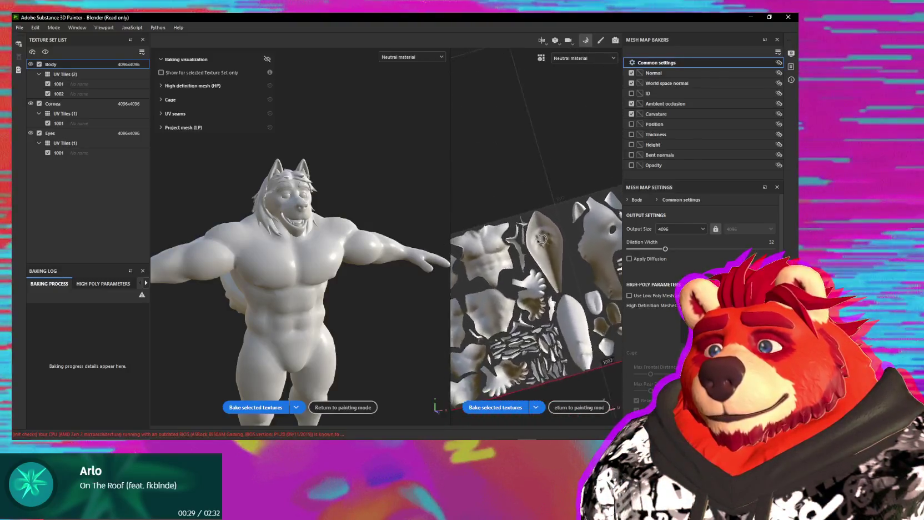
mouse_move(564, 233)
alt+mouse_down()
mouse_move(552, 256)
mouse_move(602, 253)
alt+mouse_up()
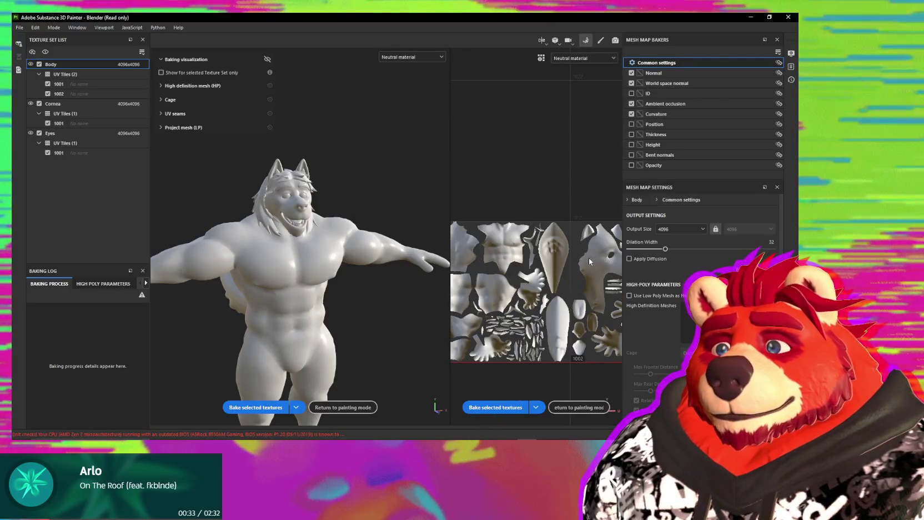
alt+middle_drag(590, 261, 496, 239)
alt+middle_drag(543, 258, 563, 247)
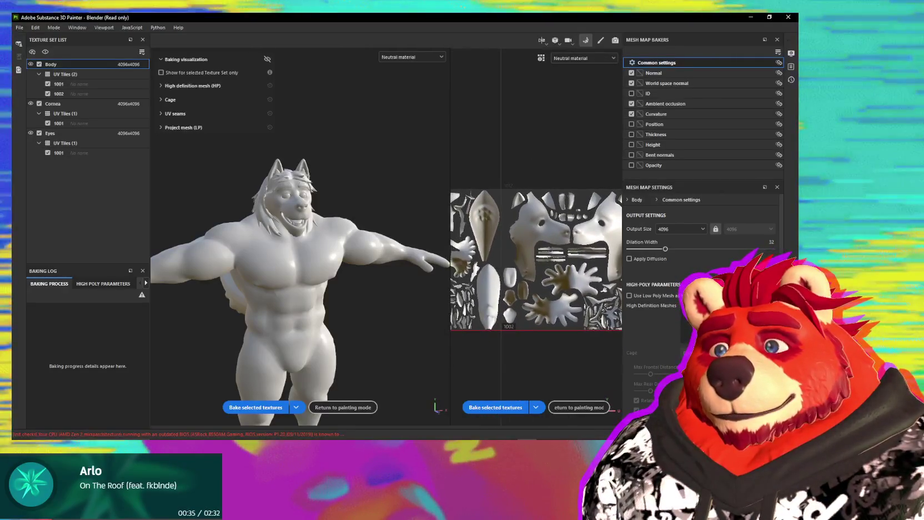
scroll(670, 283, down, 3)
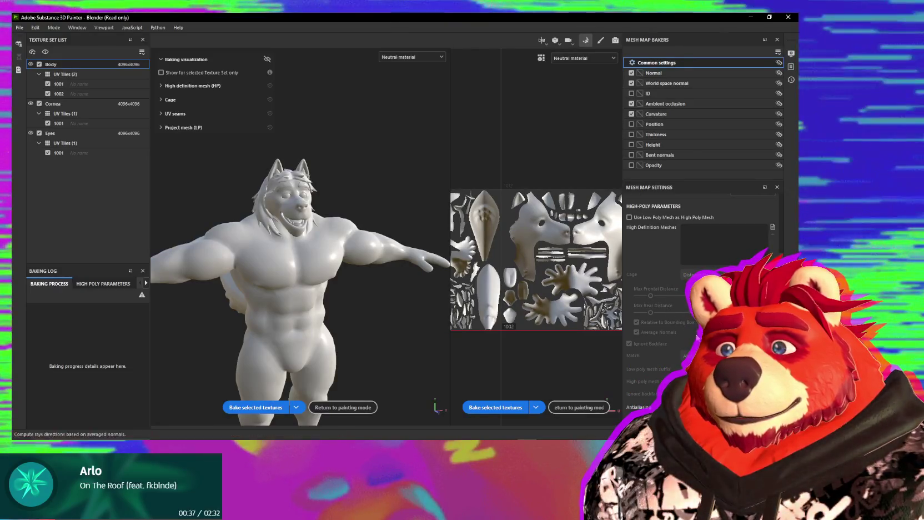
scroll(664, 297, up, 2)
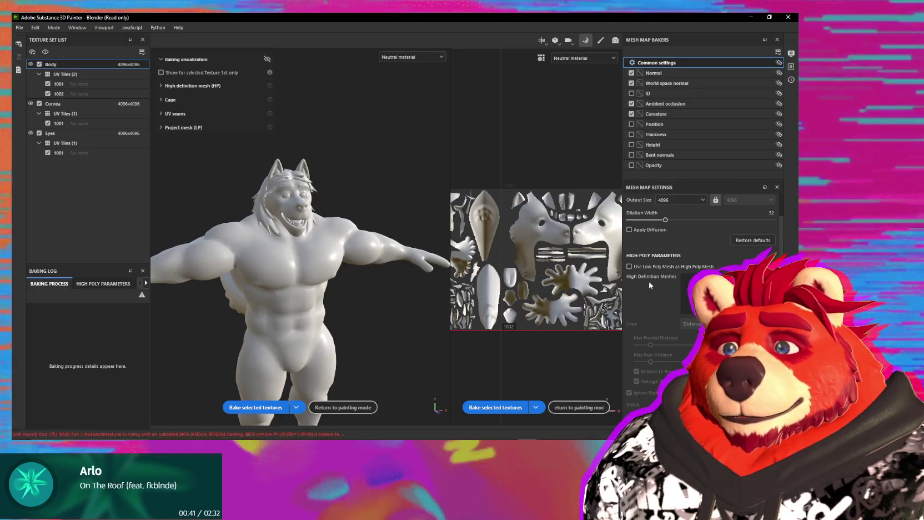
click(651, 269)
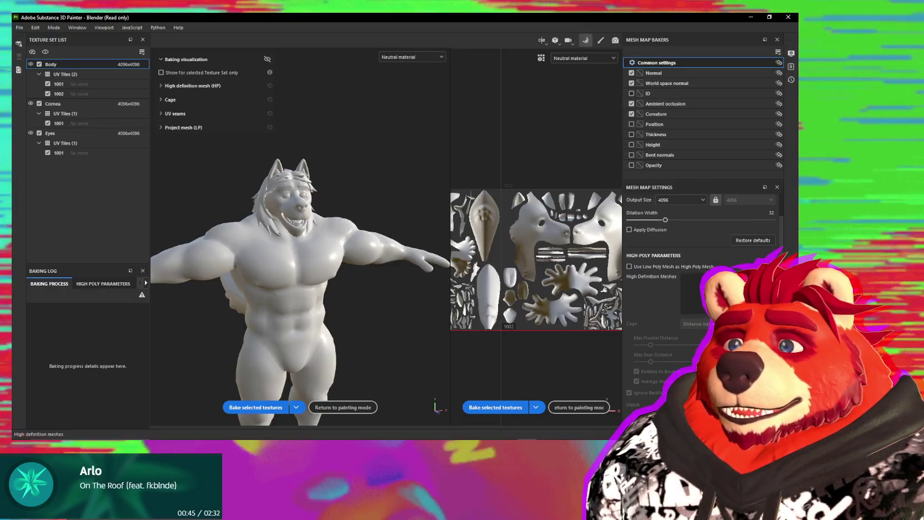
click(769, 277)
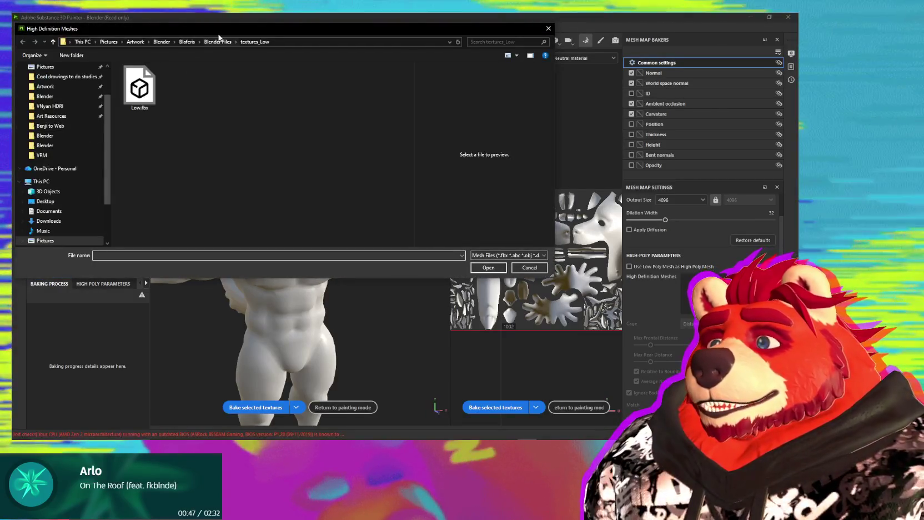
Load High.fbx from Blender Files > textures_High as the high-definition mesh
click(219, 42)
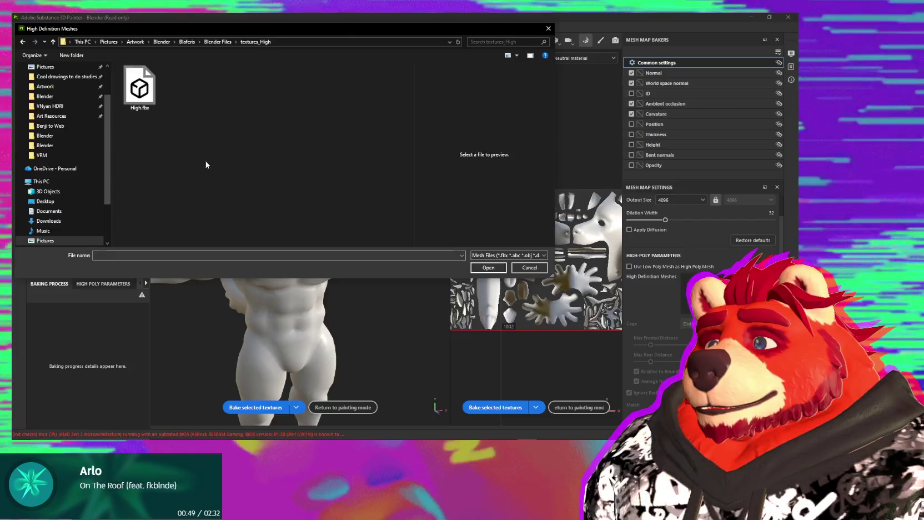
double_click(140, 88)
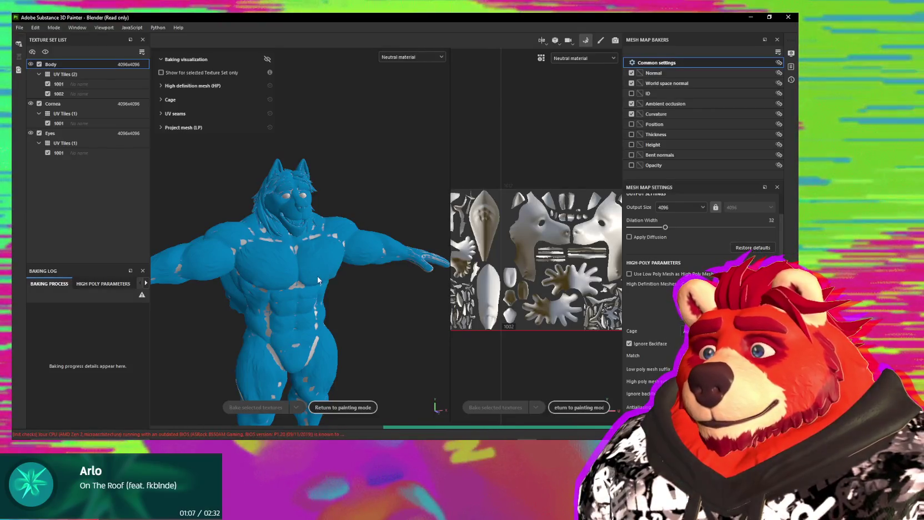
Orbit and zoom to a close front view of the face to check the high-poly overlay
scroll(322, 281, up, 2)
mouse_move(298, 271)
alt+mouse_down()
mouse_move(360, 312)
mouse_move(359, 218)
mouse_move(379, 308)
mouse_move(318, 234)
mouse_move(417, 236)
mouse_move(347, 232)
mouse_move(340, 149)
mouse_move(230, 246)
alt+mouse_up()
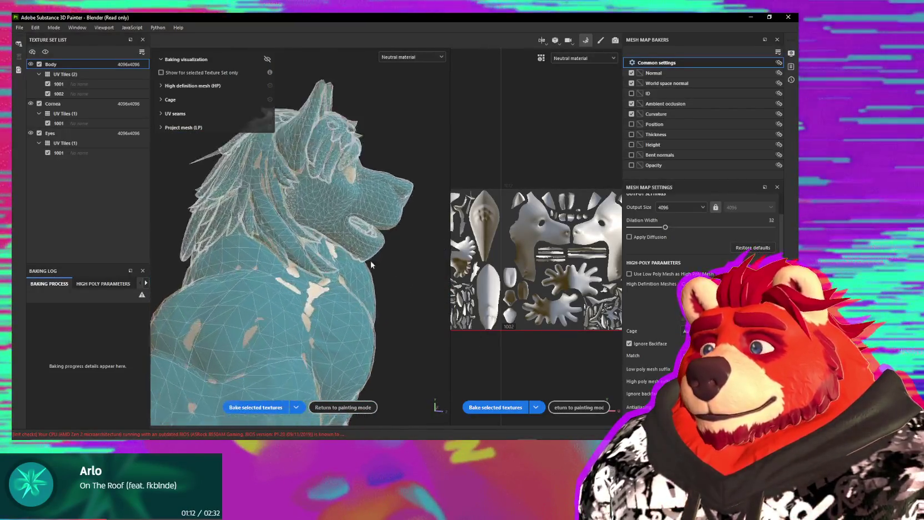
scroll(363, 239, up, 3)
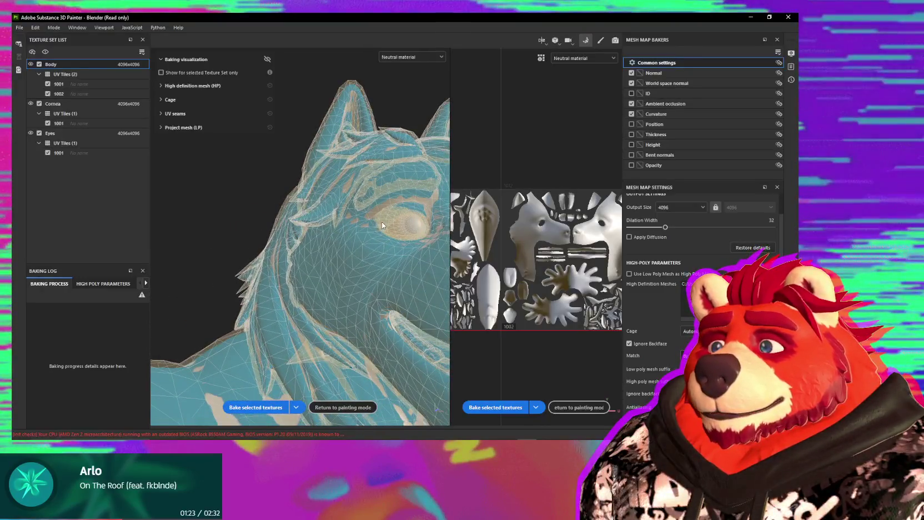
alt+middle_drag(229, 247, 241, 231)
mouse_move(241, 231)
alt+mouse_down()
mouse_move(385, 258)
mouse_move(317, 268)
alt+mouse_up()
alt+right_drag(318, 268, 405, 276)
alt+drag(388, 277, 400, 256)
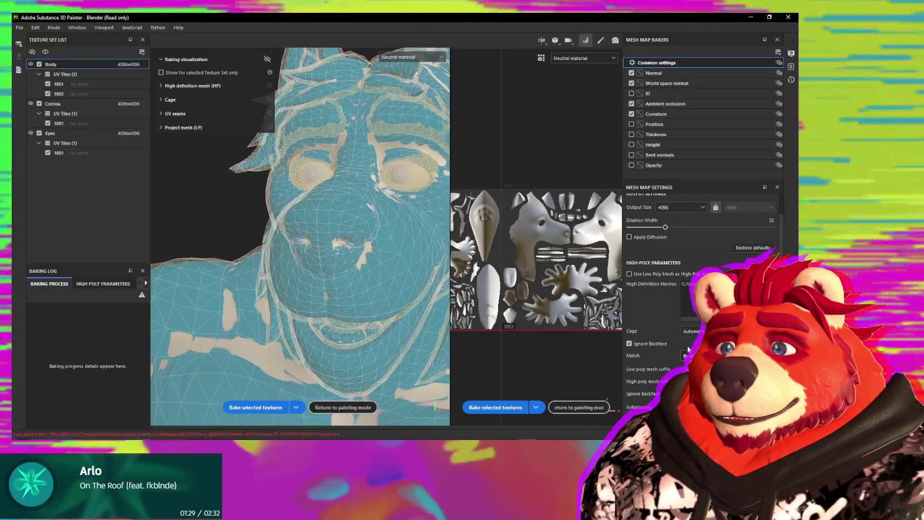
scroll(662, 321, up, 2)
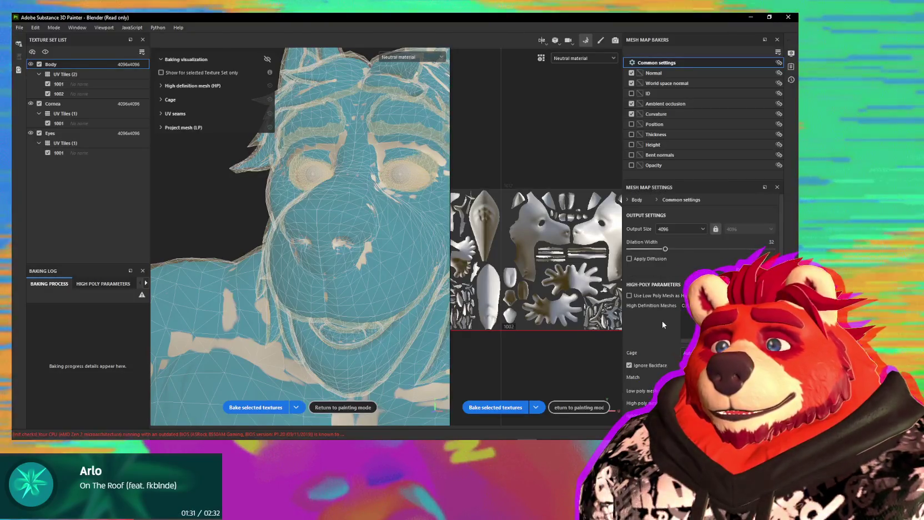
Apply the mesh-map baker selection to all Texture Sets and re-check the head
click(776, 52)
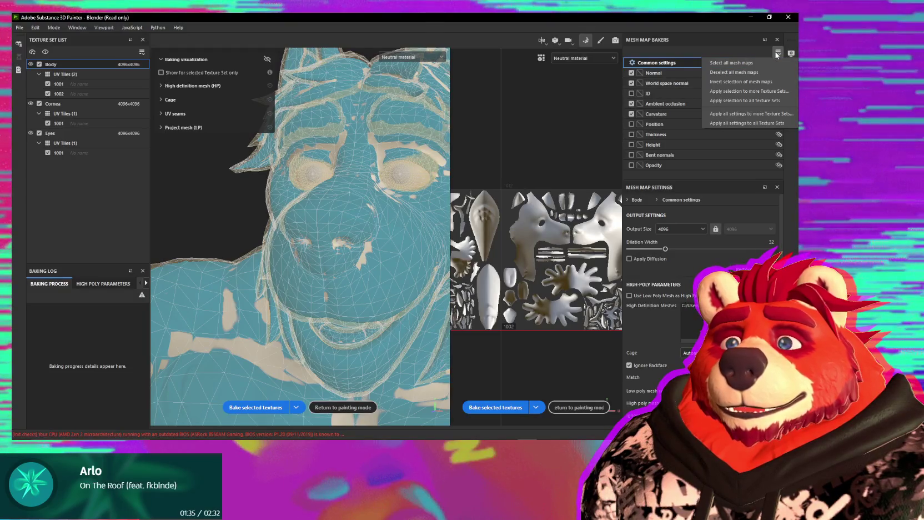
click(761, 101)
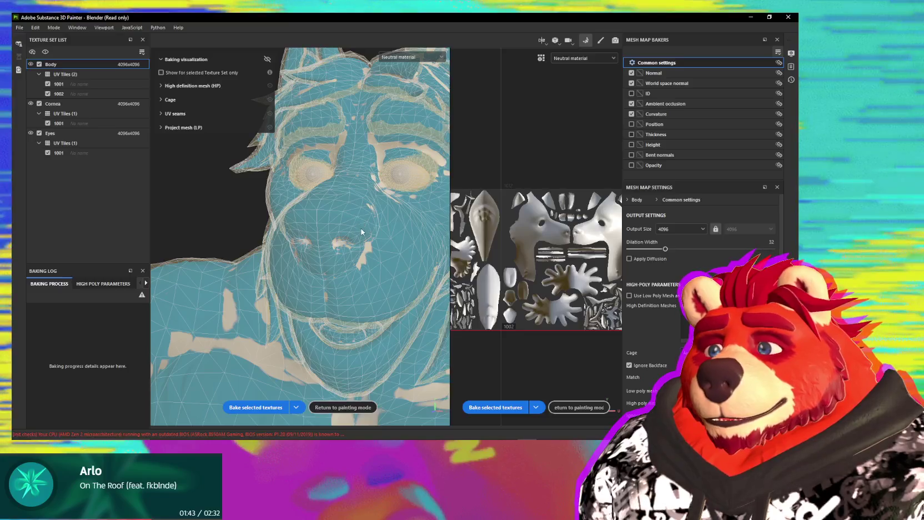
mouse_move(361, 232)
alt+mouse_down()
mouse_move(260, 249)
mouse_move(325, 284)
mouse_move(316, 256)
mouse_move(371, 265)
mouse_move(357, 240)
mouse_move(373, 219)
alt+mouse_up()
scroll(356, 213, up, 5)
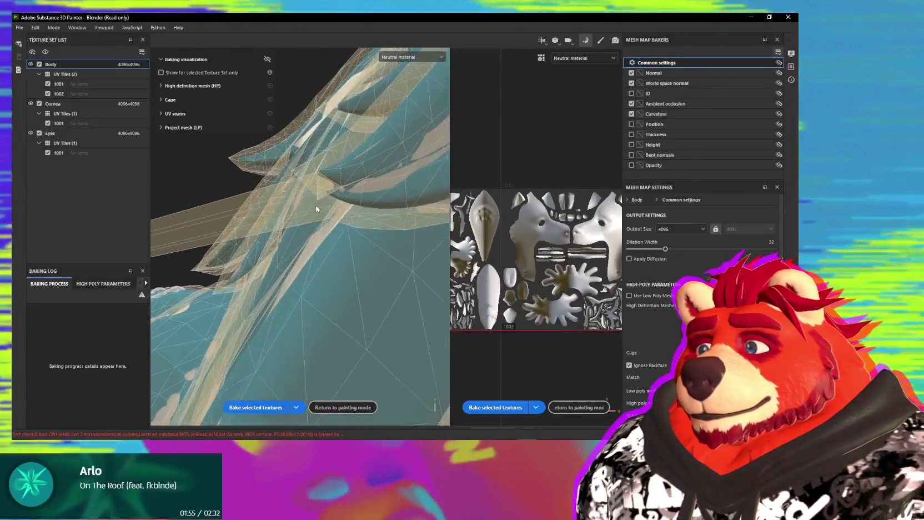
Orbit around the mane, back of the neck and hair spikes to inspect the model
alt+middle_drag(316, 208, 297, 231)
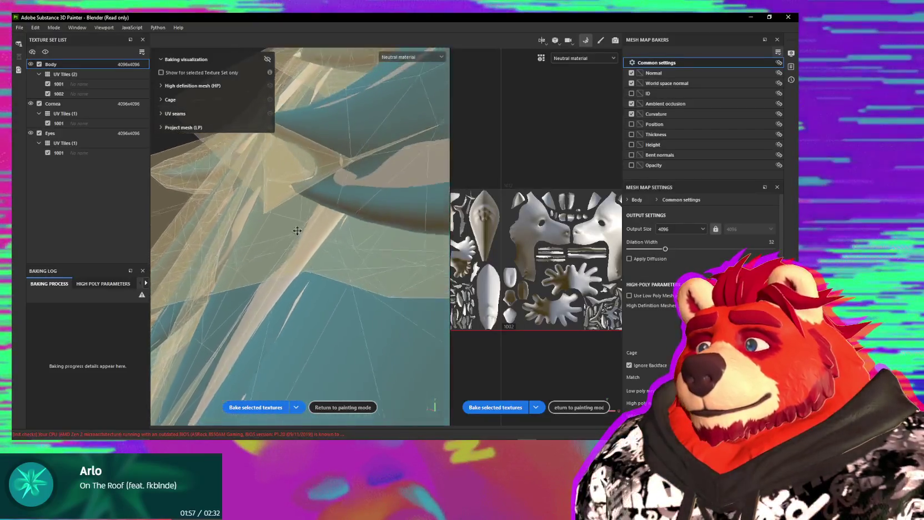
alt+drag(298, 230, 305, 240)
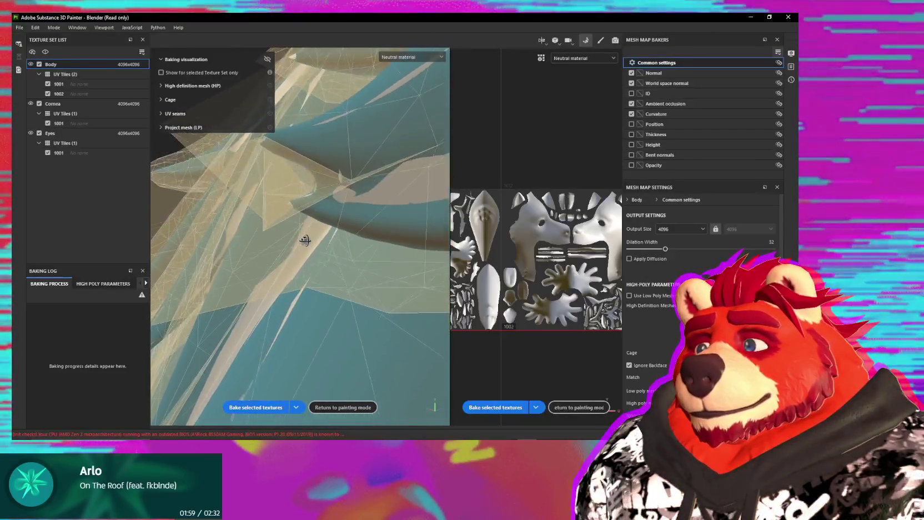
scroll(305, 240, down, 2)
scroll(316, 236, down, 2)
scroll(311, 277, down, 2)
mouse_move(311, 297)
alt+mouse_down()
mouse_move(323, 247)
mouse_move(396, 271)
mouse_move(352, 196)
alt+mouse_up()
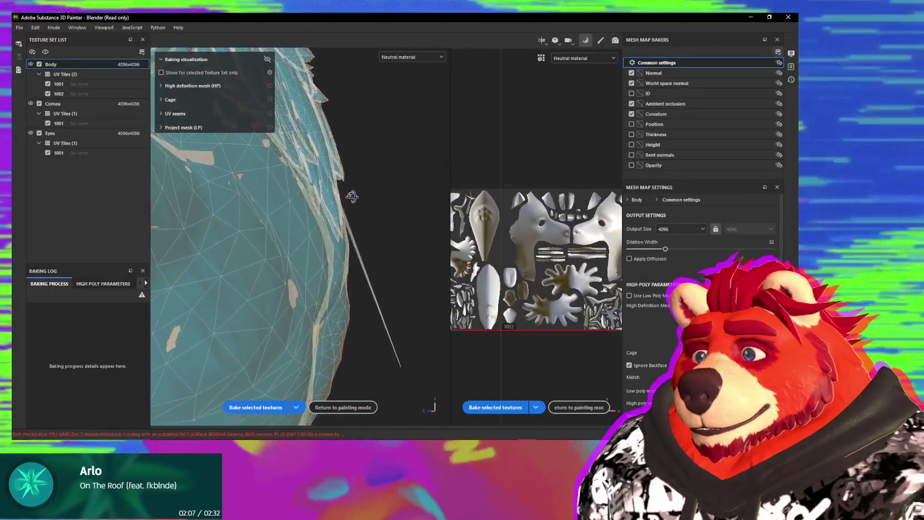
mouse_move(352, 196)
alt+mouse_down()
mouse_move(333, 285)
mouse_move(535, 126)
mouse_move(311, 254)
mouse_move(263, 263)
mouse_move(337, 290)
mouse_move(334, 251)
mouse_move(347, 234)
mouse_move(374, 250)
mouse_move(329, 240)
mouse_move(491, 292)
alt+mouse_up()
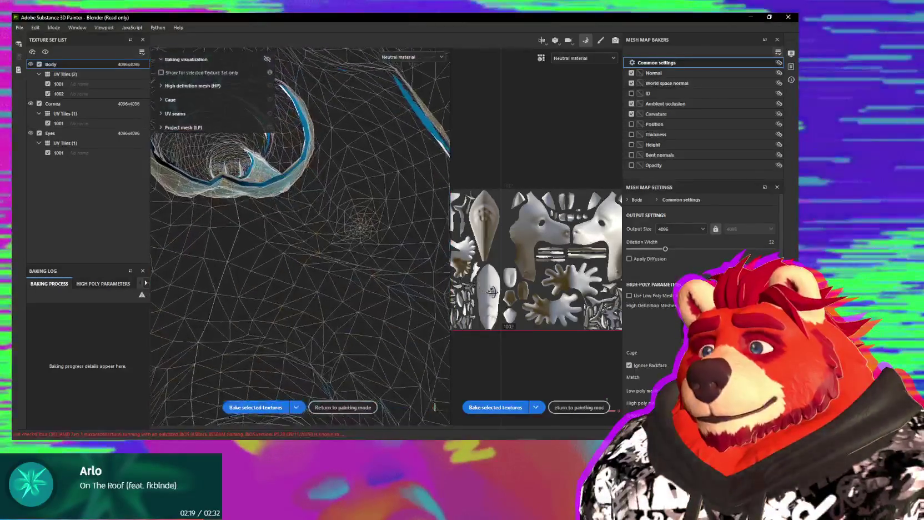
mouse_move(294, 222)
alt+mouse_down()
mouse_move(245, 223)
mouse_move(336, 249)
mouse_move(249, 244)
mouse_move(234, 254)
mouse_move(402, 272)
mouse_move(413, 258)
mouse_move(265, 247)
mouse_move(341, 243)
mouse_move(307, 272)
mouse_move(332, 287)
mouse_move(287, 297)
mouse_move(268, 264)
alt+mouse_up()
Bring the legs into view and inspect the feet and toes from several angles
scroll(268, 264, down, 2)
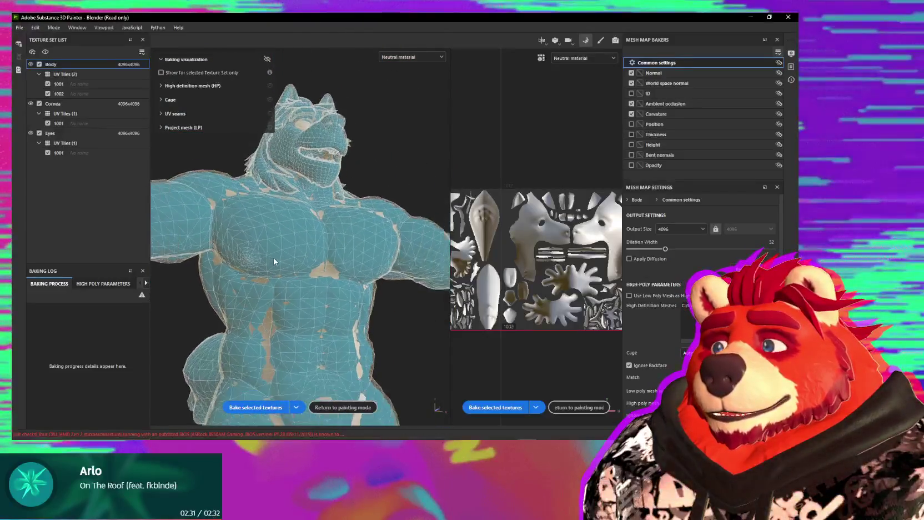
scroll(310, 285, down, 2)
scroll(309, 284, down, 2)
alt+middle_drag(321, 320, 346, 127)
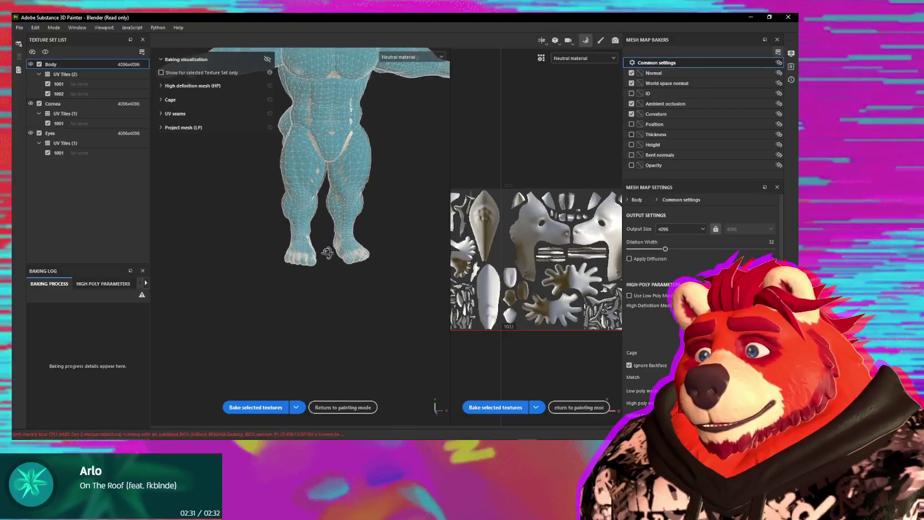
scroll(322, 278, up, 2)
scroll(317, 305, up, 2)
scroll(313, 328, up, 2)
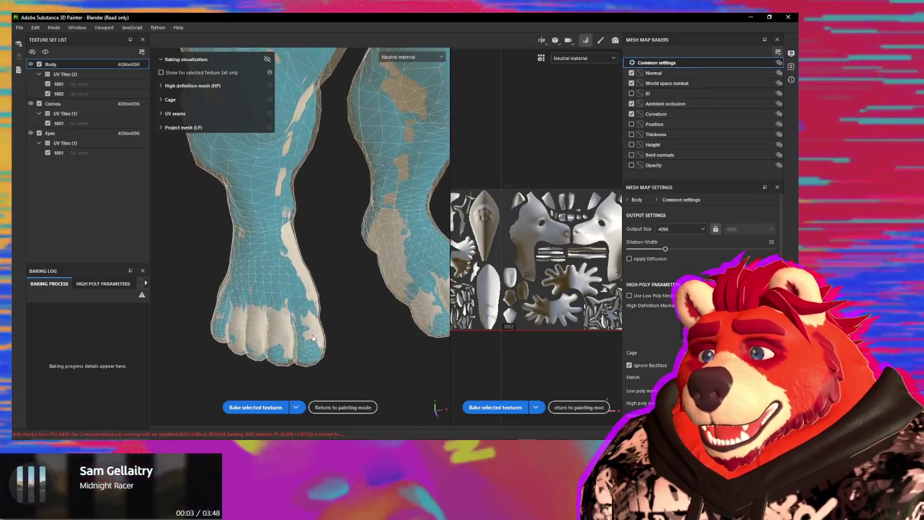
scroll(312, 335, up, 2)
middle_drag(378, 245, 269, 219)
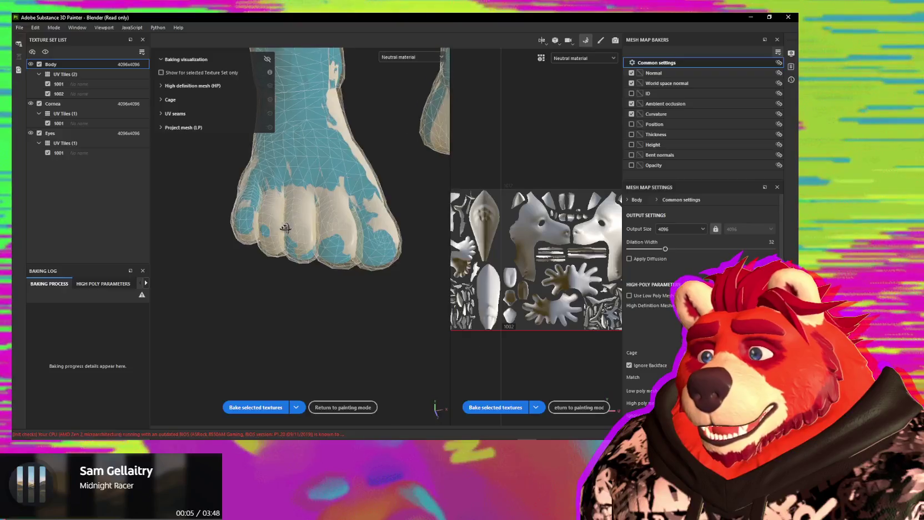
alt+drag(285, 228, 343, 250)
mouse_move(323, 200)
alt+mouse_down()
mouse_move(289, 202)
mouse_move(343, 247)
mouse_move(315, 264)
mouse_move(361, 287)
mouse_move(361, 340)
alt+mouse_up()
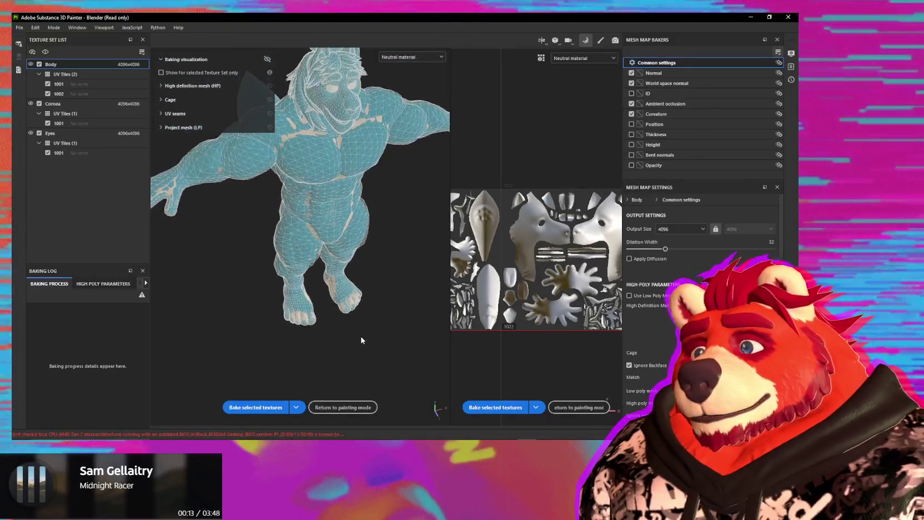
key(alt+Tab)
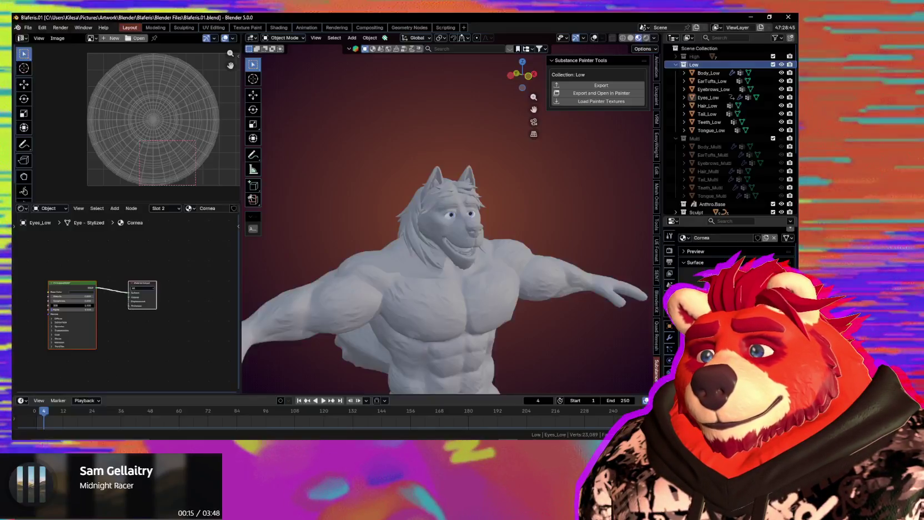
Select Body_Low and orbit and zoom to look over its legs and feet
mouse_move(507, 372)
middle_down()
mouse_move(441, 298)
mouse_move(491, 190)
mouse_move(453, 218)
mouse_move(498, 233)
mouse_move(489, 233)
middle_up()
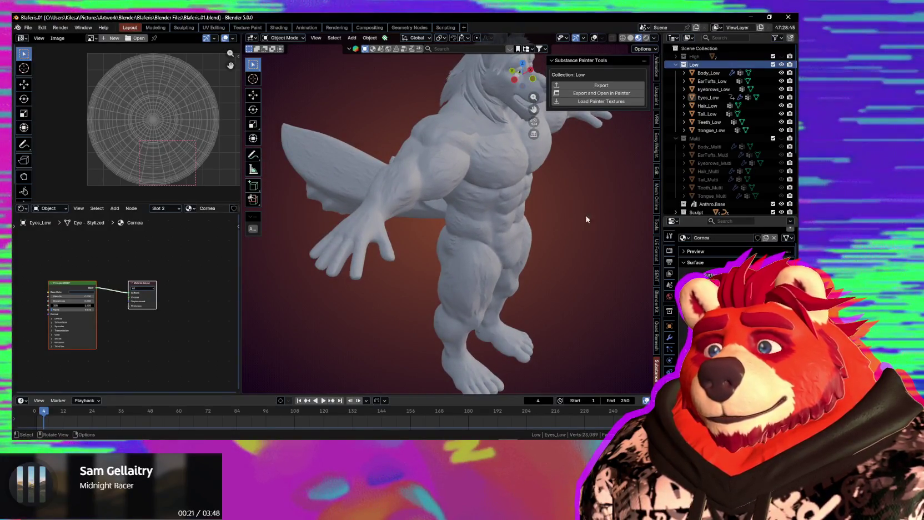
click(720, 75)
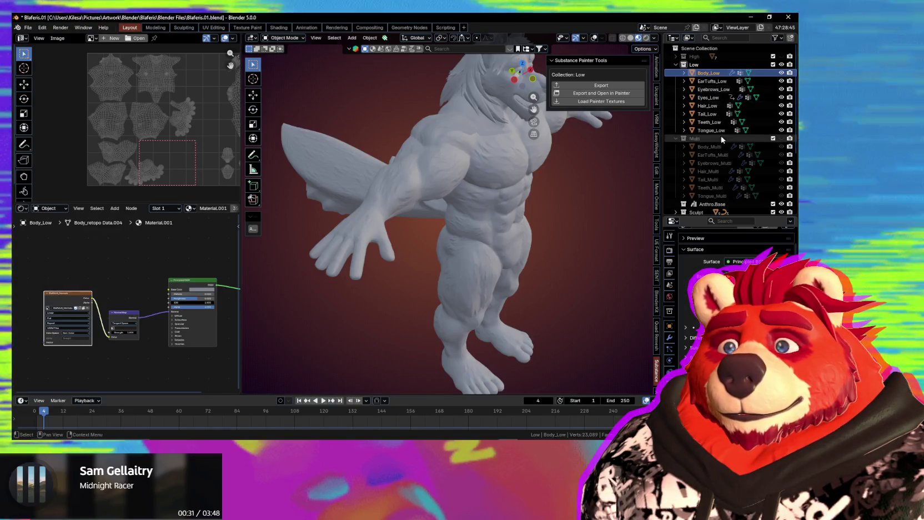
middle_drag(520, 252, 495, 285)
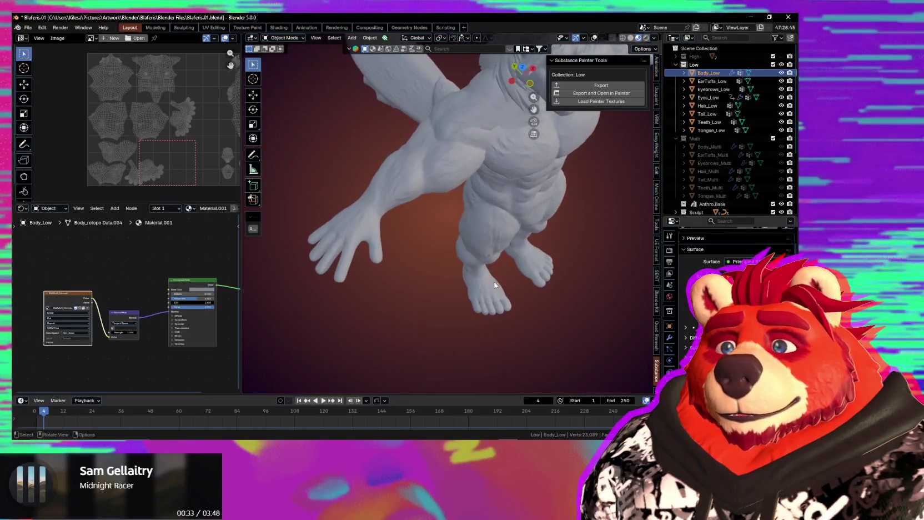
scroll(487, 313, up, 5)
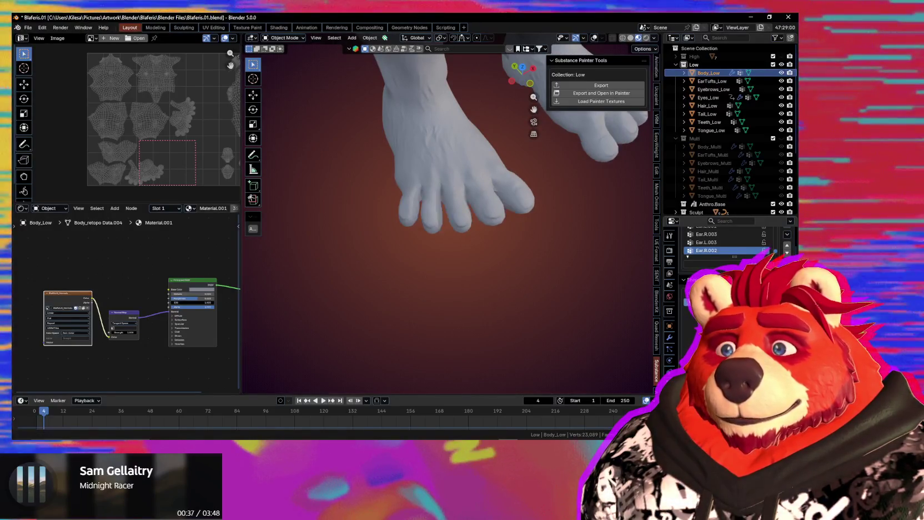
scroll(444, 245, down, 5)
mouse_move(440, 244)
middle_down()
mouse_move(384, 223)
mouse_move(431, 308)
middle_up()
middle_drag(599, 246, 644, 267)
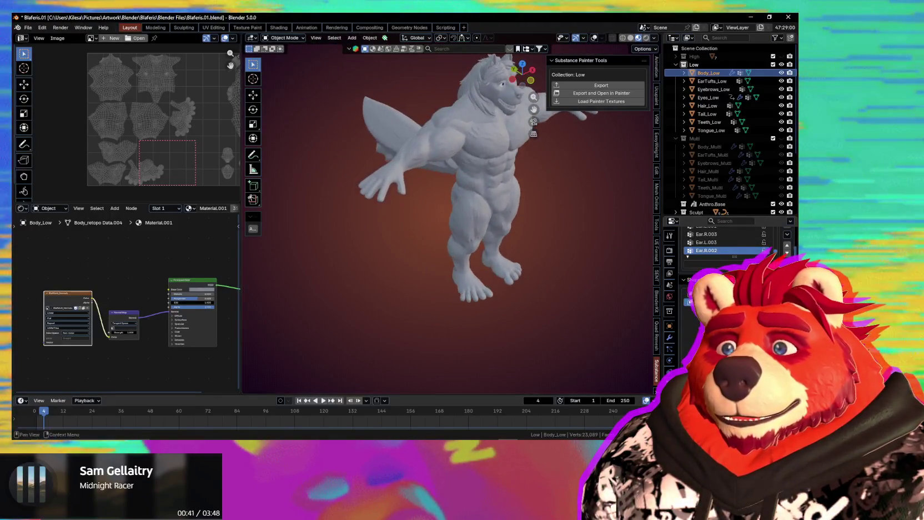
Open the shape key extras menu, snap to front view, and select the Low collection
click(787, 234)
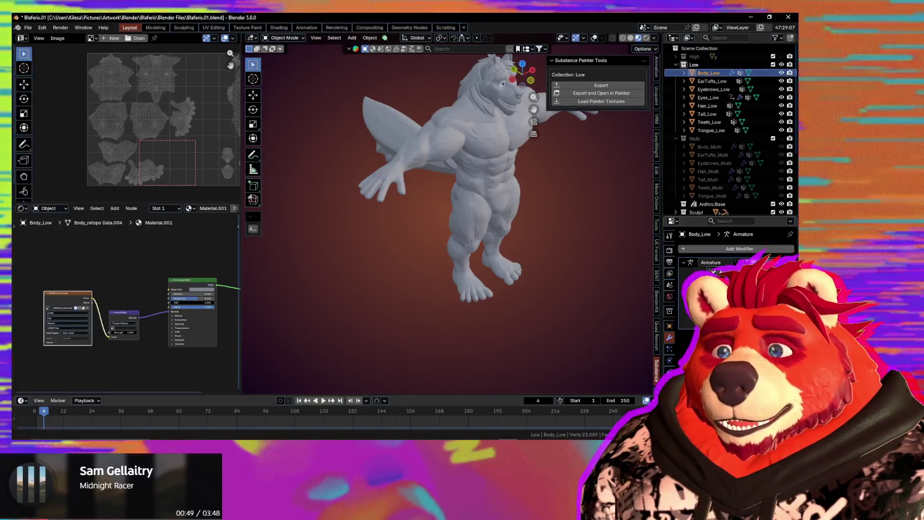
key(KP_1)
mouse_move(438, 287)
middle_down()
mouse_move(493, 256)
mouse_move(467, 245)
middle_up()
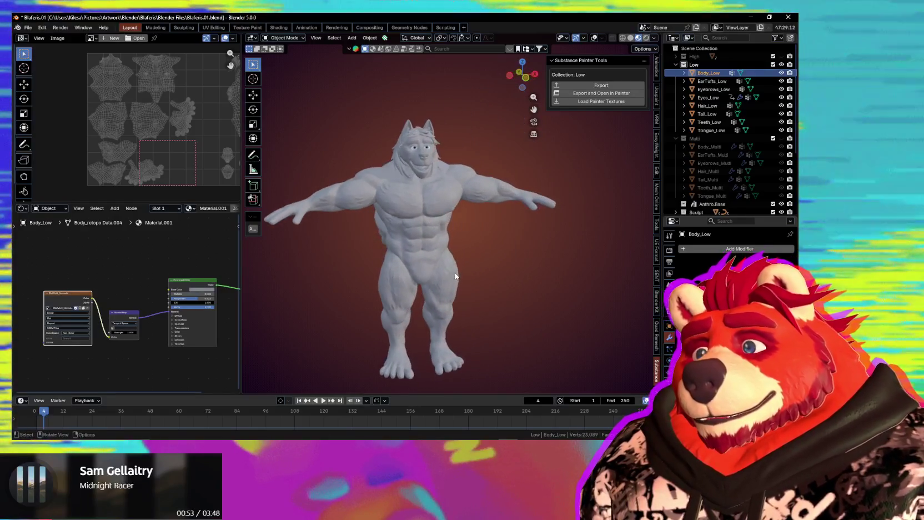
click(699, 65)
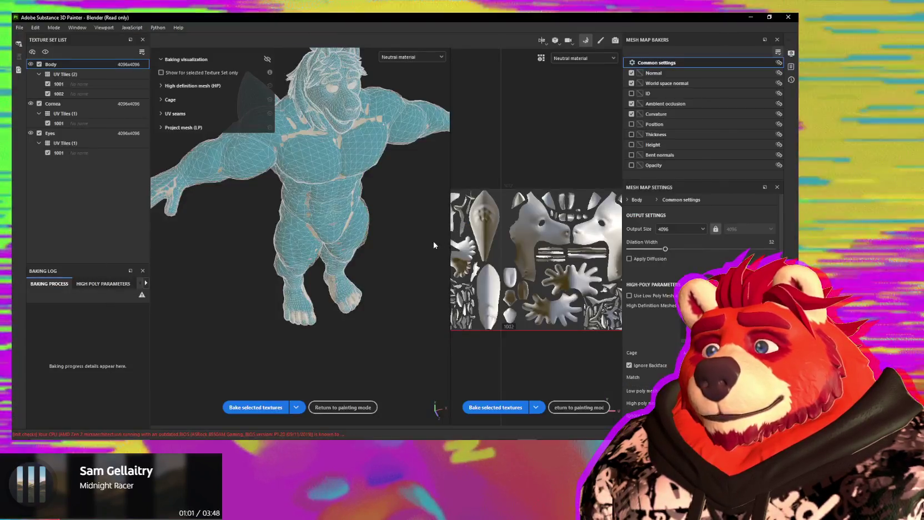
Zoom Painter's bake viewport onto the legs and orbit around the foot to check the toes
key(alt+Tab)
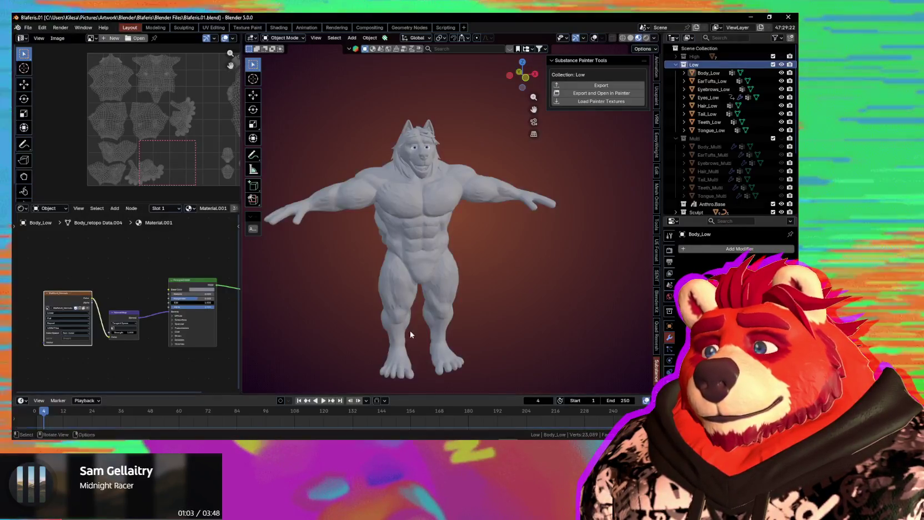
key(alt+Tab)
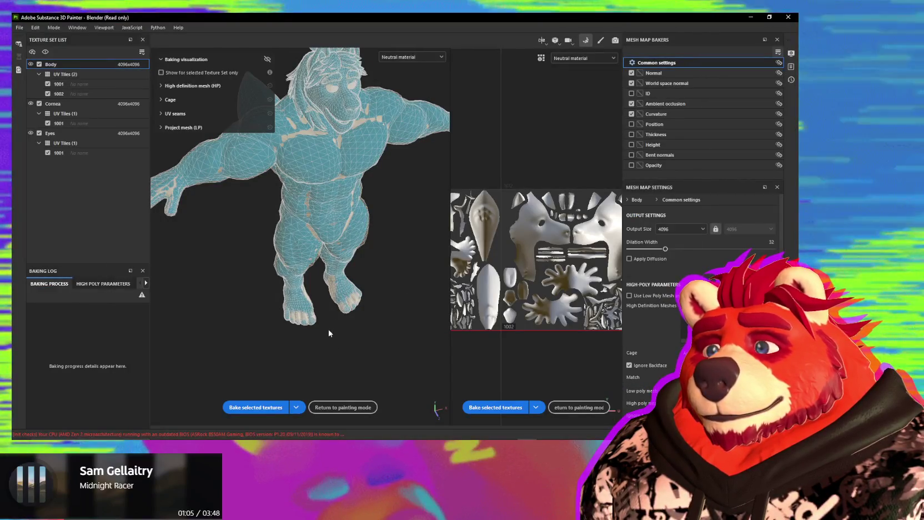
key(ctrl+shift)
click(329, 332)
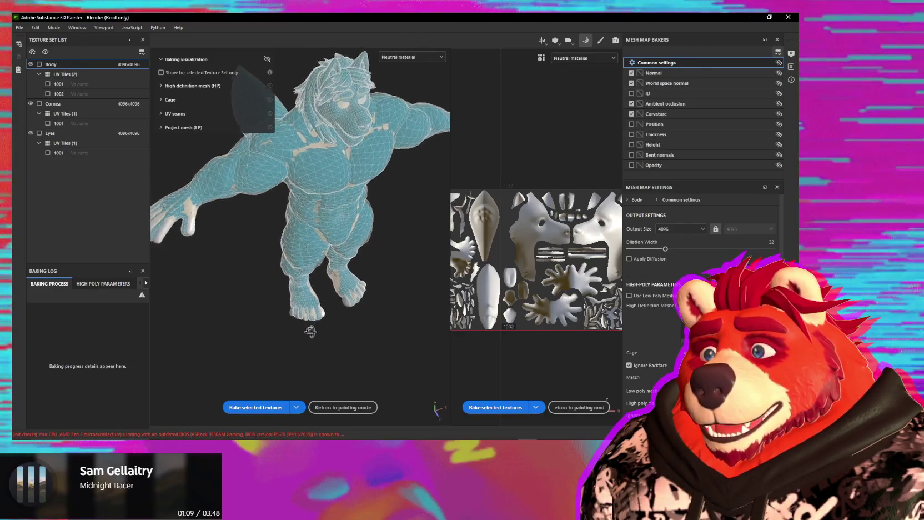
alt+drag(305, 323, 337, 322)
scroll(315, 260, up, 3)
scroll(330, 305, up, 3)
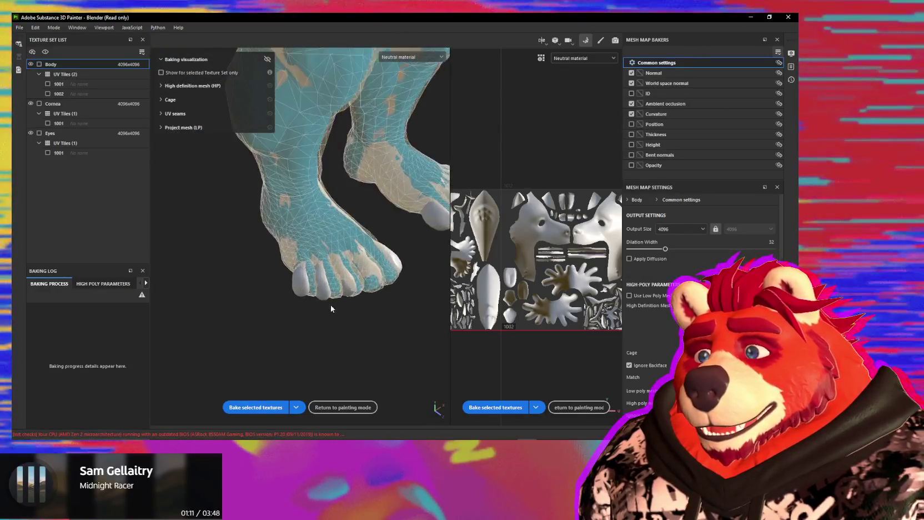
scroll(330, 306, up, 3)
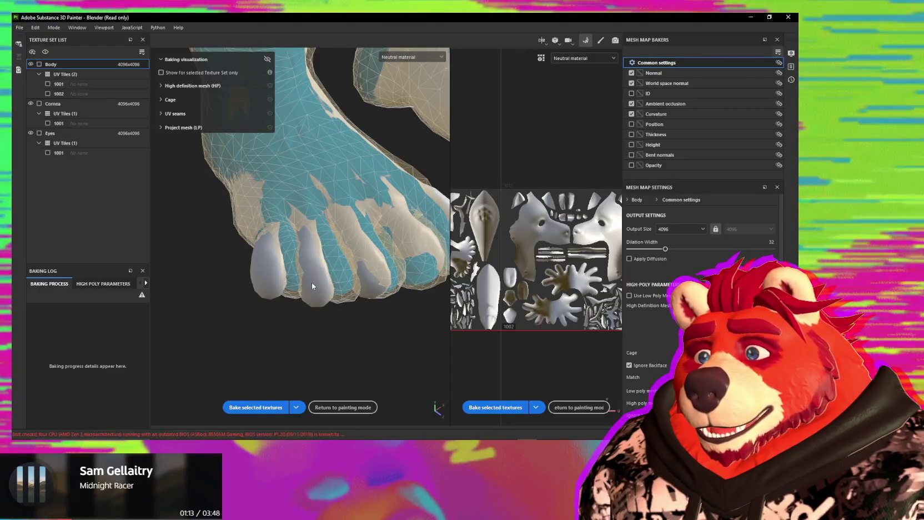
mouse_move(313, 283)
alt+mouse_down()
mouse_move(269, 283)
mouse_move(364, 307)
mouse_move(361, 150)
mouse_move(357, 257)
mouse_move(377, 279)
alt+mouse_up()
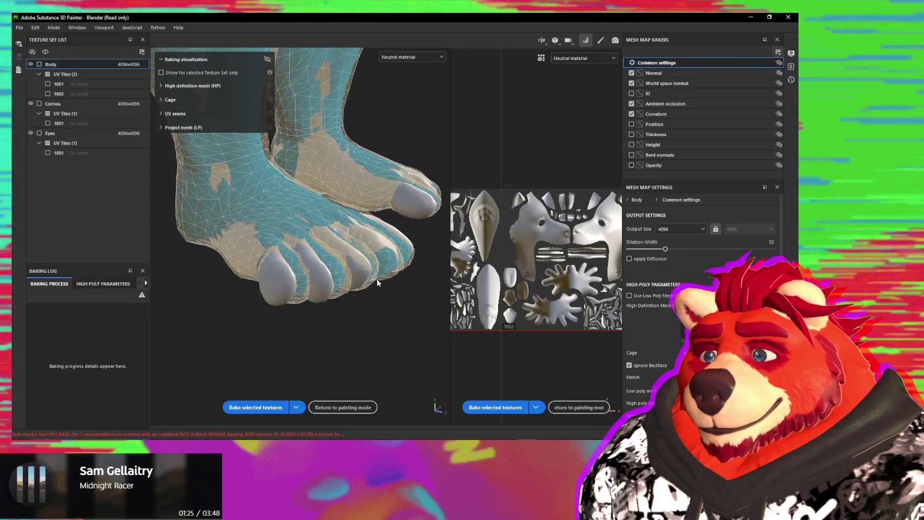
key(alt+Tab)
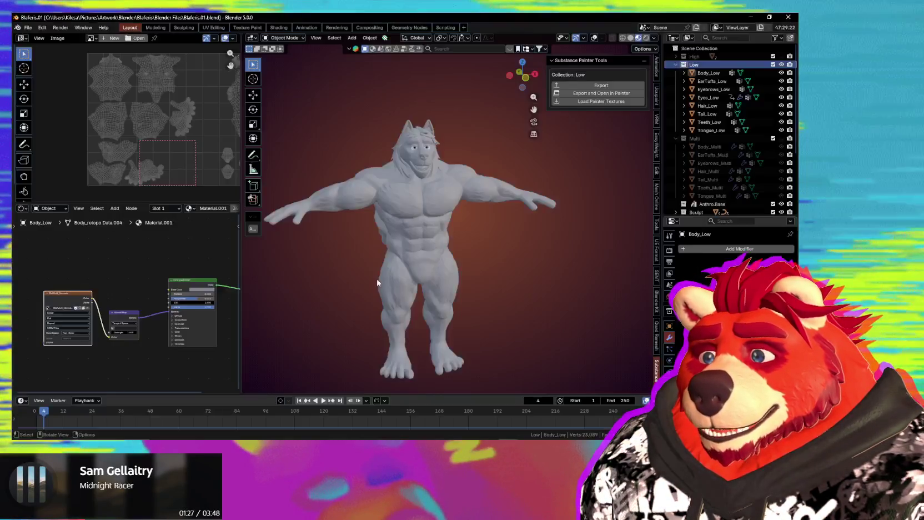
Orbit around the low-poly character from several angles, then select the Body_Low mesh
middle_drag(378, 283, 387, 316)
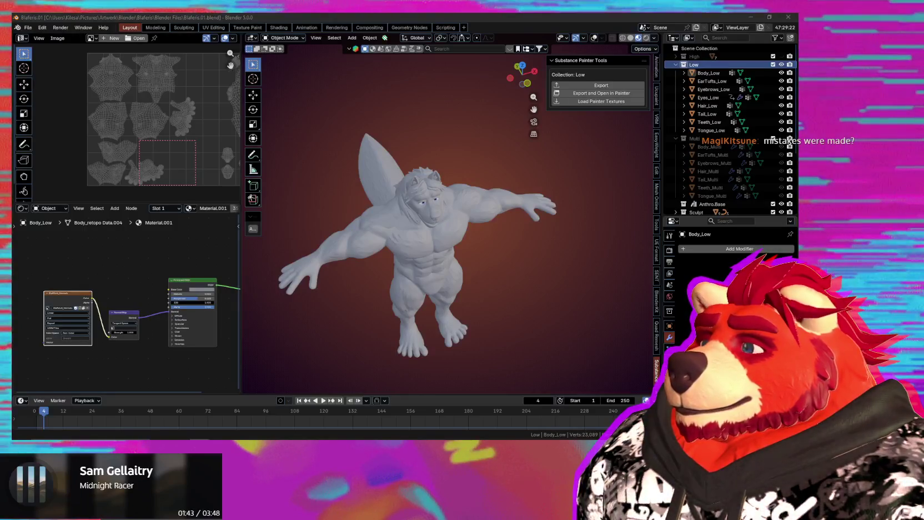
mouse_move(377, 281)
middle_down()
mouse_move(394, 268)
mouse_move(453, 271)
middle_up()
scroll(394, 268, up, 2)
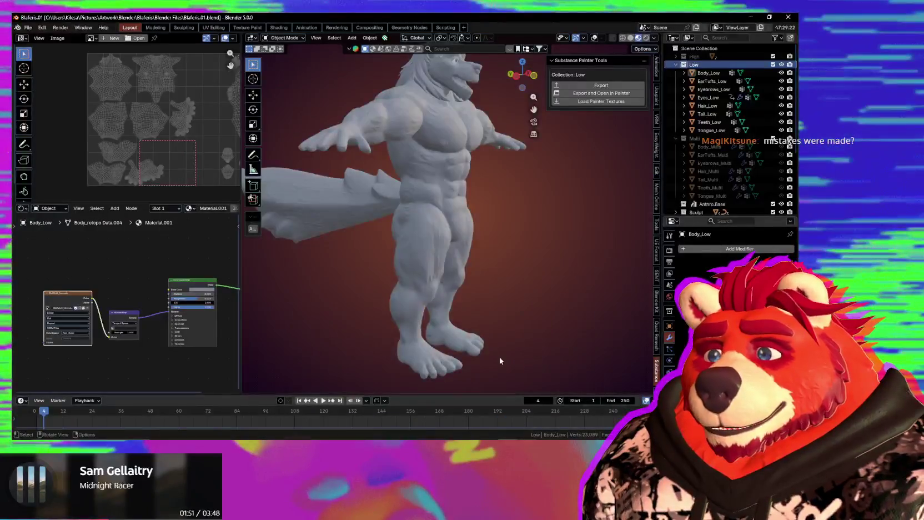
middle_drag(500, 361, 465, 359)
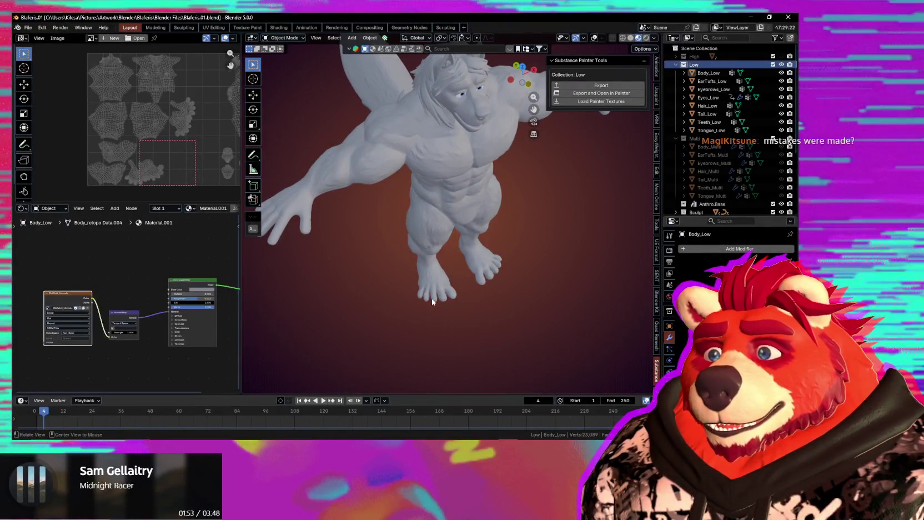
middle_drag(444, 306, 457, 307)
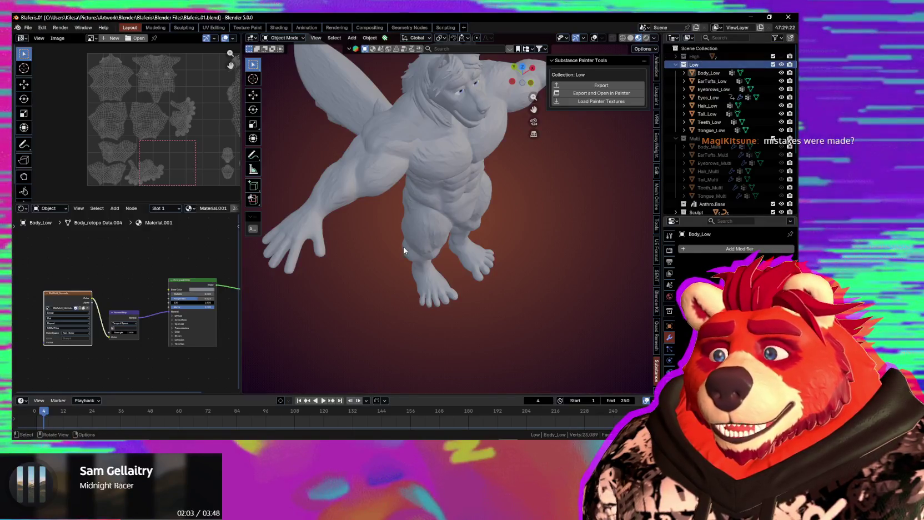
middle_drag(404, 251, 420, 247)
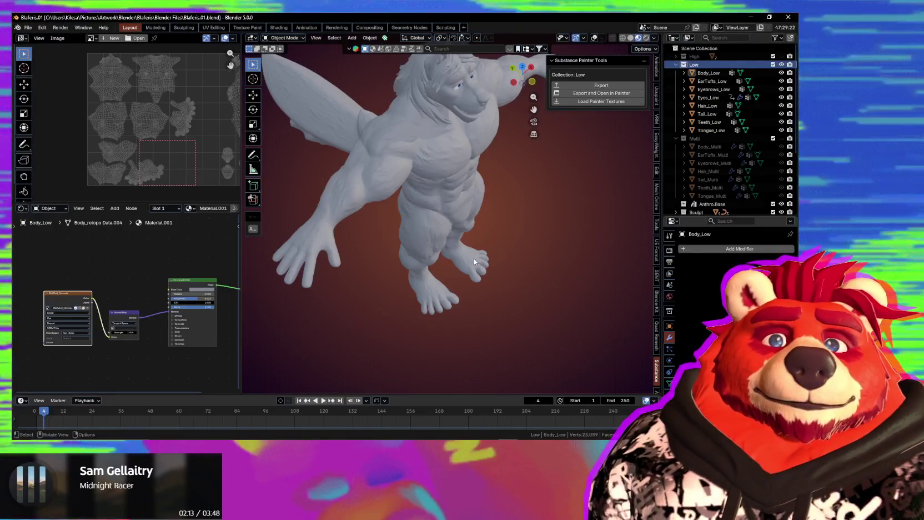
mouse_move(533, 272)
middle_down()
mouse_move(500, 303)
mouse_move(462, 272)
middle_up()
click(462, 273)
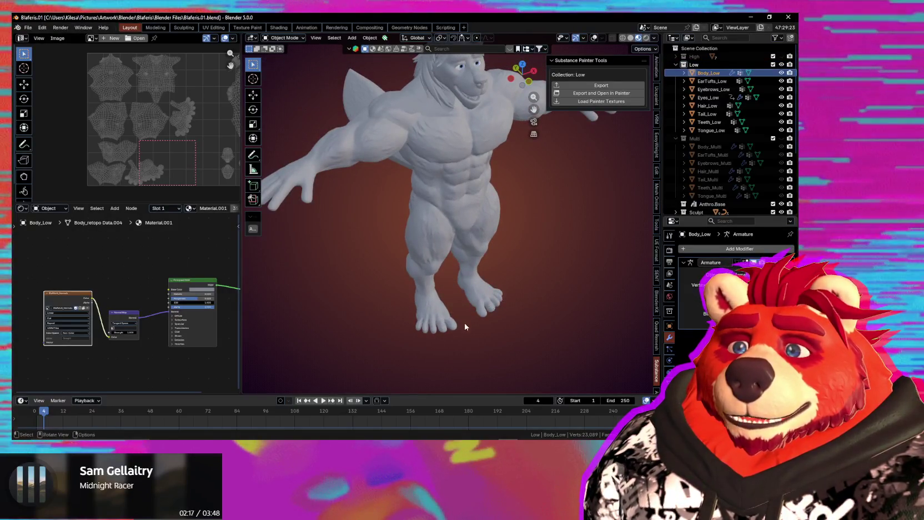
Review Body_Low's vertex groups, shape keys and modifier stack
click(669, 383)
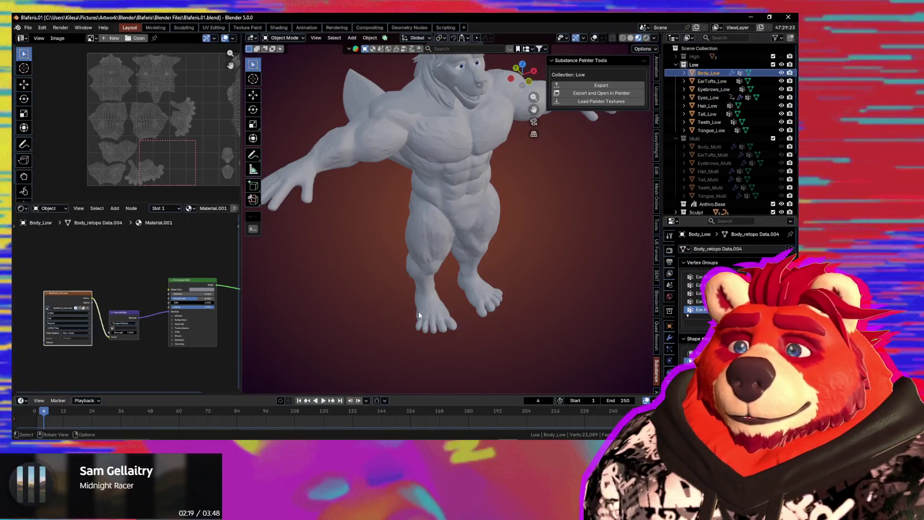
middle_drag(418, 312, 425, 312)
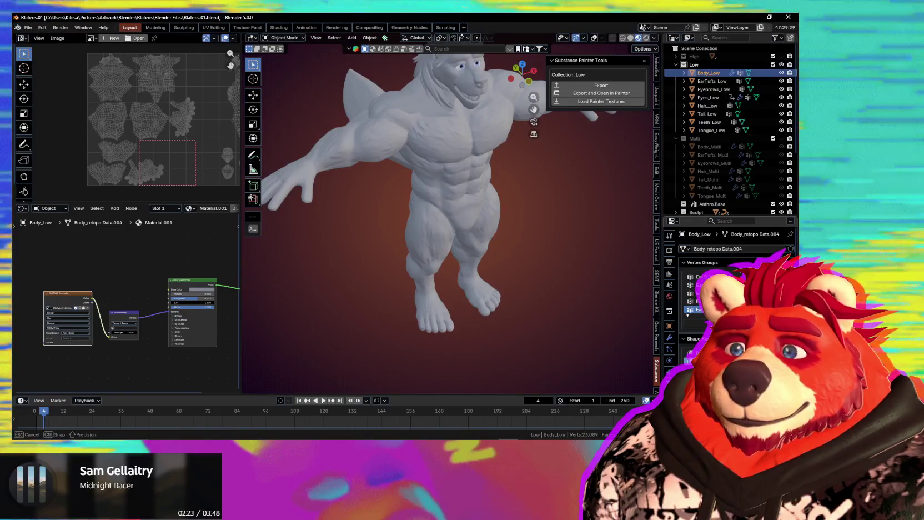
click(669, 338)
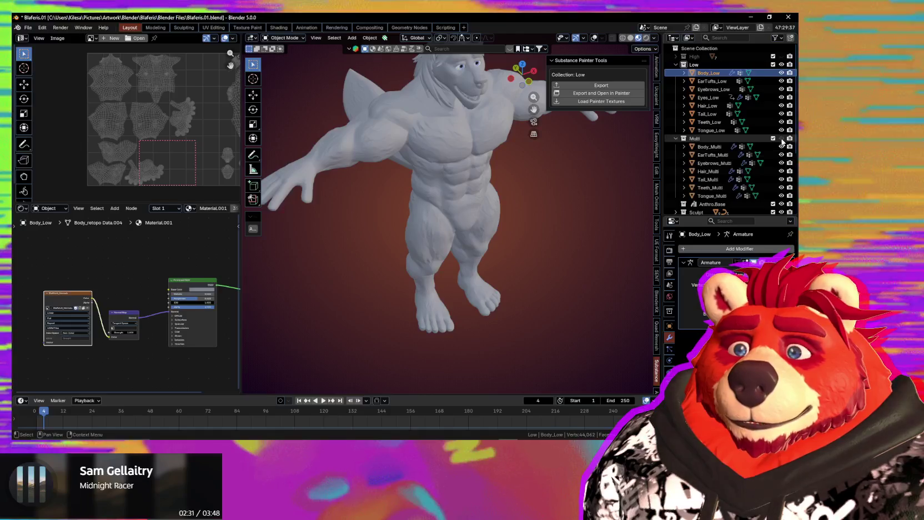
Unhide the Multi collection, raise Body_Multi's Multires detail, then reselect Body_Low
click(782, 139)
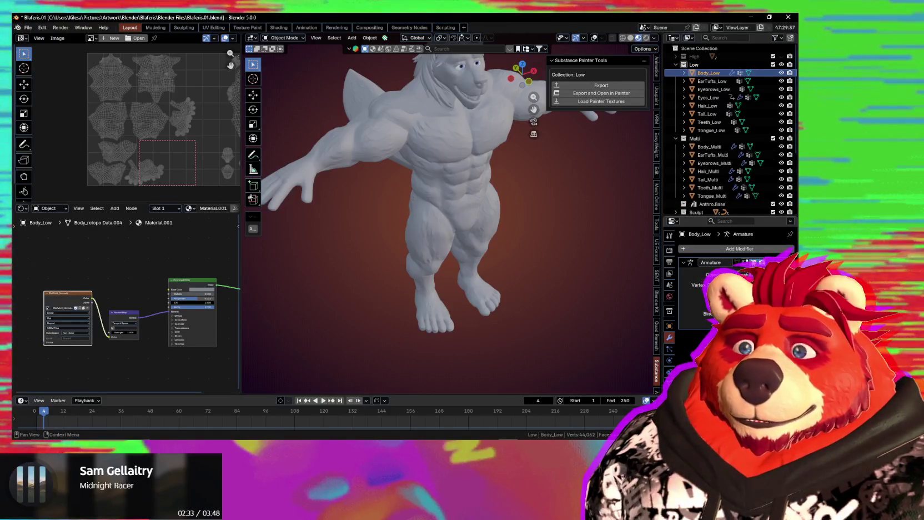
click(711, 147)
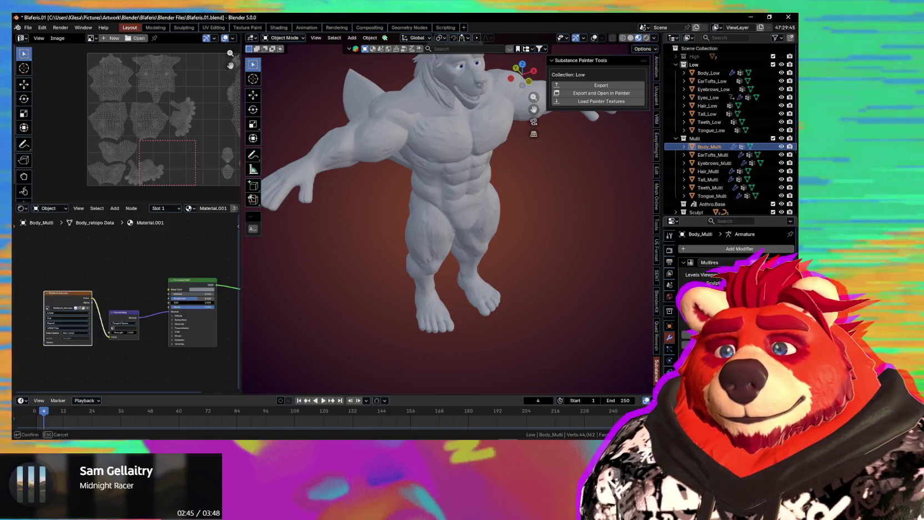
key(Return)
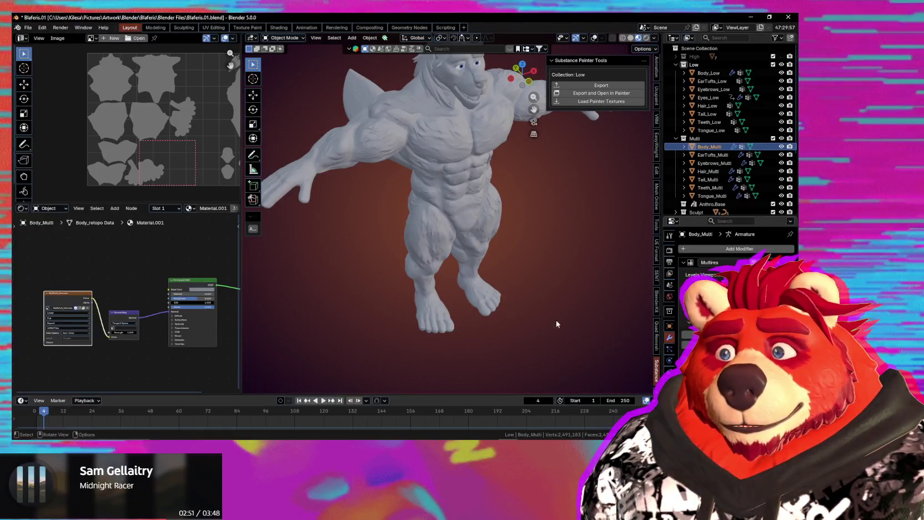
middle_drag(556, 320, 590, 287)
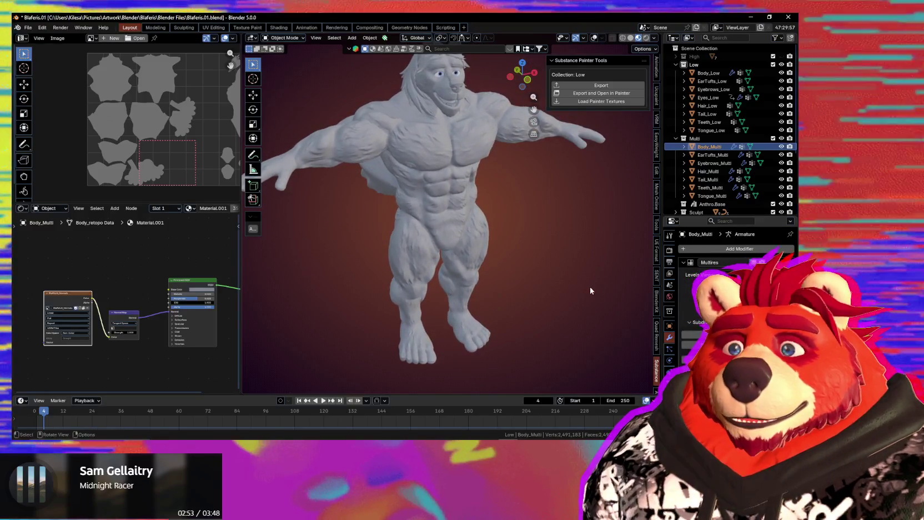
click(708, 73)
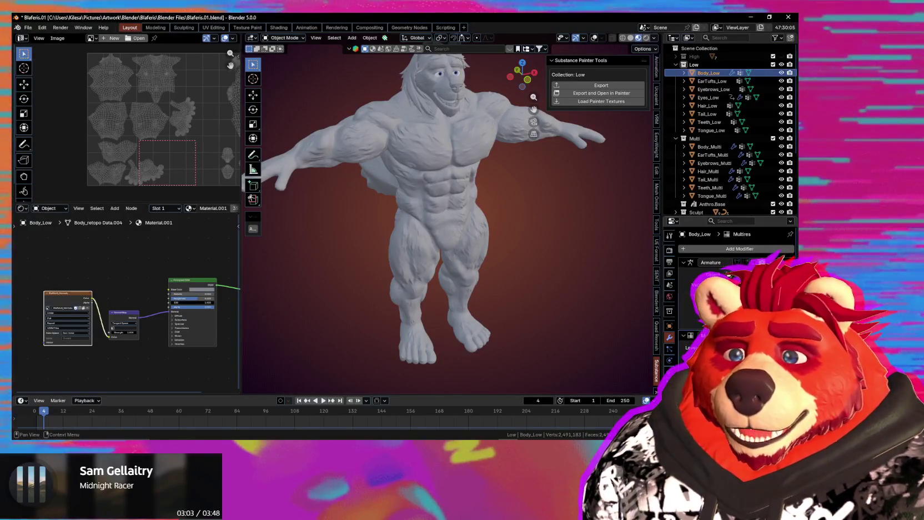
Delete Body_High from the High collection and reselect Body_Low
scroll(729, 275, down, 3)
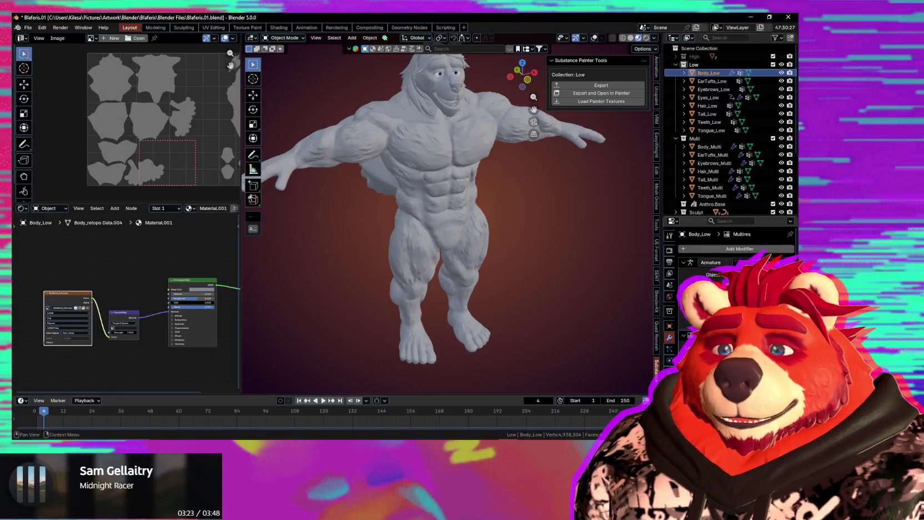
click(676, 56)
click(708, 65)
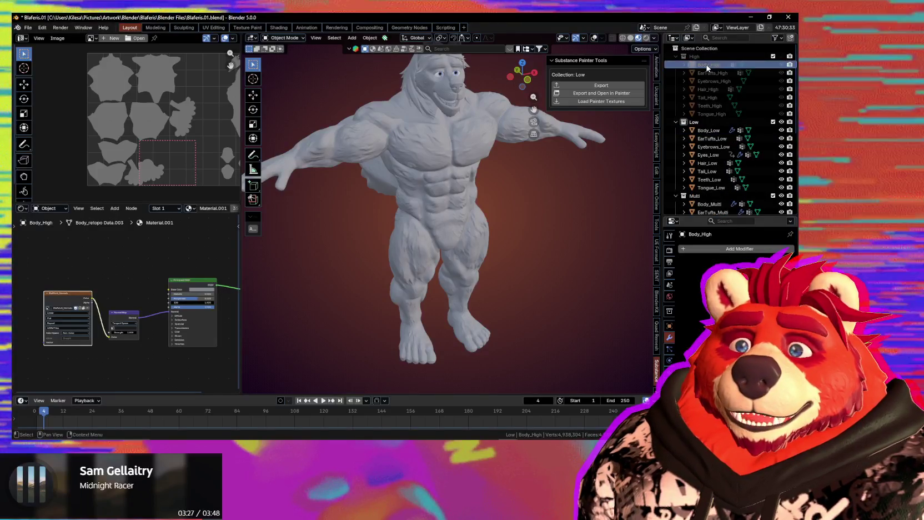
key(x)
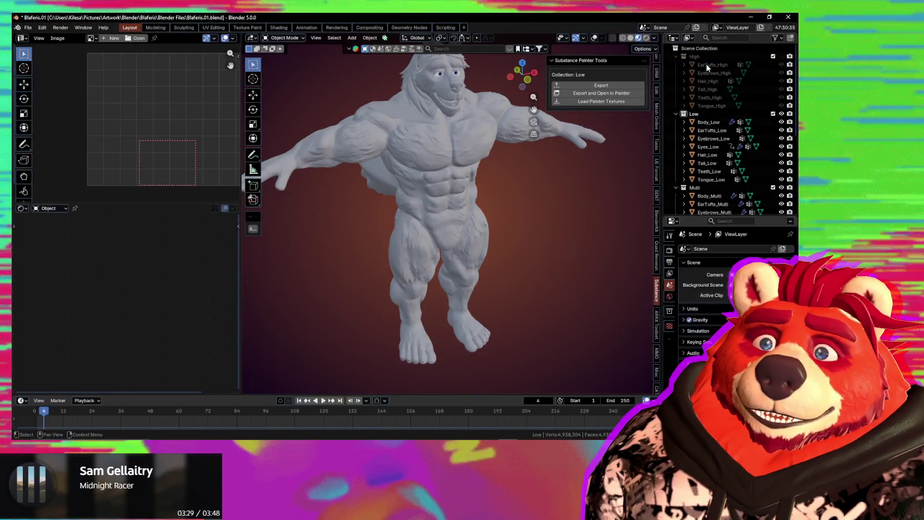
click(708, 123)
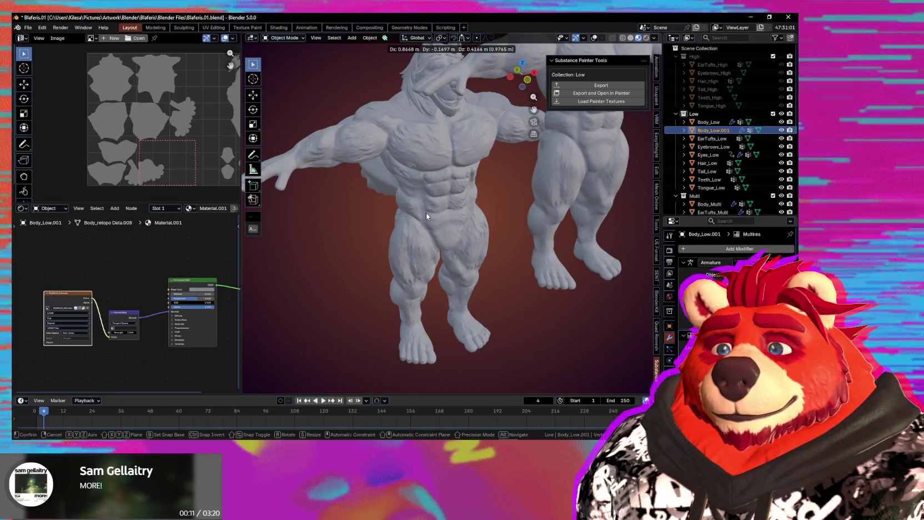
Cancel the move so Body_Low.001 stays at 0 m offset, then orbit to check its position
right_click(431, 213)
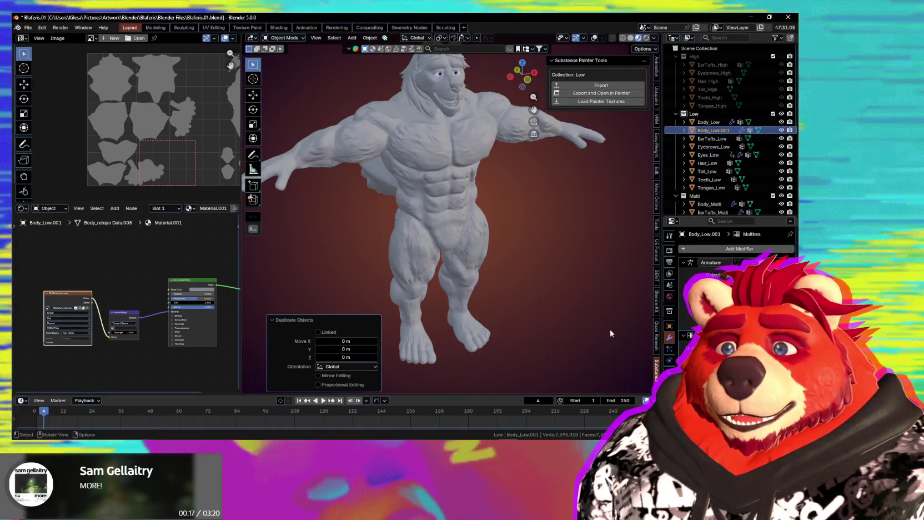
scroll(596, 249, up, 2)
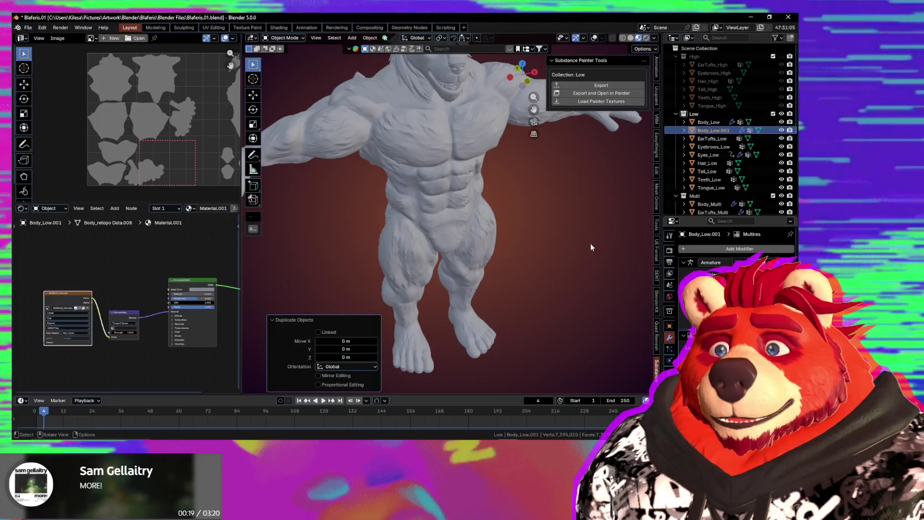
shift+middle_drag(556, 261, 575, 199)
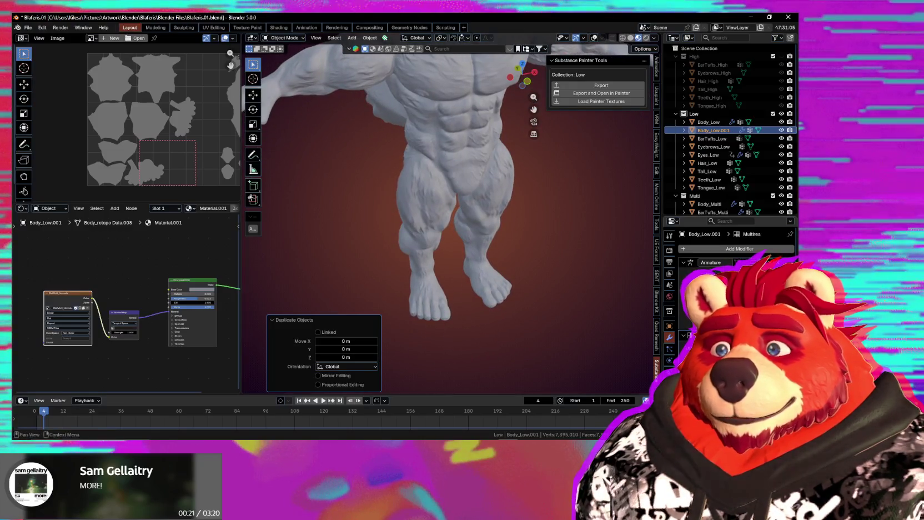
middle_drag(539, 269, 521, 267)
middle_drag(587, 276, 611, 268)
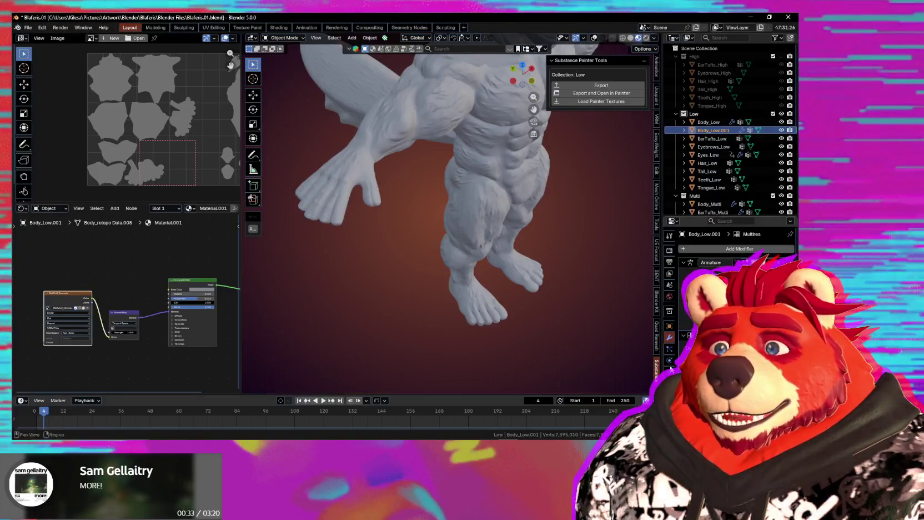
key(g)
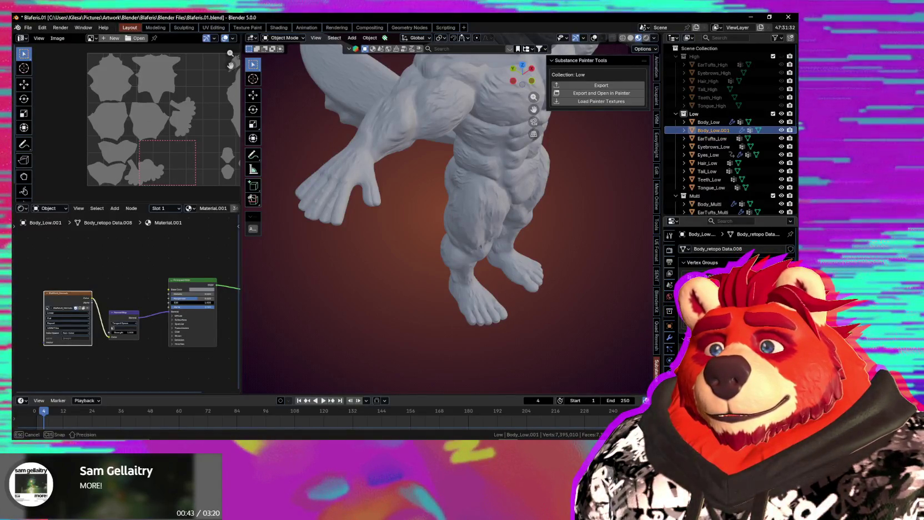
middle_drag(551, 317, 491, 310)
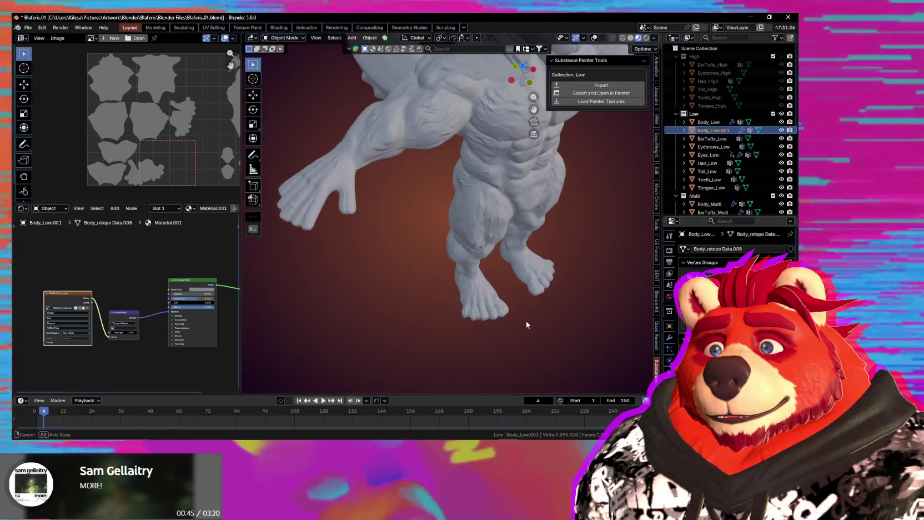
Check Body_Low.001's modifier stack and mesh data, then zoom onto the foot
click(670, 336)
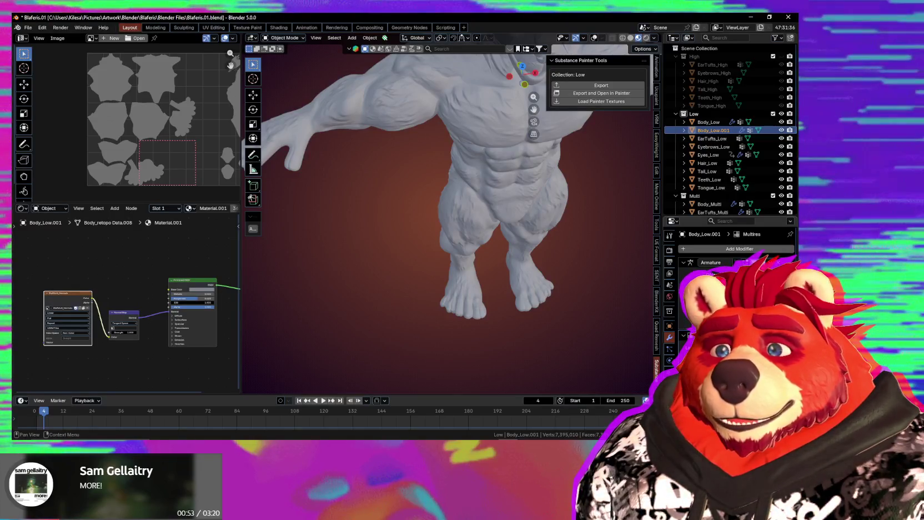
click(669, 383)
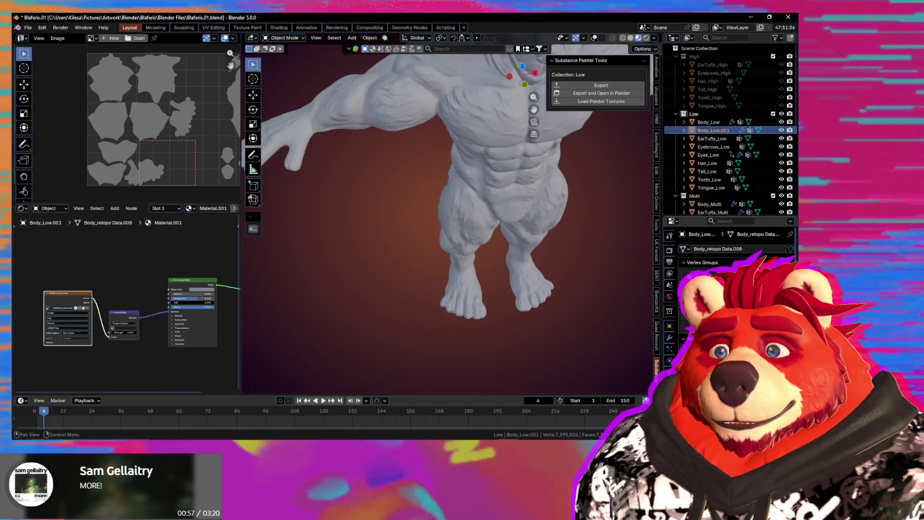
scroll(491, 334, up, 2)
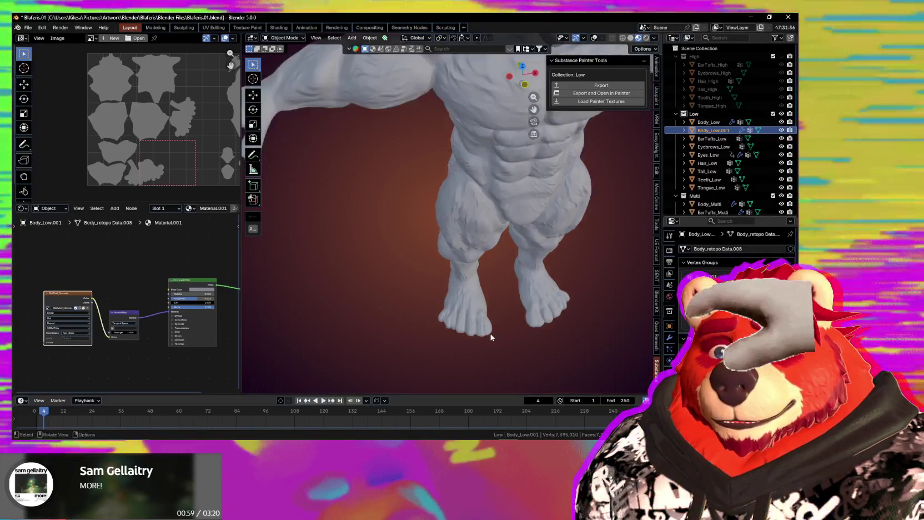
scroll(494, 353, up, 3)
scroll(471, 383, up, 2)
scroll(471, 383, up, 3)
mouse_move(474, 367)
middle_down()
mouse_move(515, 342)
mouse_move(446, 321)
middle_up()
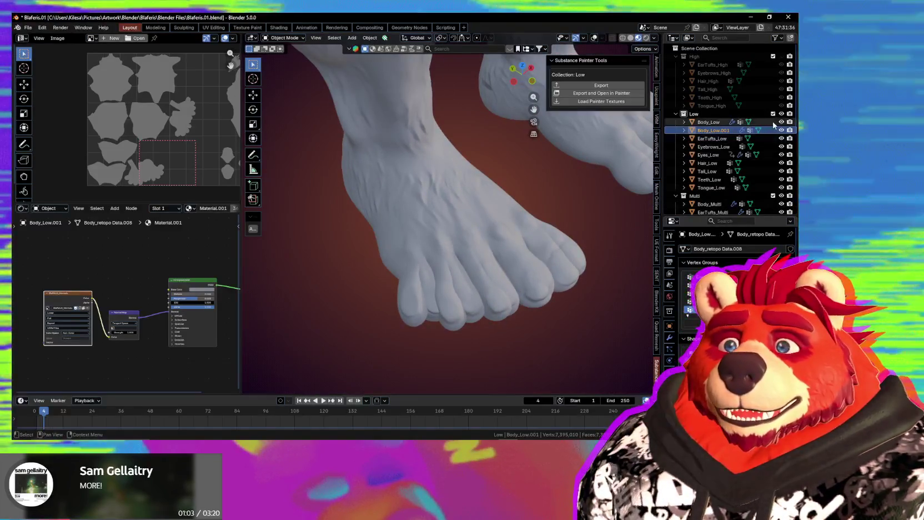
Hide the original Body_Low and the Multi collection, leaving only the duplicate visible
click(782, 123)
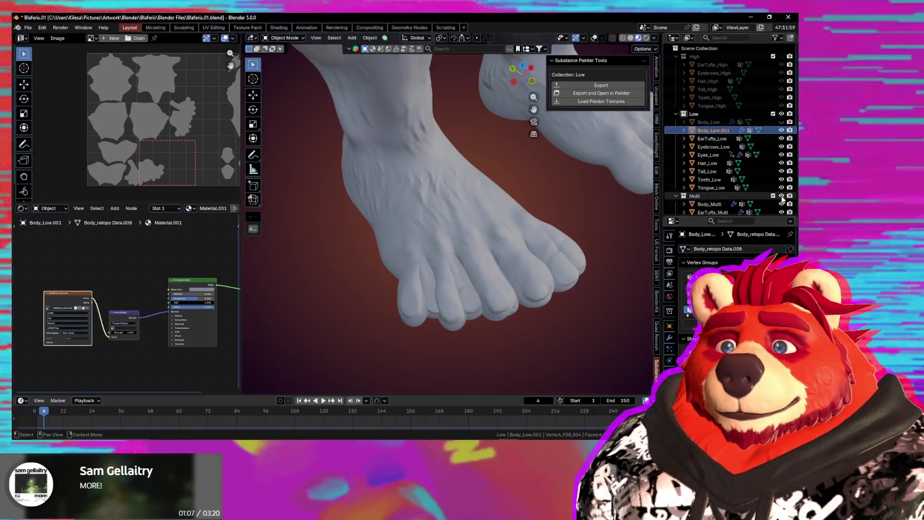
click(782, 195)
middle_drag(551, 267, 520, 289)
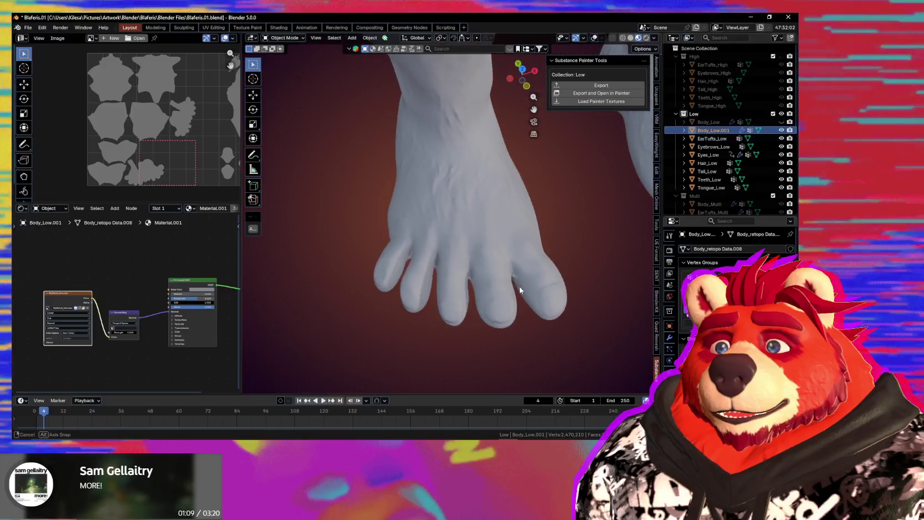
mouse_move(613, 351)
middle_down()
mouse_move(553, 326)
mouse_move(523, 288)
mouse_move(559, 193)
mouse_move(552, 295)
mouse_move(610, 352)
mouse_move(586, 357)
mouse_move(607, 342)
mouse_move(246, 306)
mouse_move(630, 280)
mouse_move(534, 251)
middle_up()
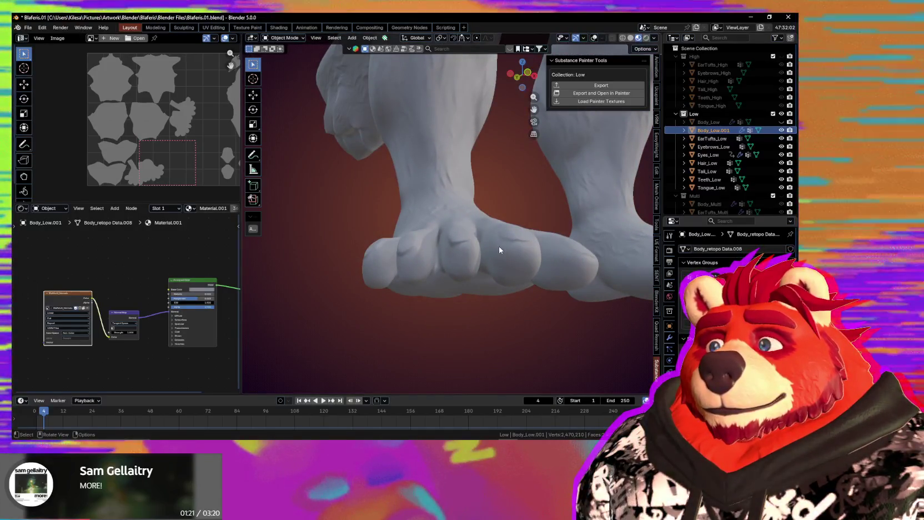
scroll(499, 250, down, 4)
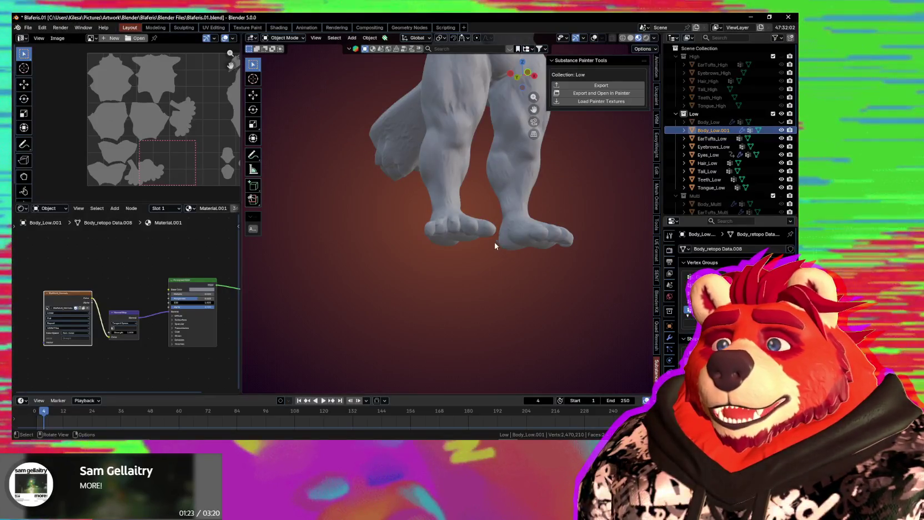
scroll(494, 243, down, 3)
mouse_move(476, 252)
middle_down()
mouse_move(480, 268)
mouse_move(471, 267)
middle_up()
scroll(471, 263, down, 3)
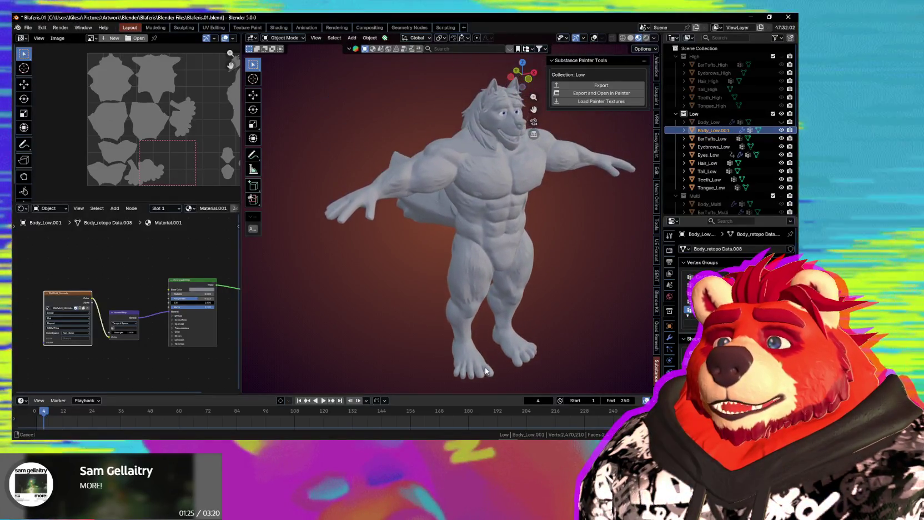
mouse_move(459, 334)
middle_down()
mouse_move(483, 343)
mouse_move(456, 326)
middle_up()
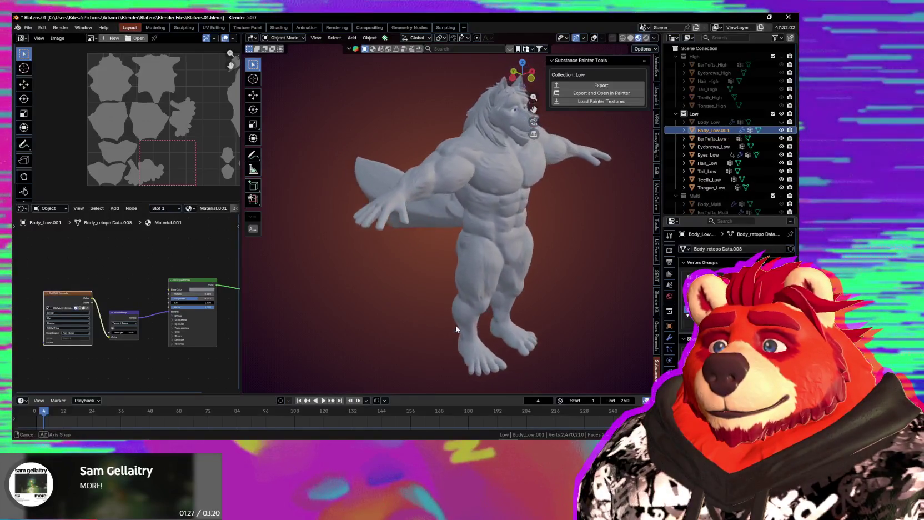
Zoom onto the toes and undo the latest toe change
scroll(456, 325, up, 3)
scroll(417, 302, up, 3)
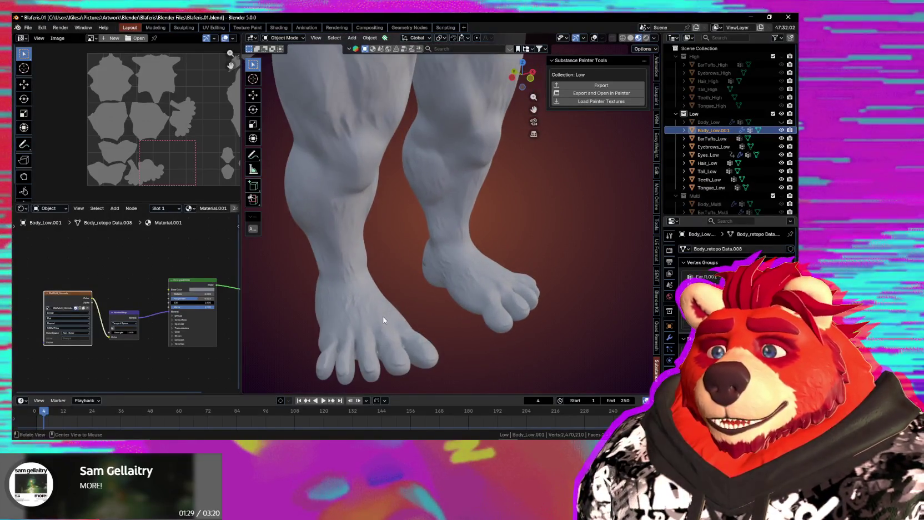
scroll(434, 325, up, 3)
scroll(437, 328, up, 2)
mouse_move(442, 326)
middle_down()
mouse_move(509, 326)
mouse_move(507, 352)
mouse_move(453, 323)
middle_up()
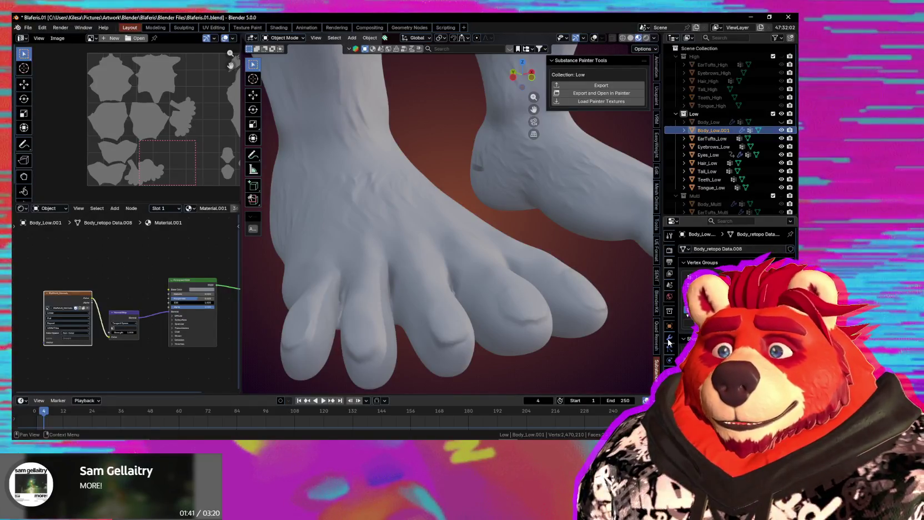
key(ctrl+z)
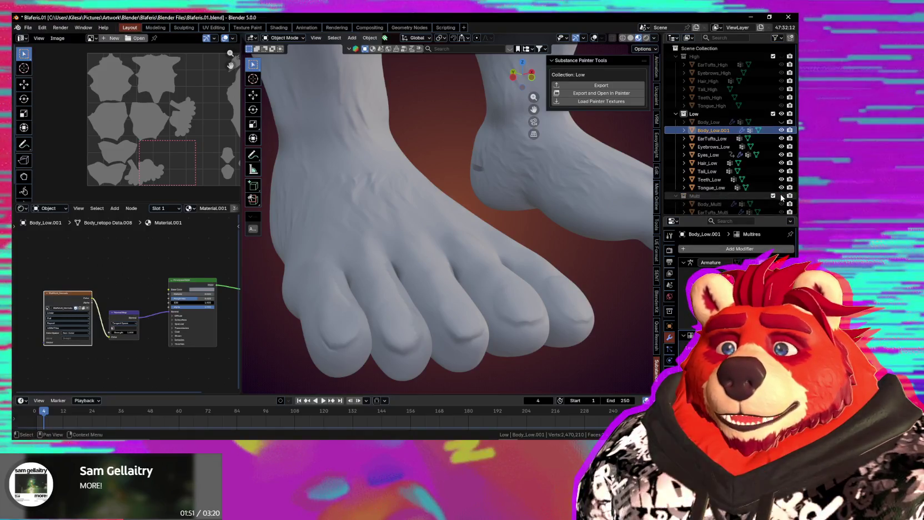
Show the Multi collection again, select Body_Multi, then make Body_Low.001 active again
click(782, 197)
click(714, 204)
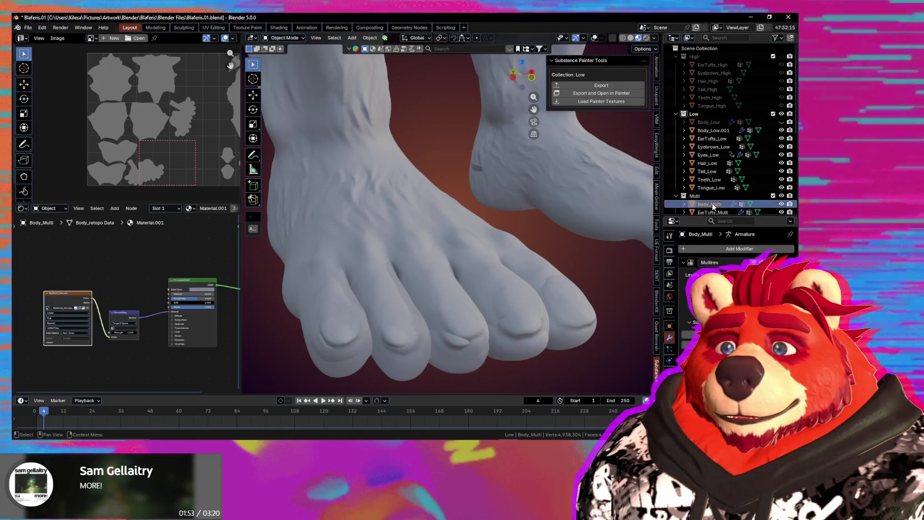
click(713, 130)
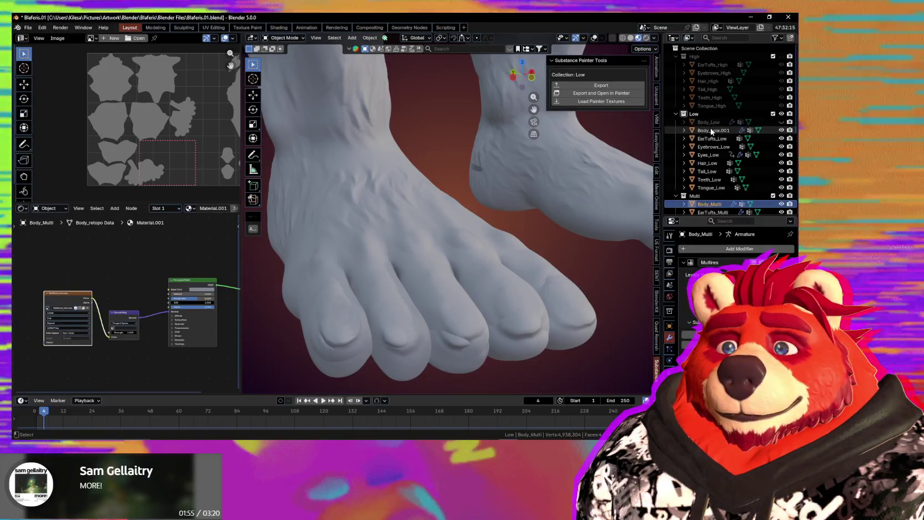
scroll(733, 250, down, 3)
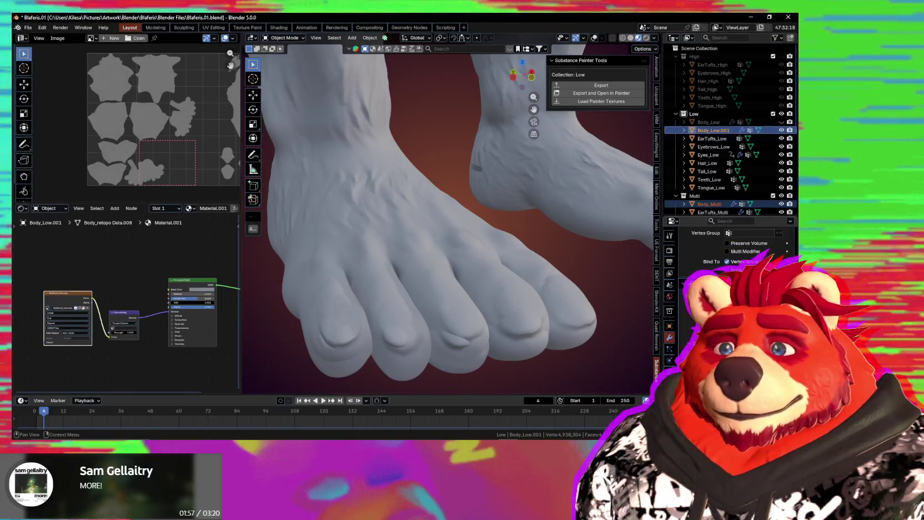
scroll(733, 245, down, 2)
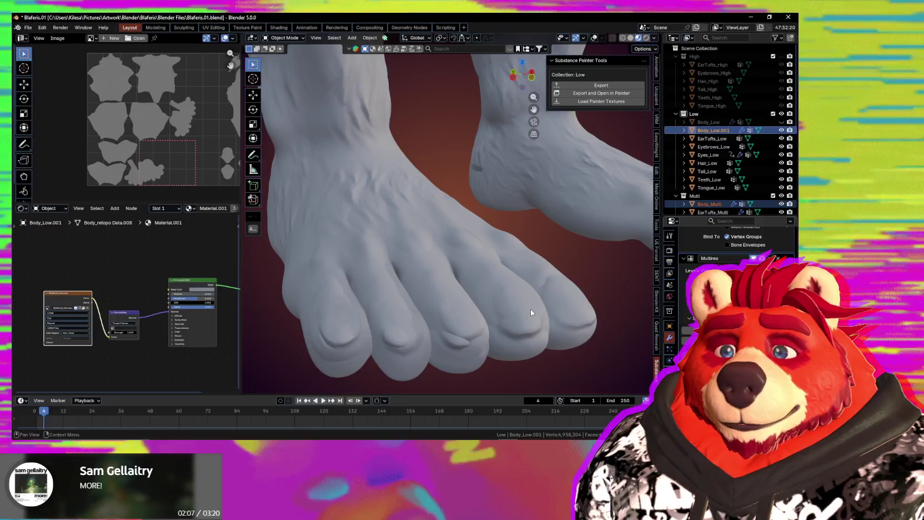
mouse_move(549, 329)
middle_down()
mouse_move(556, 332)
mouse_move(531, 326)
middle_up()
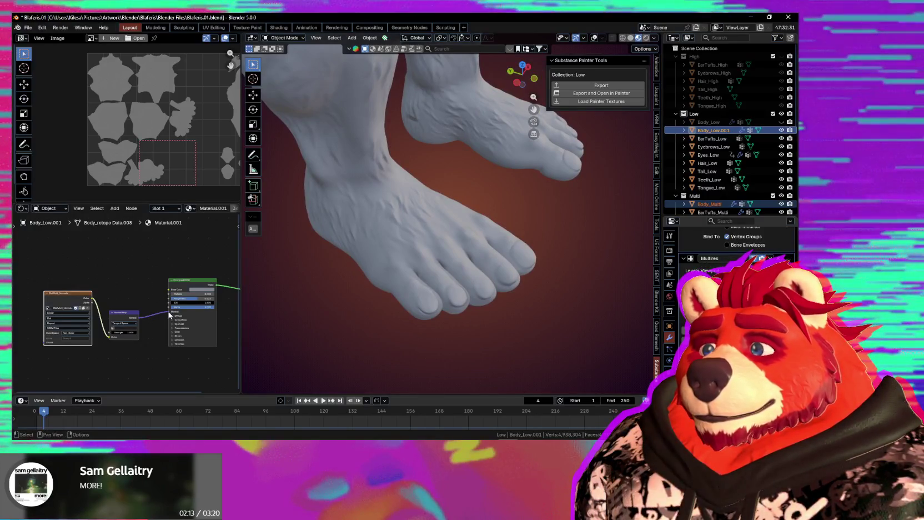
Inspect the sculpted feet and soles from several angles, then hide the Multi collection
drag(157, 318, 151, 318)
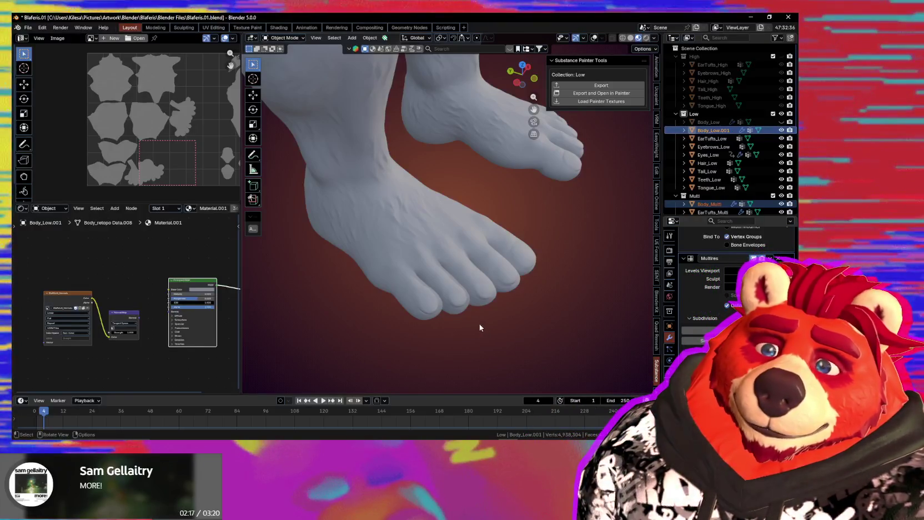
mouse_move(470, 321)
middle_down()
mouse_move(506, 333)
mouse_move(534, 312)
mouse_move(529, 301)
mouse_move(545, 298)
mouse_move(448, 333)
mouse_move(503, 322)
mouse_move(489, 305)
mouse_move(518, 283)
mouse_move(524, 249)
middle_up()
scroll(508, 298, down, 3)
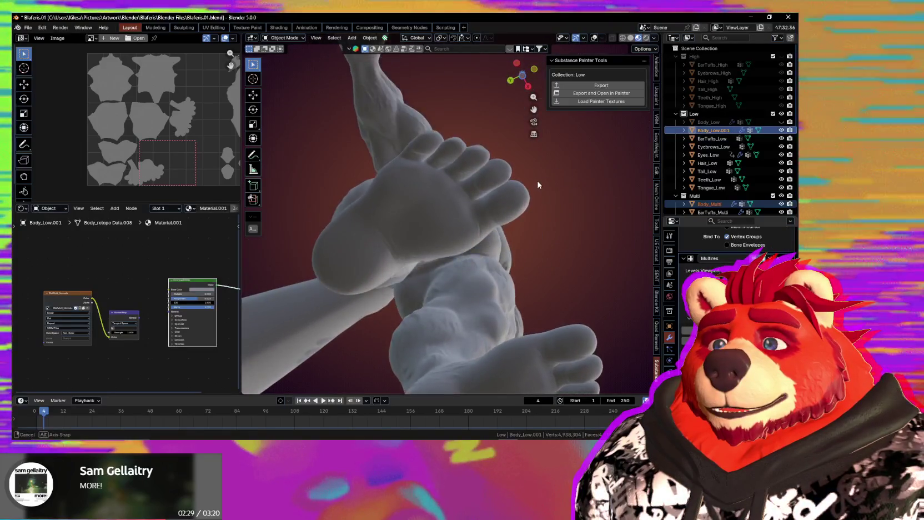
middle_drag(525, 249, 479, 265)
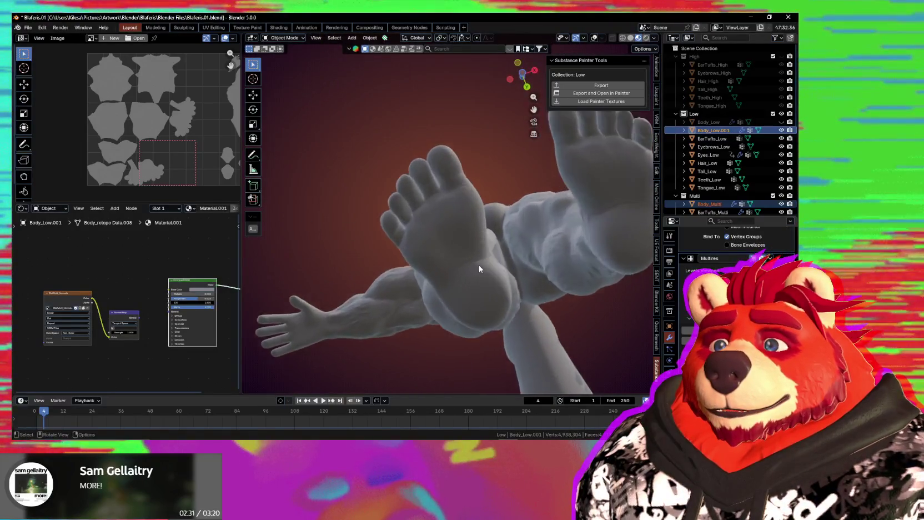
scroll(503, 313, up, 3)
mouse_move(526, 342)
middle_down()
mouse_move(603, 66)
mouse_move(487, 122)
middle_up()
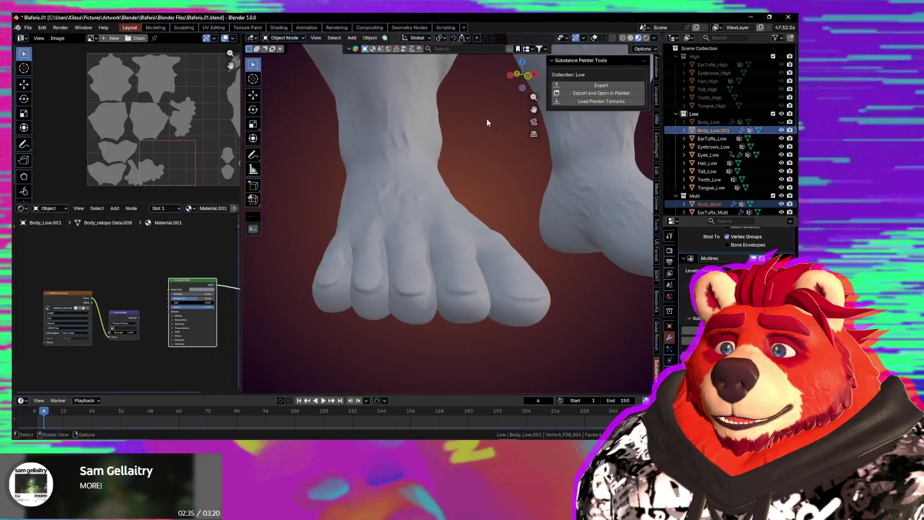
scroll(461, 227, down, 3)
scroll(472, 275, down, 2)
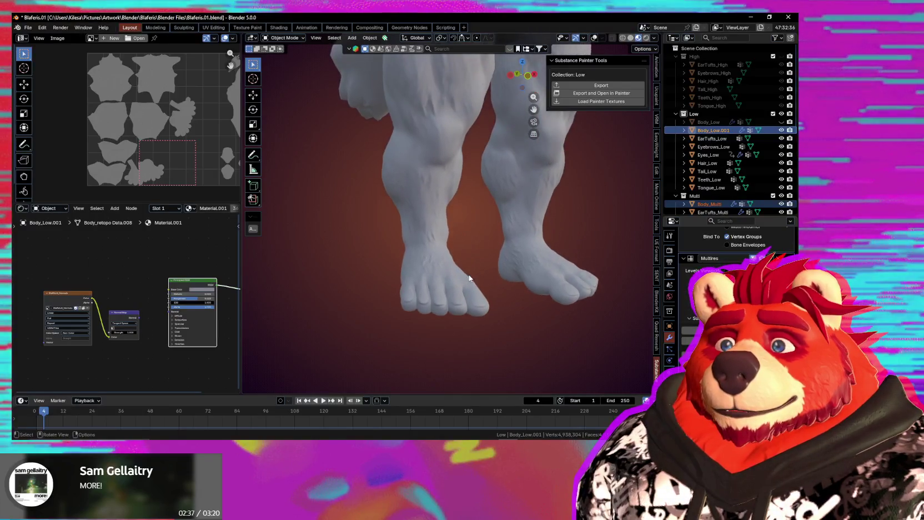
click(781, 195)
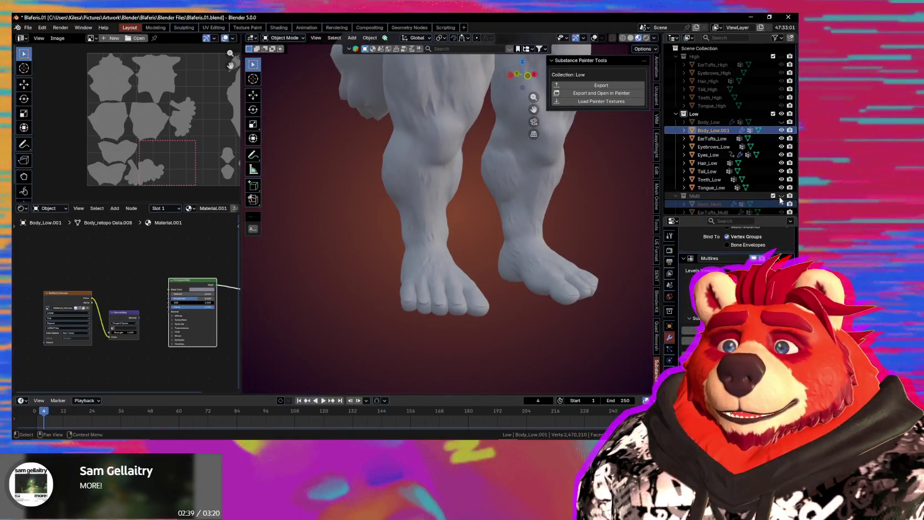
Review Body_Low.001's vertex groups, shape keys and modifier list while viewing the feet
mouse_move(479, 274)
middle_down()
mouse_move(509, 190)
mouse_move(497, 236)
mouse_move(578, 322)
middle_up()
scroll(733, 250, up, 5)
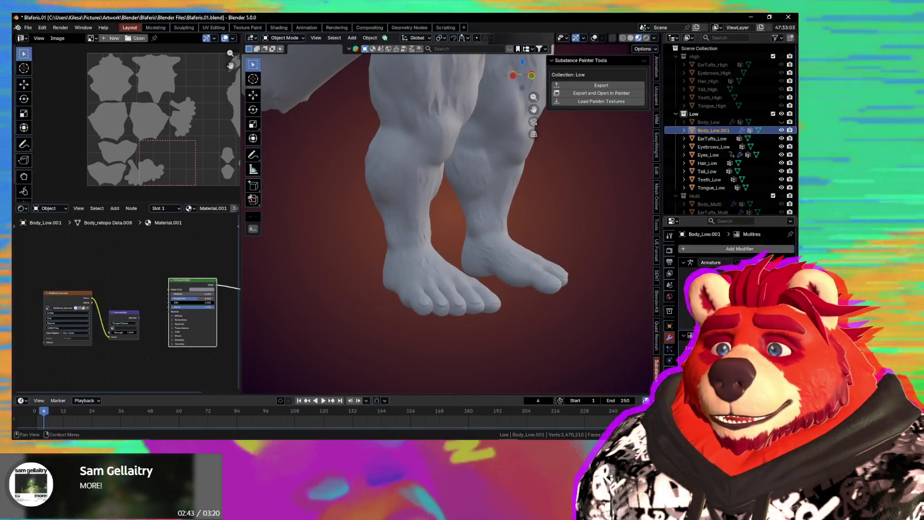
click(669, 383)
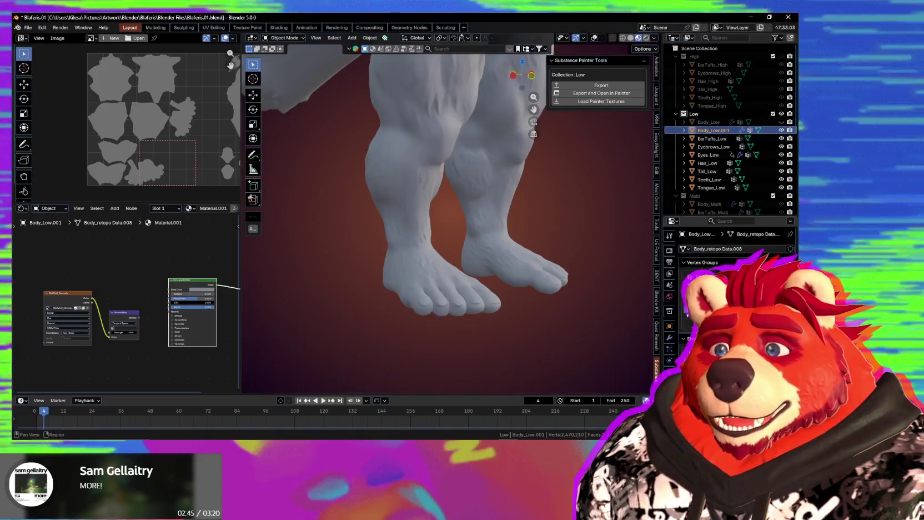
click(669, 338)
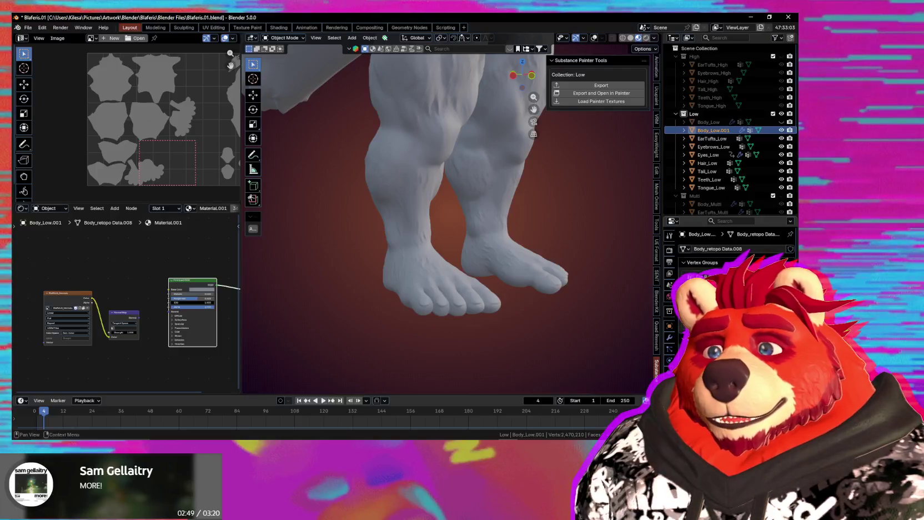
middle_drag(440, 274, 502, 289)
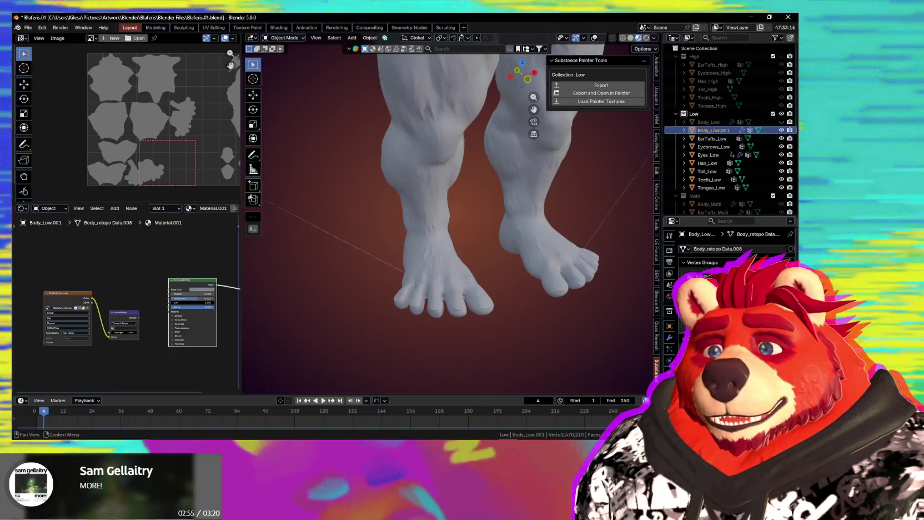
Check the shape key specials, then start renaming Body_Low.001 with F2
click(790, 311)
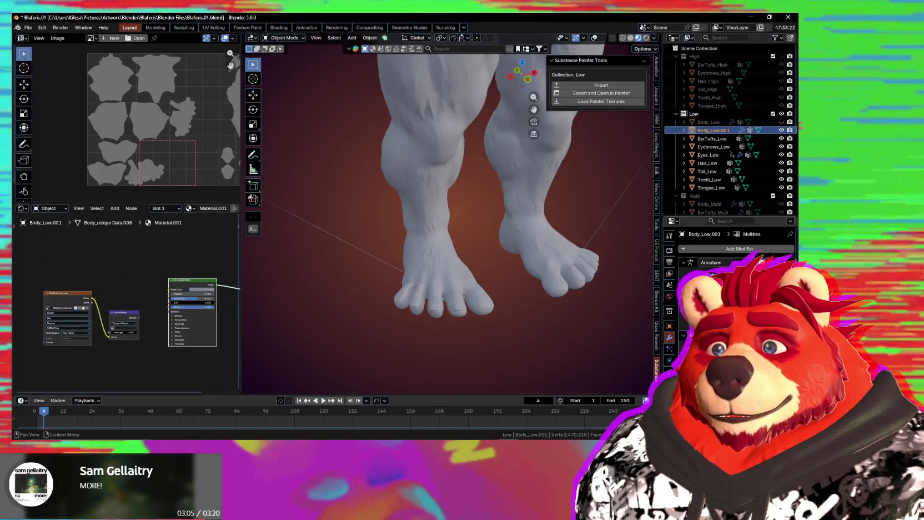
mouse_move(532, 261)
middle_down()
mouse_move(532, 277)
mouse_move(565, 309)
mouse_move(590, 309)
mouse_move(569, 301)
mouse_move(672, 315)
middle_up()
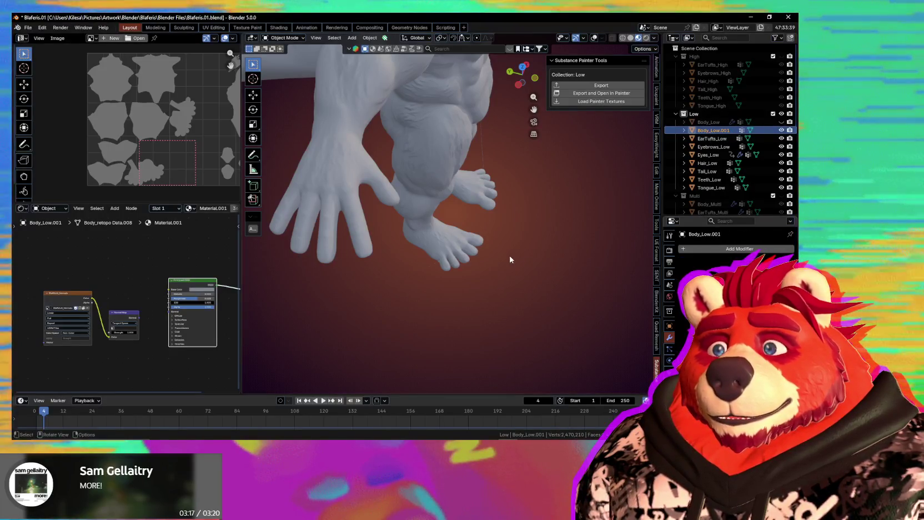
mouse_move(508, 259)
middle_down()
mouse_move(495, 200)
mouse_move(548, 289)
middle_up()
scroll(495, 201, up, 3)
key(F2)
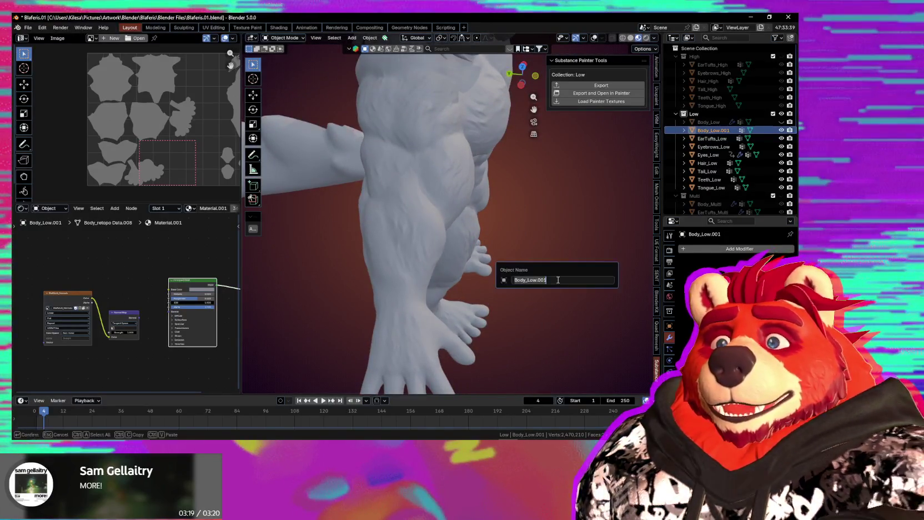
Rename the duplicate to Body_High and move it into the High collection
text(Body_High)
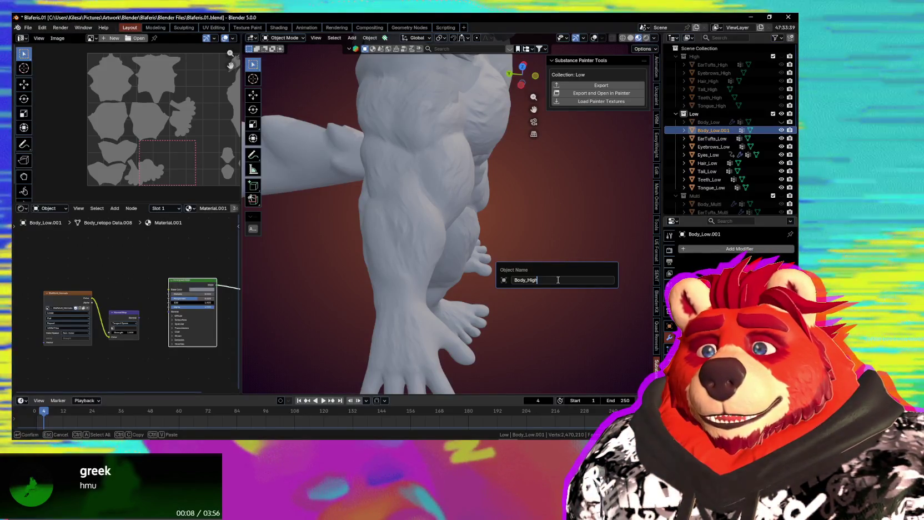
key(Return)
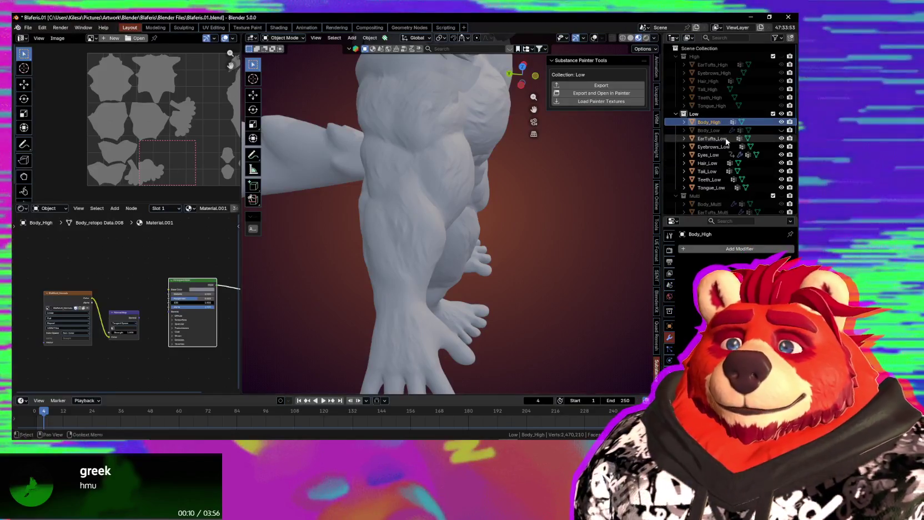
key(m)
click(715, 132)
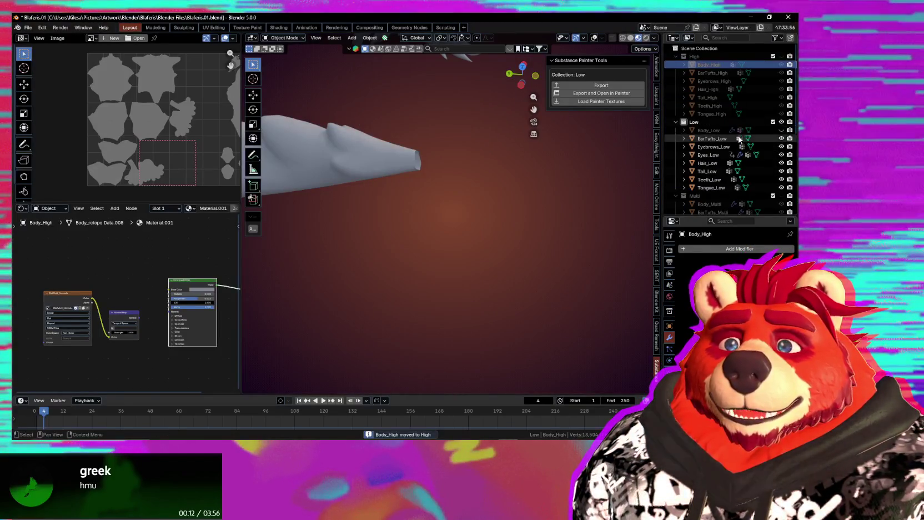
Unhide the original Body_Low and select it in the Outliner
scroll(544, 184, down, 5)
mouse_move(543, 184)
middle_down()
mouse_move(522, 200)
mouse_move(496, 171)
mouse_move(518, 201)
middle_up()
scroll(518, 202, up, 2)
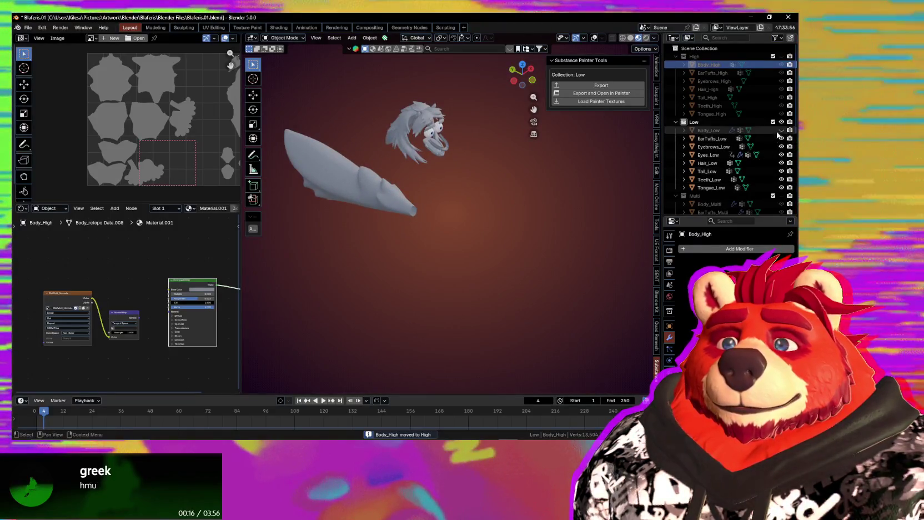
click(781, 130)
mouse_move(492, 188)
middle_down()
mouse_move(428, 191)
mouse_move(446, 232)
middle_up()
click(709, 130)
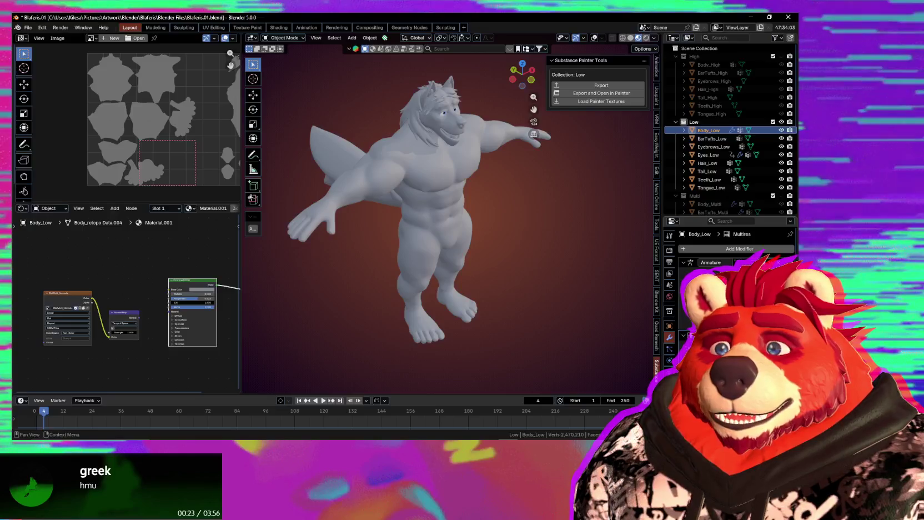
Remove Body_Low's Multires modifier and apply all its shape keys
key(ctrl+x)
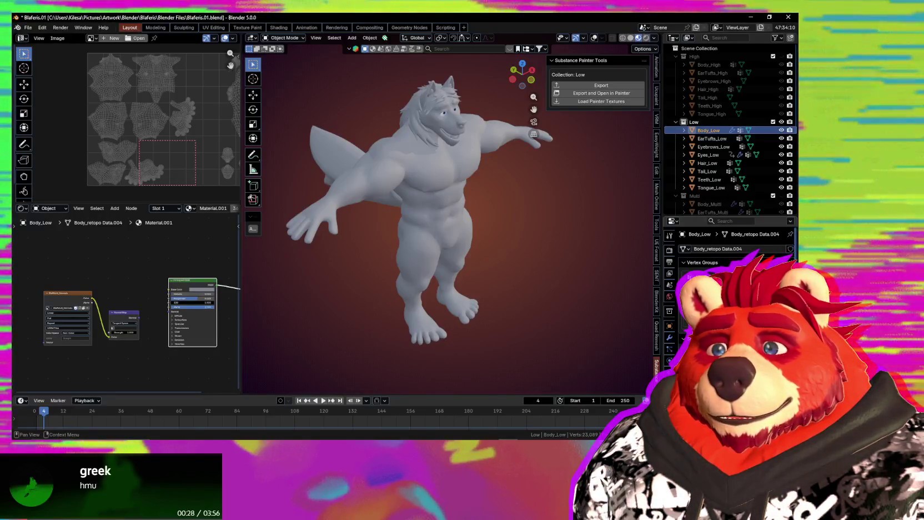
click(790, 303)
click(739, 187)
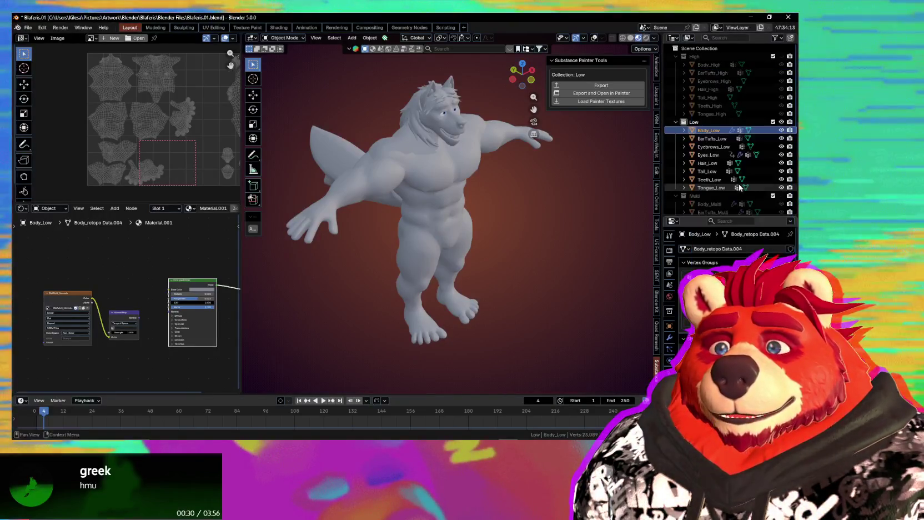
click(669, 337)
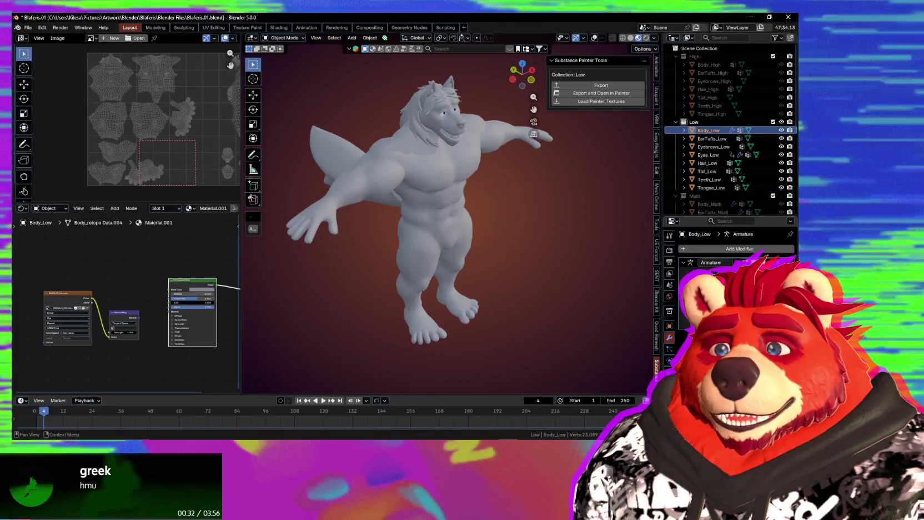
Export the Low collection, then set High as the collection to export
scroll(512, 243, up, 3)
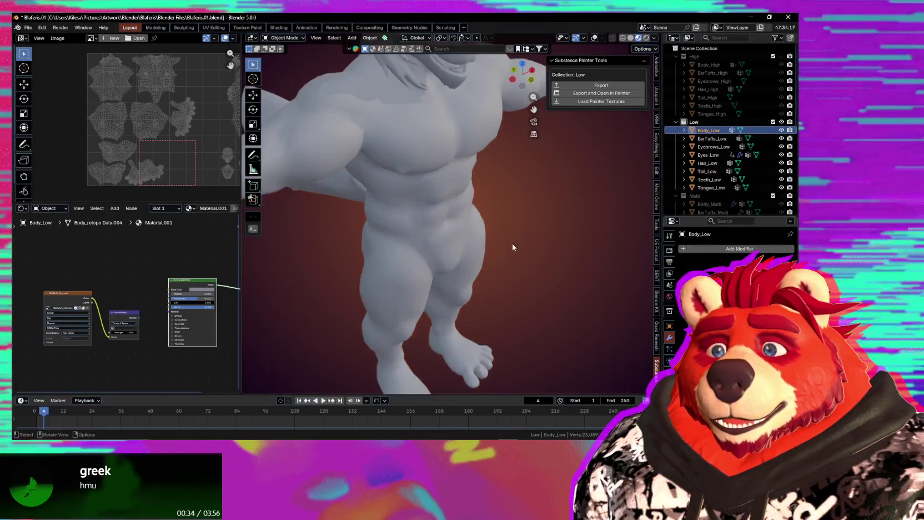
scroll(502, 312, down, 3)
mouse_move(502, 312)
middle_down()
mouse_move(543, 320)
mouse_move(505, 320)
middle_up()
scroll(505, 320, up, 2)
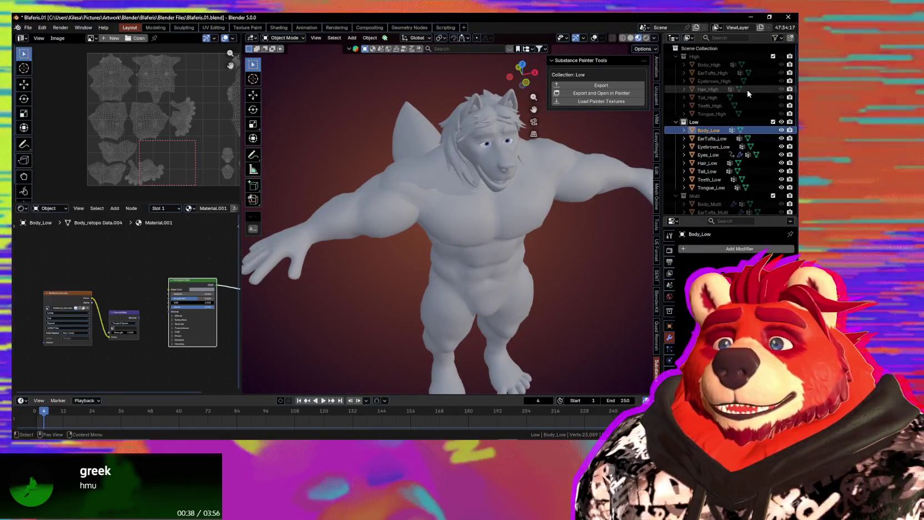
shift+middle_drag(473, 351, 473, 229)
scroll(473, 229, down, 5)
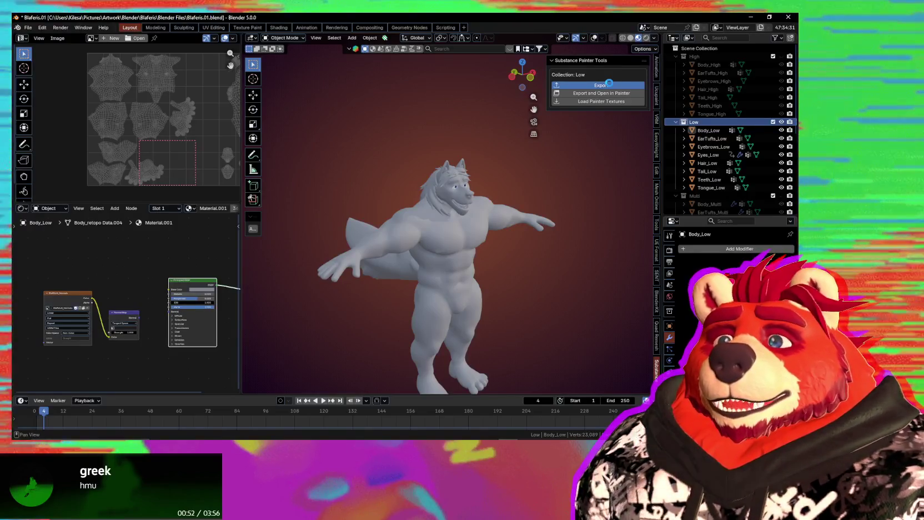
click(609, 84)
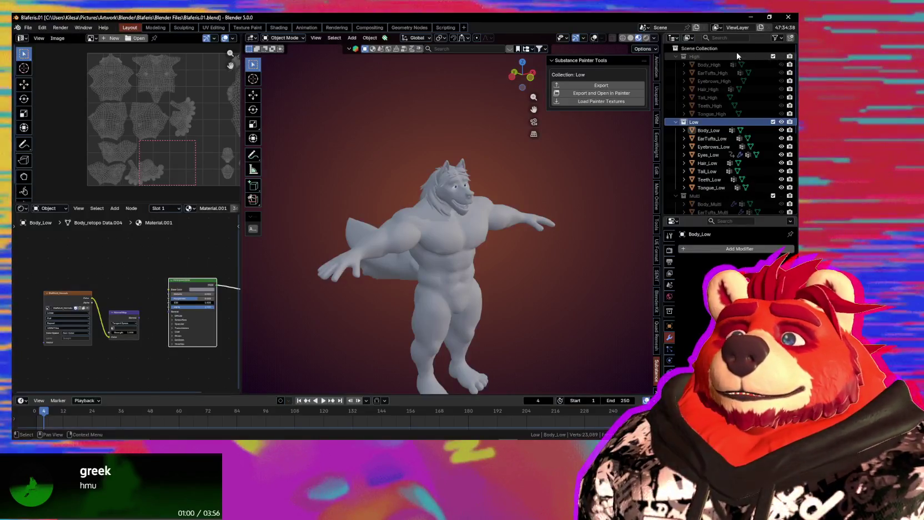
click(737, 56)
click(618, 85)
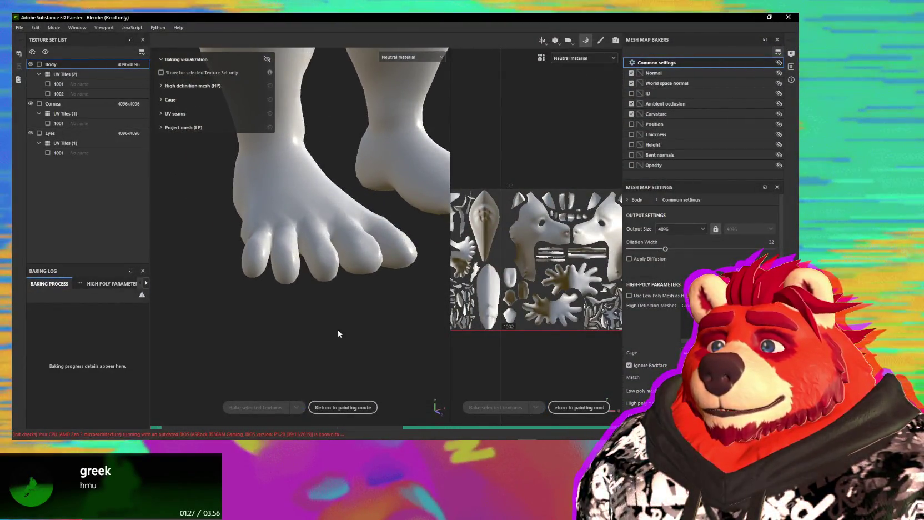
In Painter's bake settings, browse for the high definition mesh file
alt+drag(338, 333, 330, 330)
key(ctrl+shift)
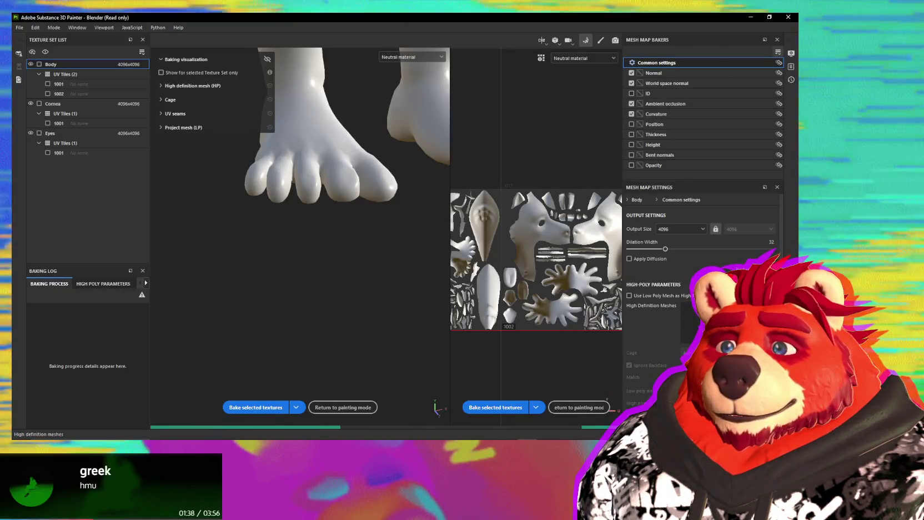
click(775, 306)
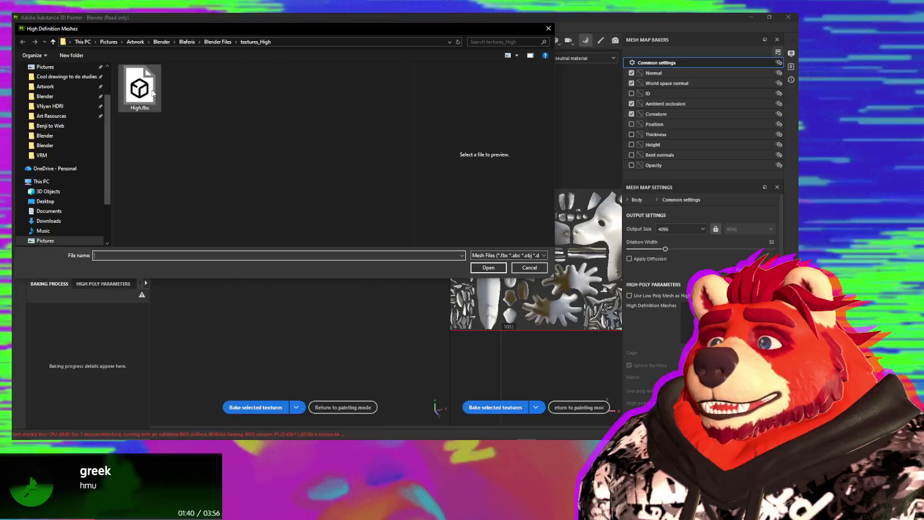
double_click(152, 93)
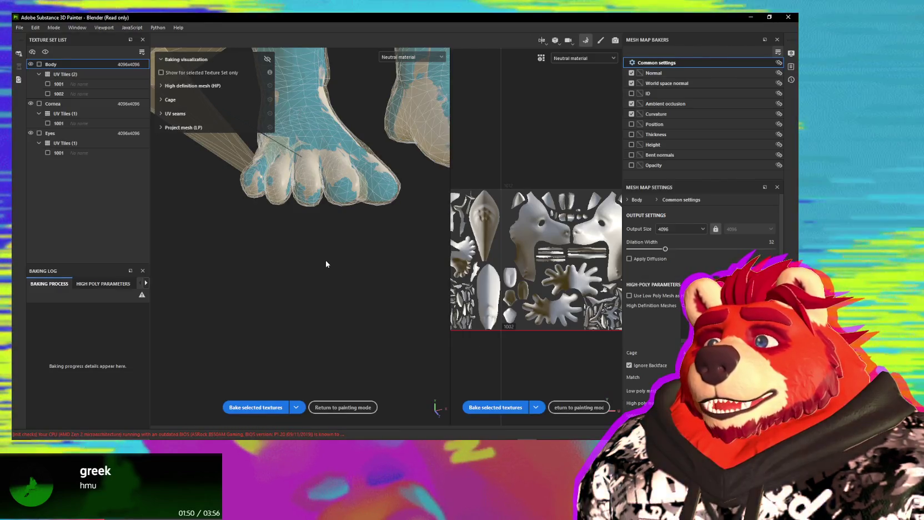
mouse_move(293, 192)
alt+middle_down()
mouse_move(350, 371)
mouse_move(324, 295)
alt+middle_up()
alt+drag(324, 295, 340, 298)
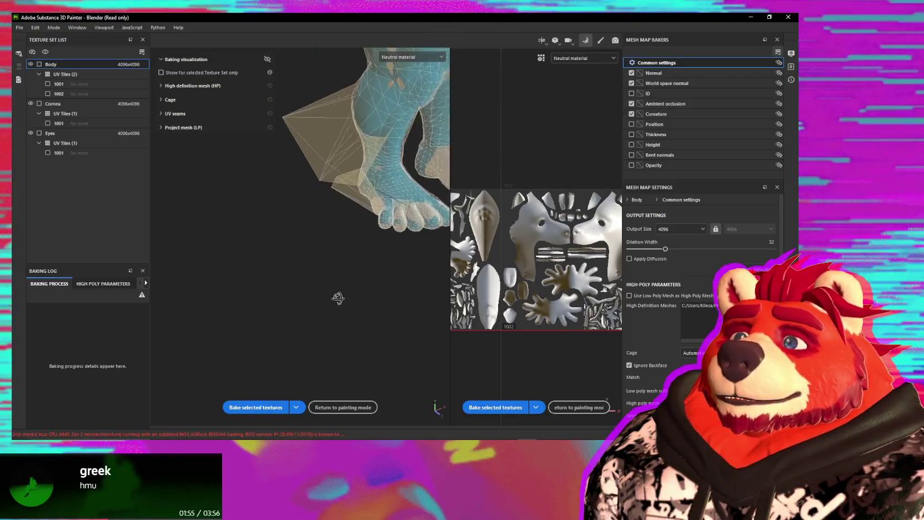
alt+middle_drag(340, 298, 351, 231)
alt+drag(377, 165, 355, 109)
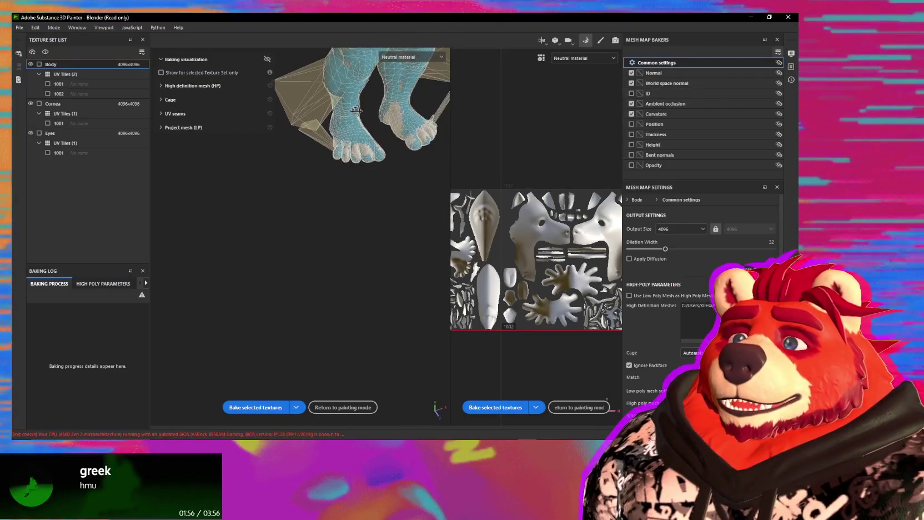
Switch the bake cage to distance-based mode and expand the high-poly mesh display options
alt+middle_drag(356, 109, 320, 294)
mouse_move(320, 295)
alt+mouse_down()
mouse_move(543, 194)
mouse_move(589, 194)
alt+mouse_up()
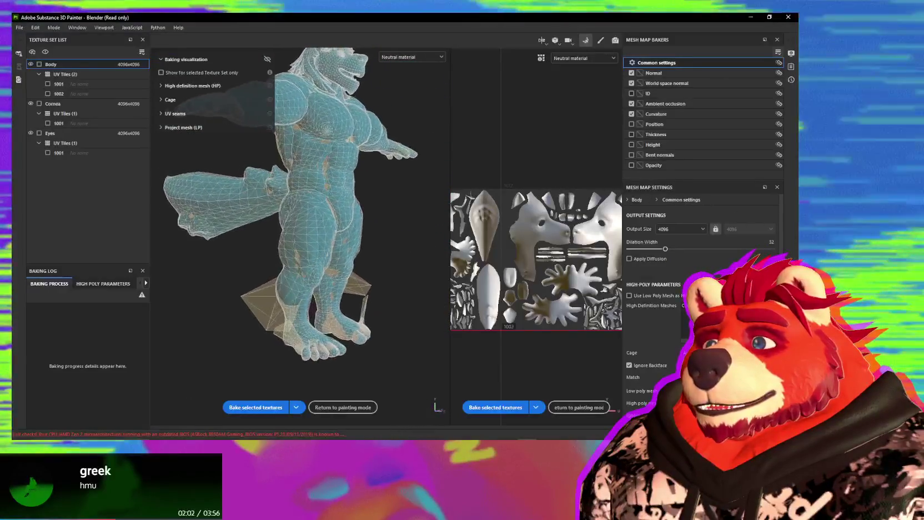
scroll(378, 271, up, 3)
mouse_move(377, 271)
alt+mouse_down()
mouse_move(369, 218)
mouse_move(178, 181)
mouse_move(134, 216)
mouse_move(332, 244)
alt+mouse_up()
scroll(356, 208, up, 3)
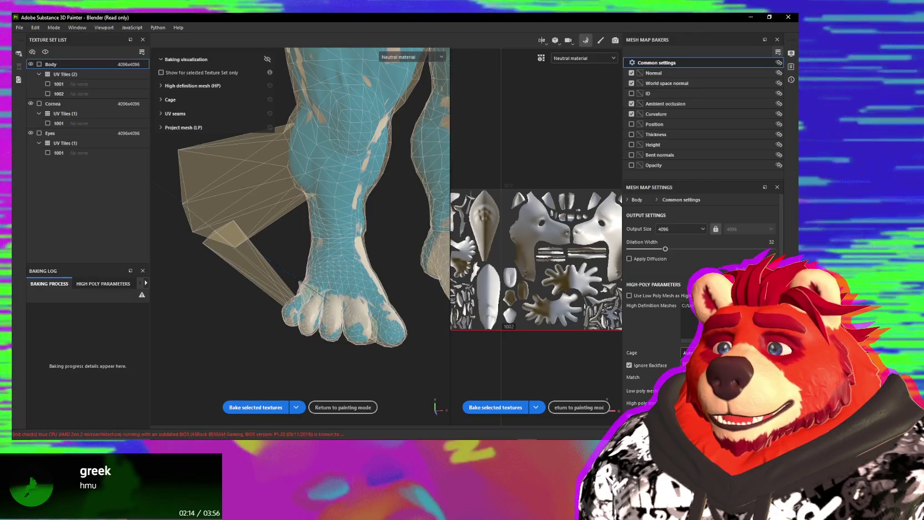
click(711, 366)
mouse_move(337, 267)
alt+mouse_down()
mouse_move(522, 259)
mouse_move(493, 254)
alt+mouse_up()
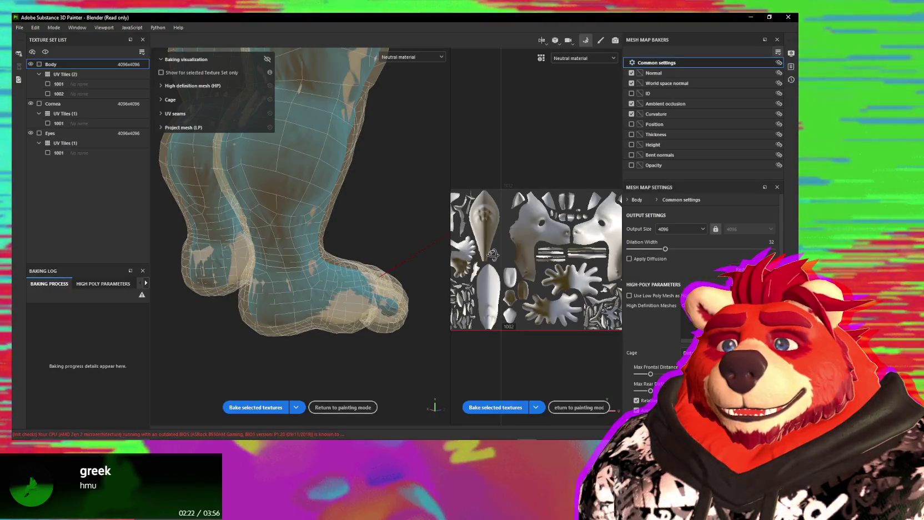
alt+drag(493, 254, 342, 255)
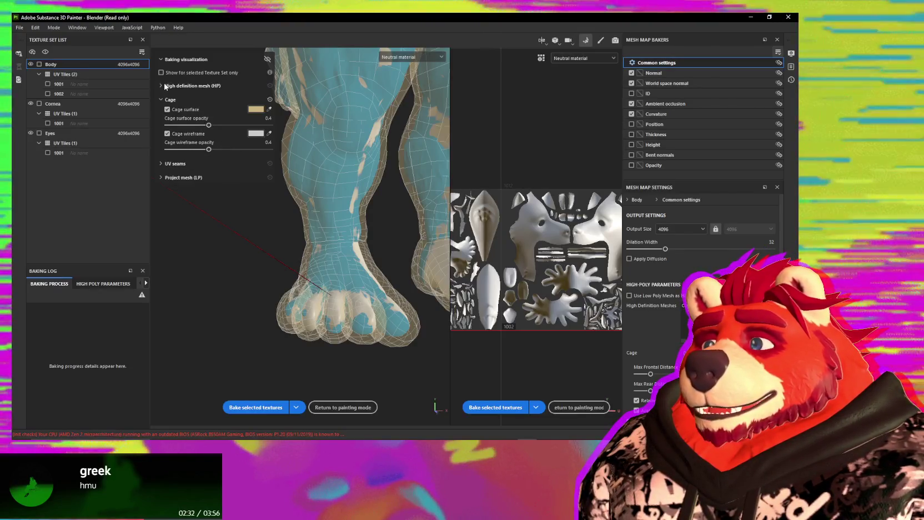
click(162, 86)
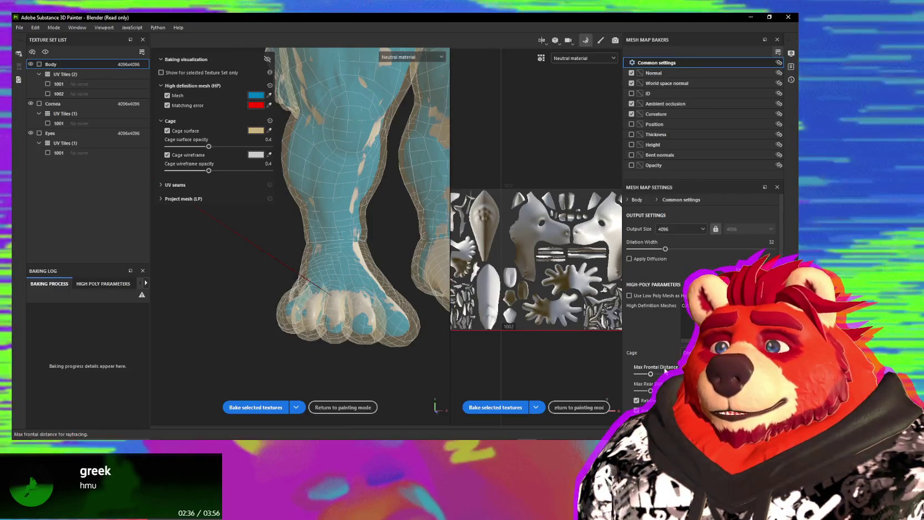
Lower Max Frontal Distance to preview errors, restore the original cage, and return to Blender
drag(651, 374, 646, 374)
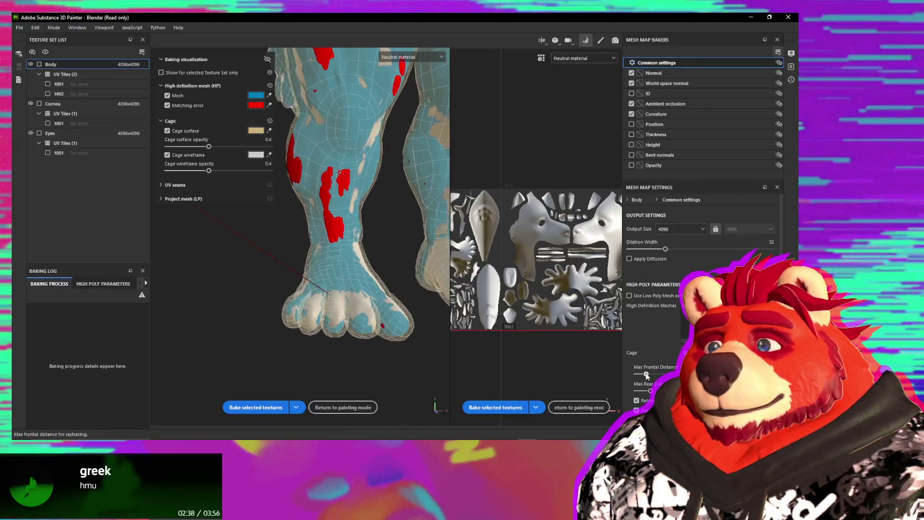
alt+drag(389, 238, 434, 244)
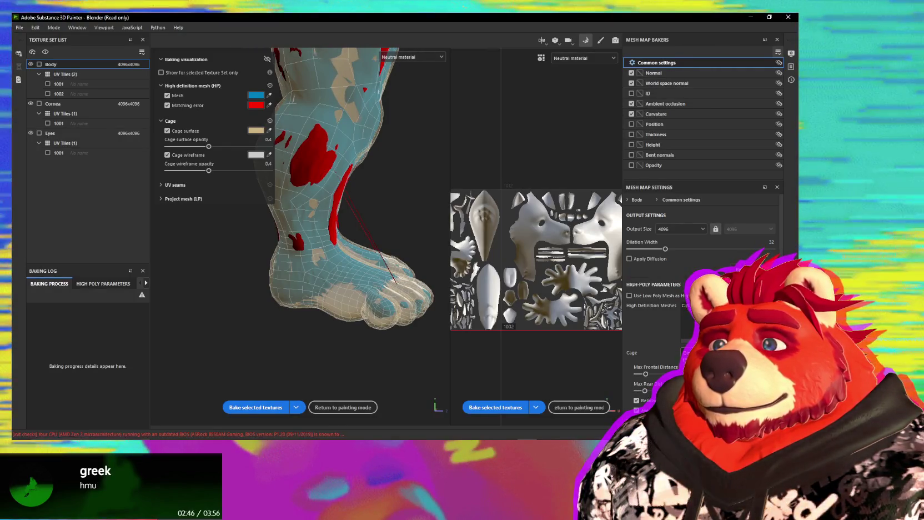
click(689, 353)
click(689, 367)
mouse_move(364, 273)
alt+mouse_down()
mouse_move(295, 270)
mouse_move(283, 311)
alt+mouse_up()
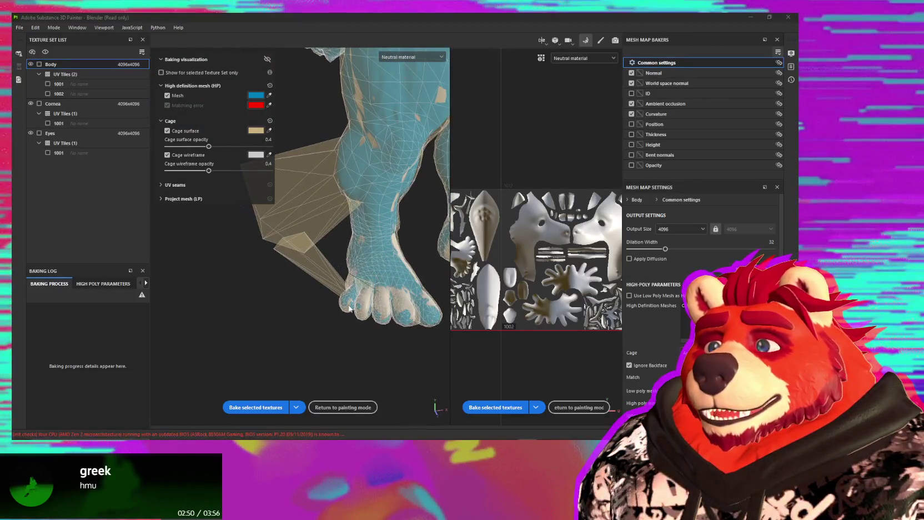
key(alt+Tab)
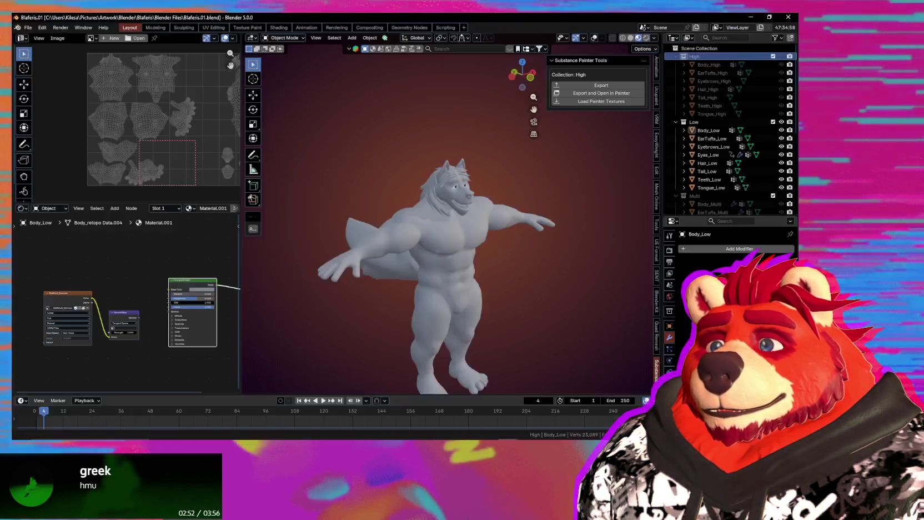
Reveal the High collection and select the Body_High mesh
middle_drag(456, 349, 455, 249)
scroll(455, 251, up, 4)
scroll(486, 227, up, 2)
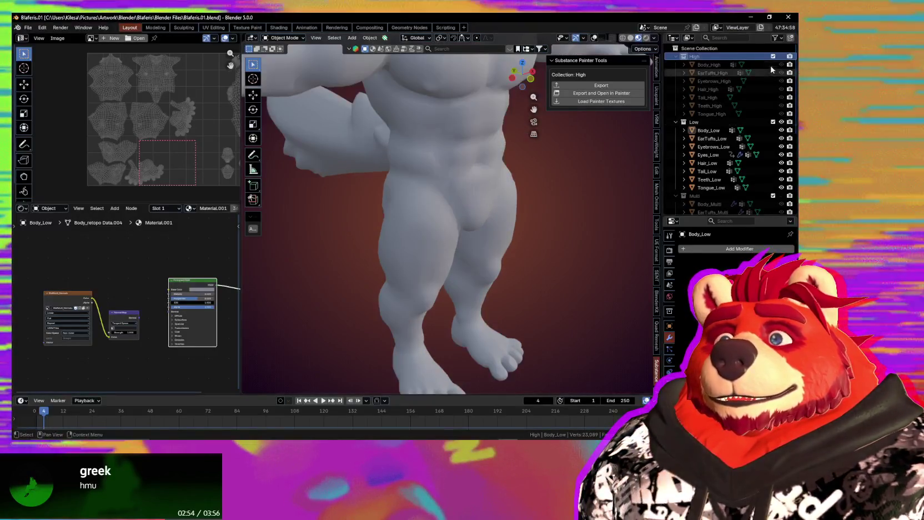
click(782, 56)
mouse_move(466, 234)
middle_down()
mouse_move(450, 221)
mouse_move(376, 209)
mouse_move(414, 206)
mouse_move(403, 160)
mouse_move(371, 206)
mouse_move(490, 206)
mouse_move(577, 227)
mouse_move(513, 251)
mouse_move(530, 223)
mouse_move(508, 222)
mouse_move(538, 226)
middle_up()
scroll(450, 217, up, 3)
click(403, 159)
Try X-ray on the mesh, then switch the viewport to Material Preview
key(alt+z)
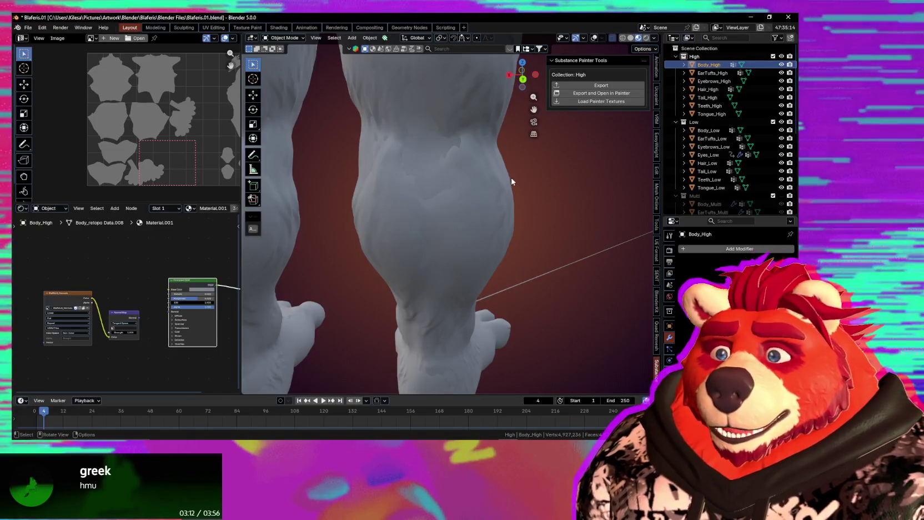
middle_drag(512, 181, 638, 31)
click(637, 38)
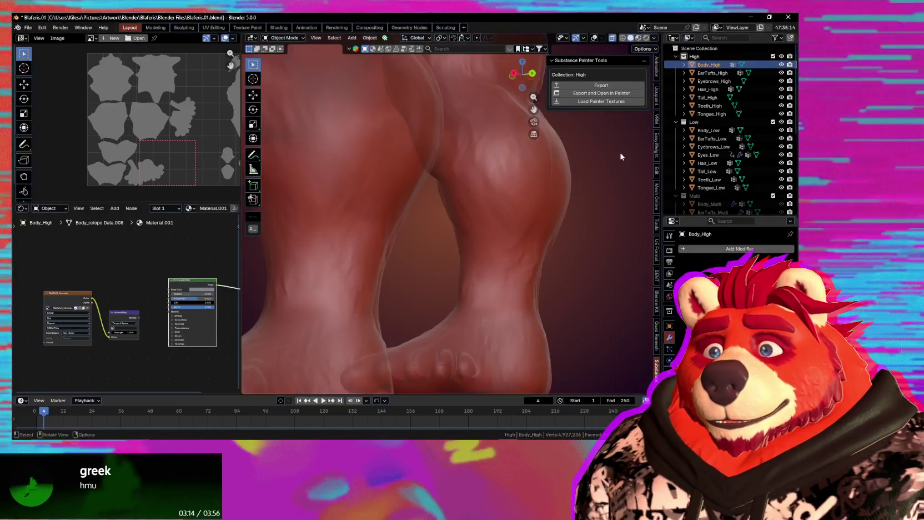
mouse_move(555, 212)
middle_down()
mouse_move(527, 266)
mouse_move(533, 247)
mouse_move(497, 219)
mouse_move(532, 262)
mouse_move(524, 248)
mouse_move(448, 248)
mouse_move(388, 233)
mouse_move(394, 223)
middle_up()
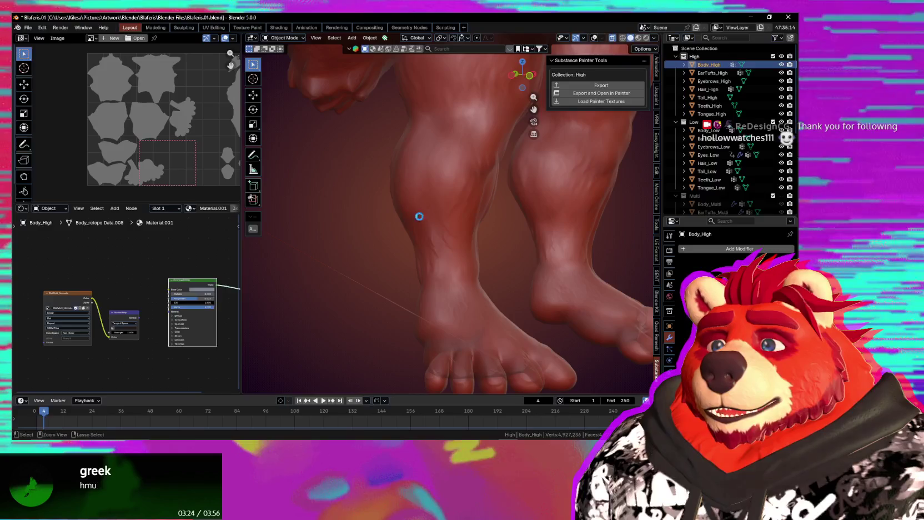
Save Blaferis.01.blend and toggle the overlays and statistics while viewing the legs
key(ctrl+s)
mouse_move(437, 240)
middle_down()
mouse_move(463, 301)
mouse_move(493, 263)
mouse_move(482, 289)
mouse_move(416, 226)
mouse_move(441, 274)
mouse_move(491, 280)
mouse_move(528, 272)
mouse_move(502, 252)
mouse_move(487, 215)
mouse_move(495, 206)
mouse_move(579, 191)
mouse_move(506, 244)
mouse_move(347, 201)
middle_up()
key(shift+alt+z)
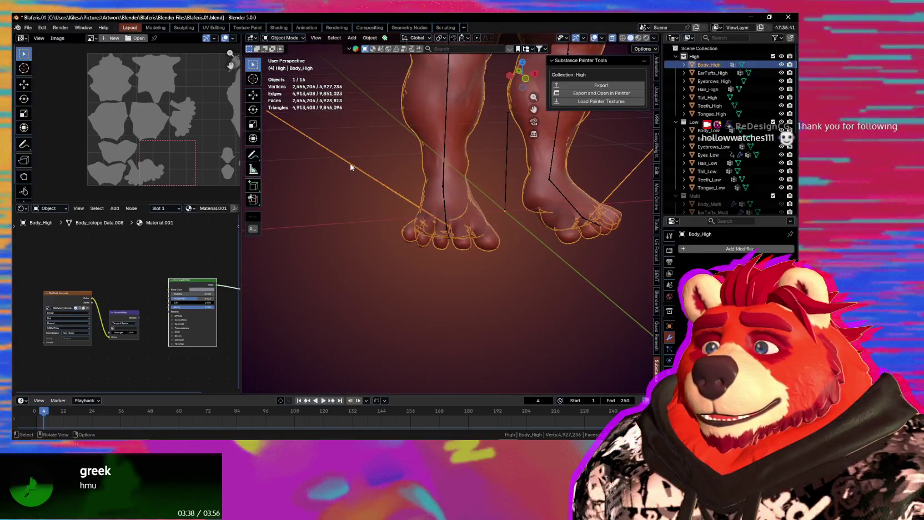
scroll(351, 168, up, 2)
scroll(366, 188, up, 1)
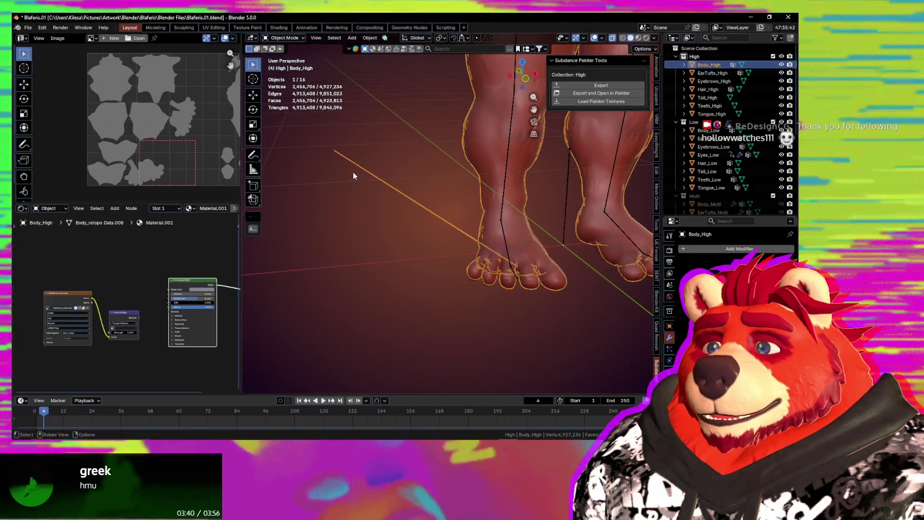
mouse_move(380, 184)
middle_down()
mouse_move(425, 172)
mouse_move(370, 155)
middle_up()
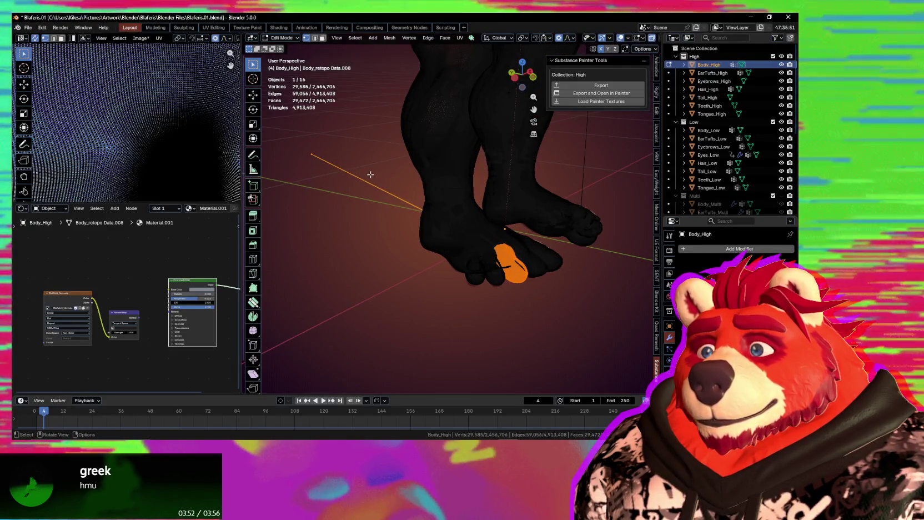
mouse_move(423, 210)
middle_down()
mouse_move(410, 248)
mouse_move(494, 249)
mouse_move(462, 208)
middle_up()
scroll(495, 249, up, 3)
scroll(488, 249, up, 3)
scroll(495, 249, up, 3)
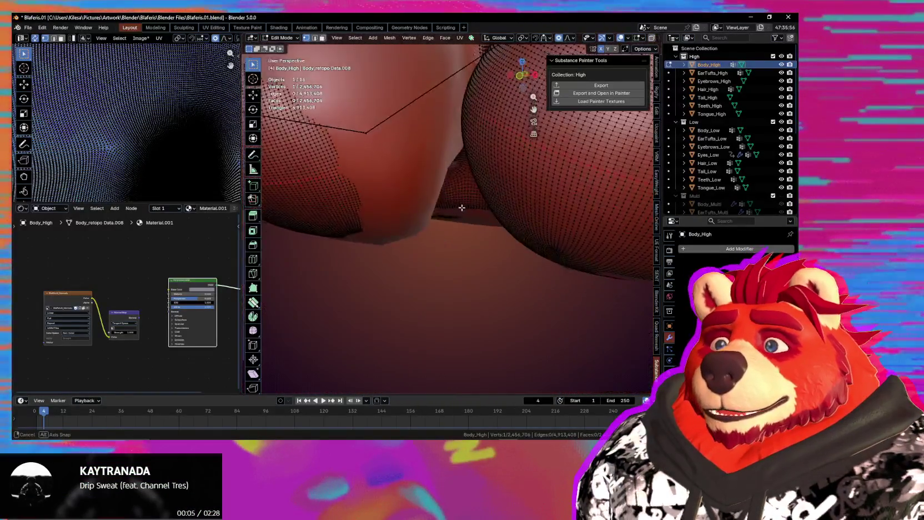
mouse_move(493, 163)
middle_down()
mouse_move(408, 227)
mouse_move(421, 262)
mouse_move(470, 295)
mouse_move(537, 314)
middle_up()
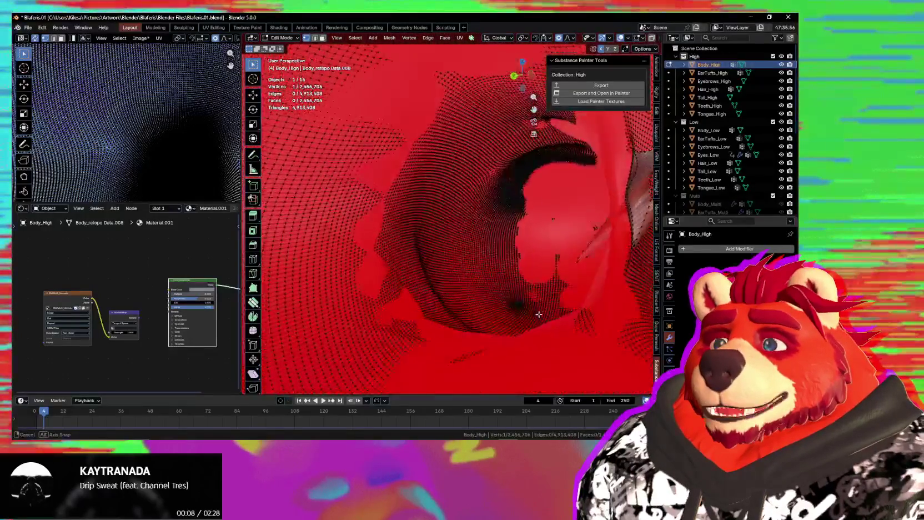
mouse_move(419, 306)
middle_down()
mouse_move(387, 292)
mouse_move(435, 272)
mouse_move(400, 293)
middle_up()
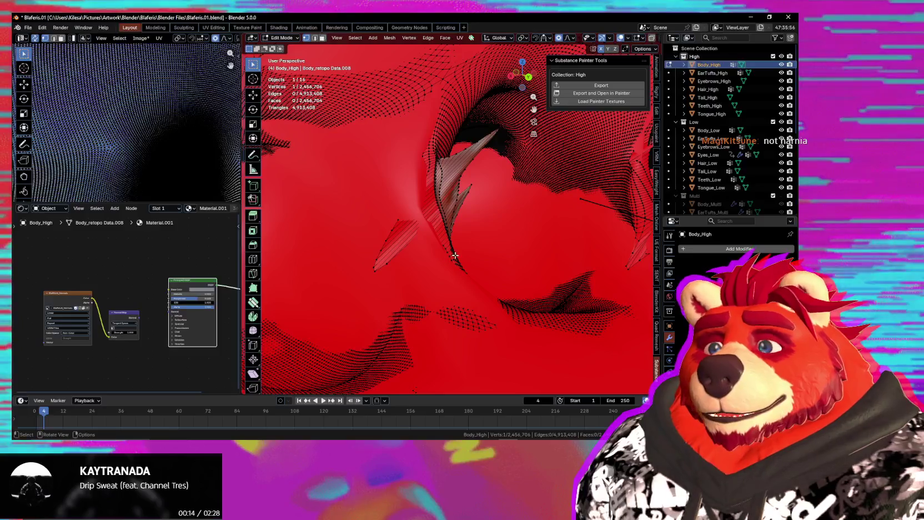
mouse_move(454, 251)
middle_down()
mouse_move(612, 258)
mouse_move(421, 224)
middle_up()
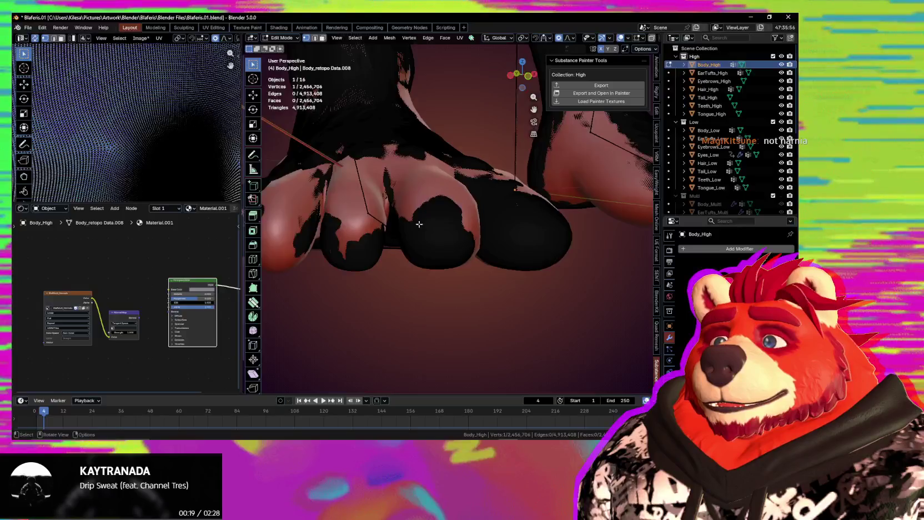
middle_drag(527, 261, 632, 256)
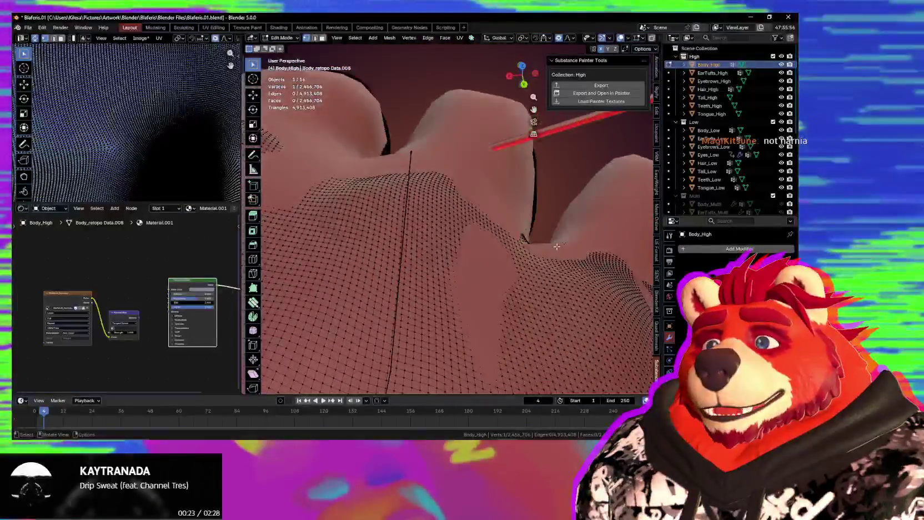
mouse_move(633, 256)
middle_down()
mouse_move(565, 203)
mouse_move(475, 237)
middle_up()
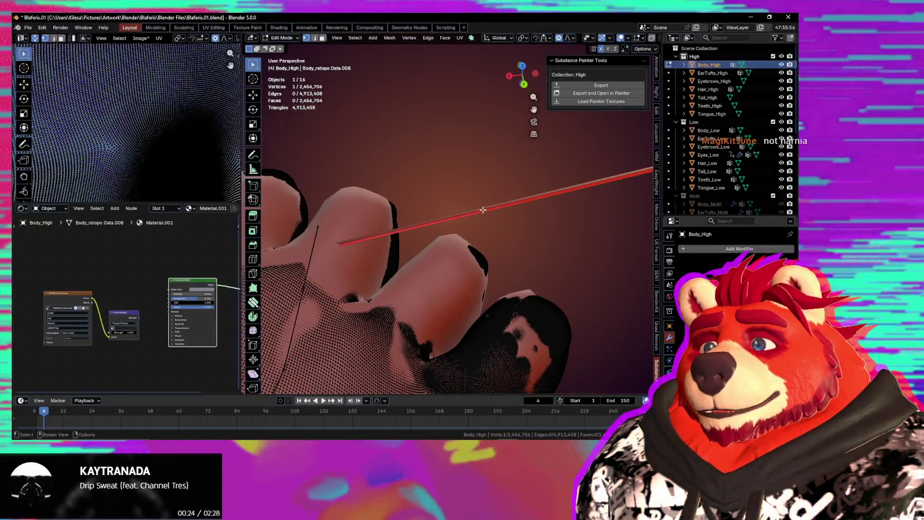
click(511, 208)
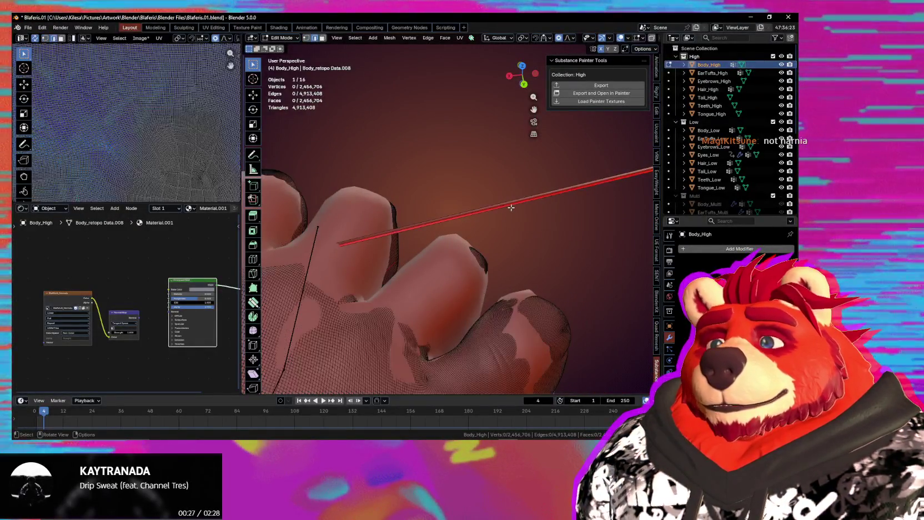
click(489, 209)
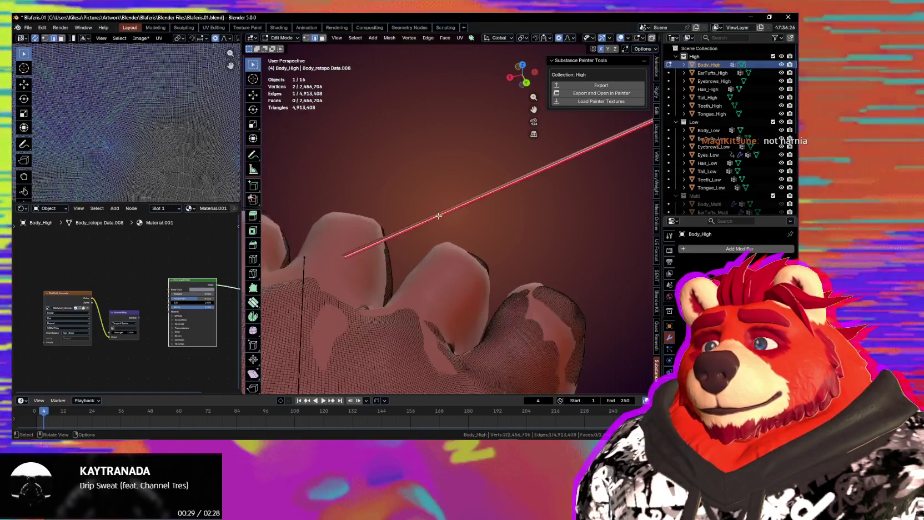
scroll(489, 209, up, 5)
mouse_move(422, 237)
middle_down()
mouse_move(498, 205)
mouse_move(498, 260)
middle_up()
scroll(497, 205, down, 4)
scroll(498, 260, up, 6)
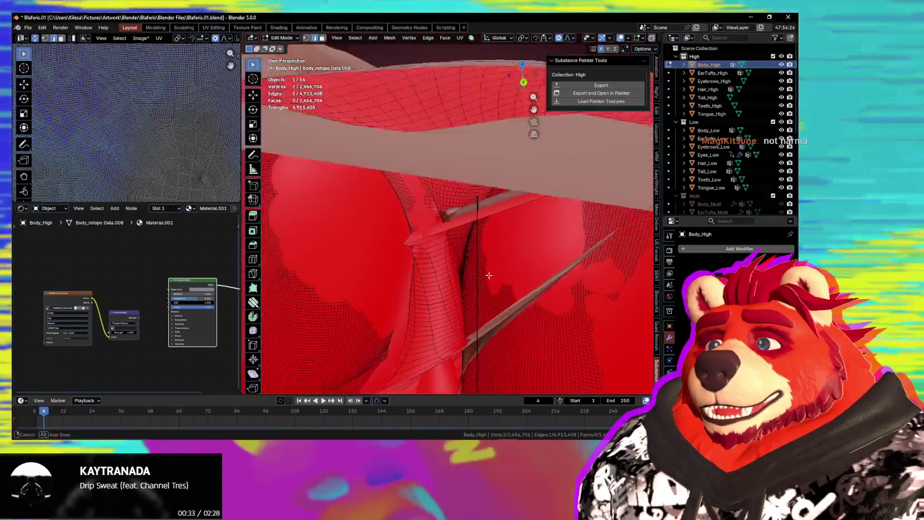
mouse_move(458, 292)
middle_down()
mouse_move(433, 276)
mouse_move(437, 253)
middle_up()
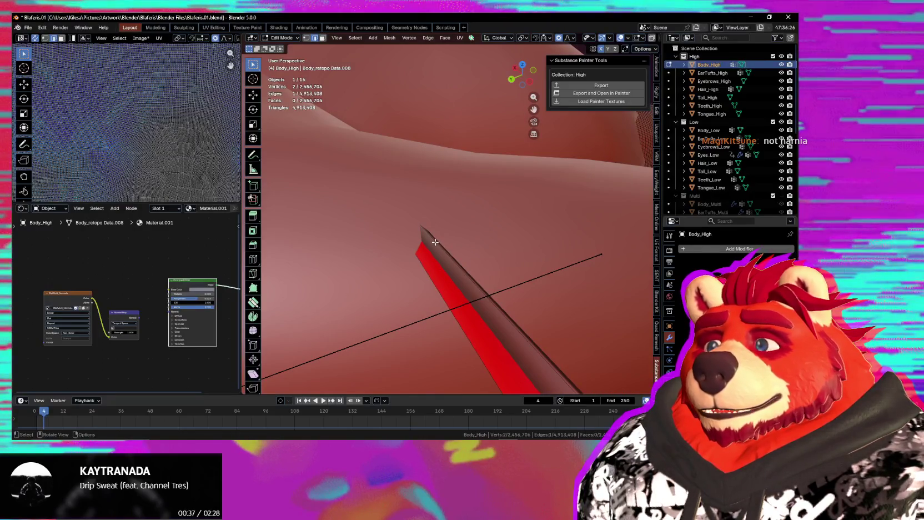
scroll(426, 243, up, 3)
middle_drag(462, 233, 424, 195)
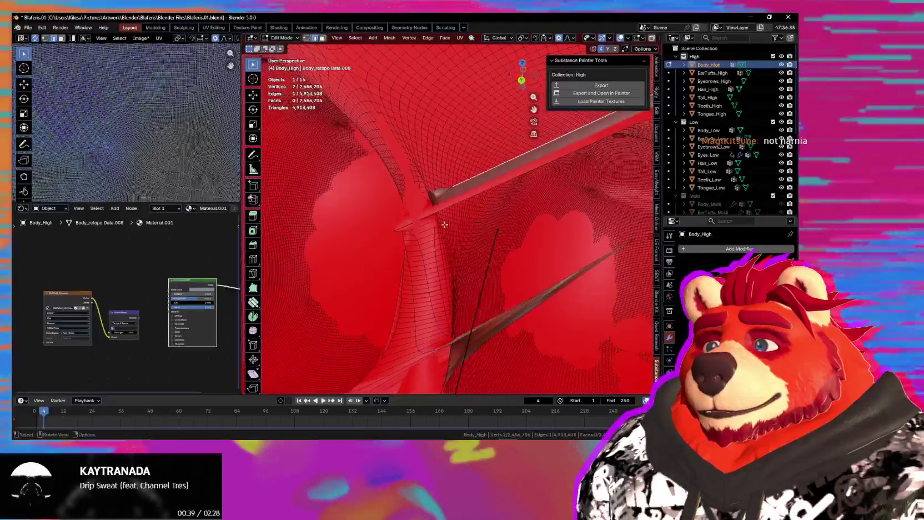
scroll(413, 184, down, 5)
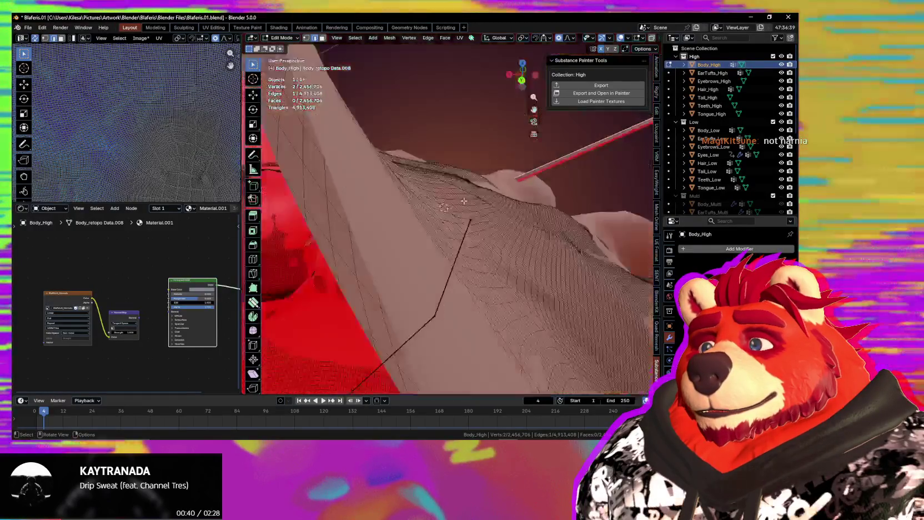
mouse_move(445, 209)
middle_down()
mouse_move(356, 305)
mouse_move(492, 268)
middle_up()
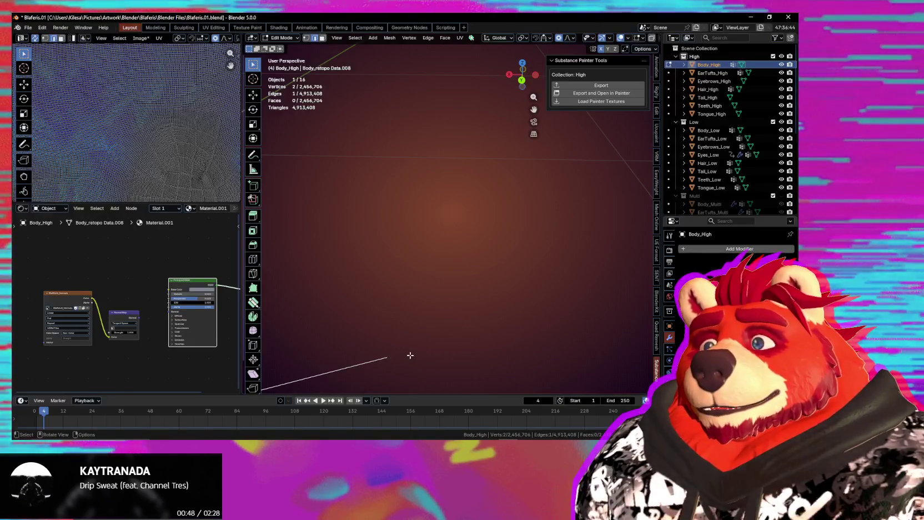
click(398, 357)
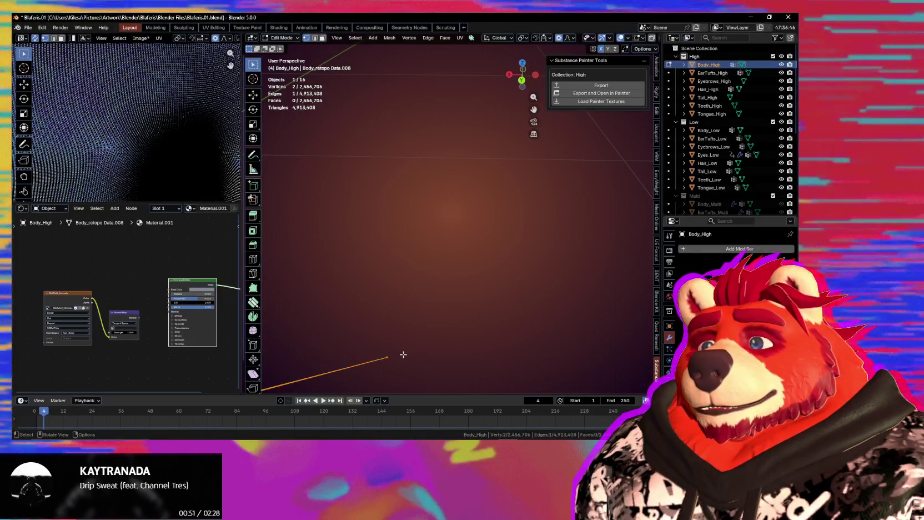
Snap the two stray spike vertices to the 3D cursor, then orbit to check the paw
key(shift+s)
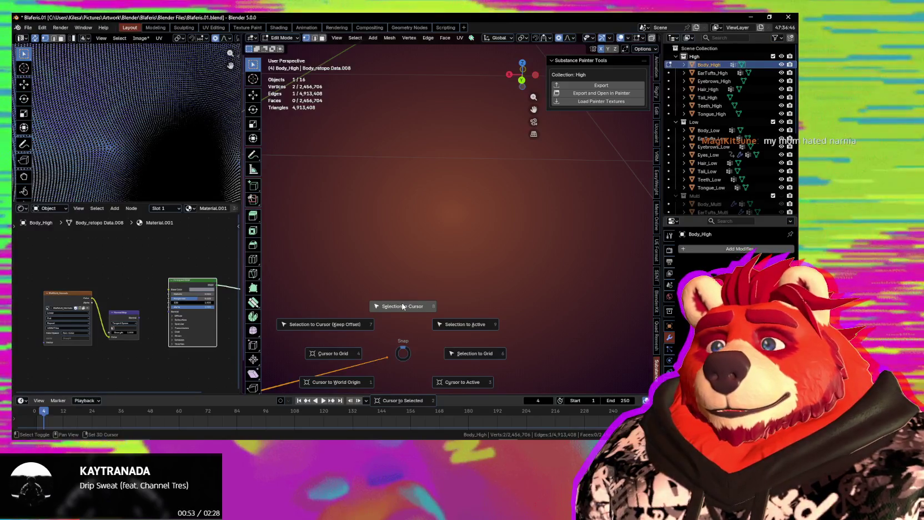
click(402, 306)
mouse_move(358, 340)
middle_down()
mouse_move(458, 215)
mouse_move(412, 248)
middle_up()
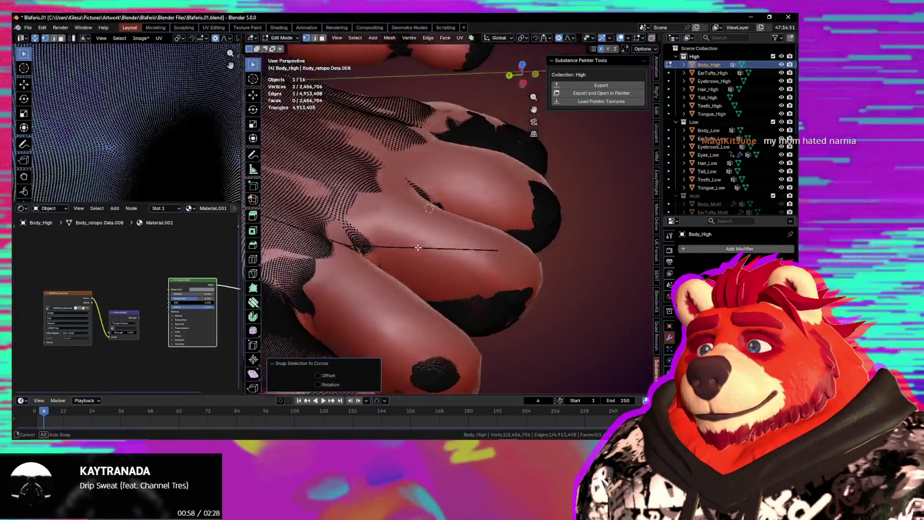
middle_drag(413, 248, 477, 247)
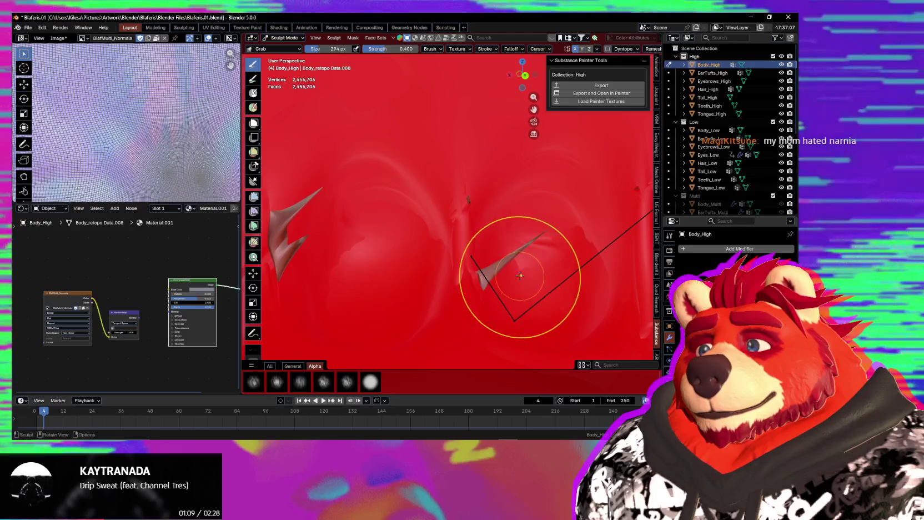
Orbit around Body_High's spikes, then zoom over the foot, toes and red skin
middle_drag(520, 276, 548, 236)
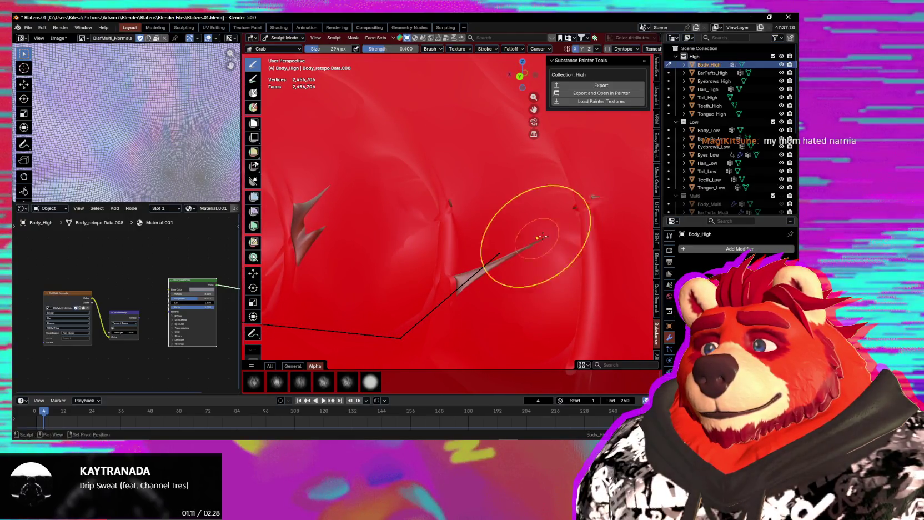
middle_drag(477, 273, 430, 231)
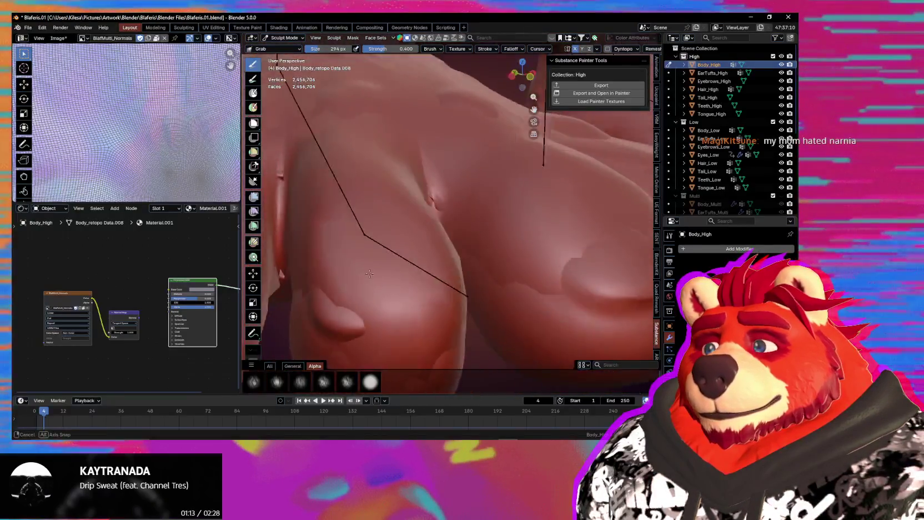
mouse_move(450, 192)
middle_down()
mouse_move(371, 248)
mouse_move(481, 262)
mouse_move(440, 215)
middle_up()
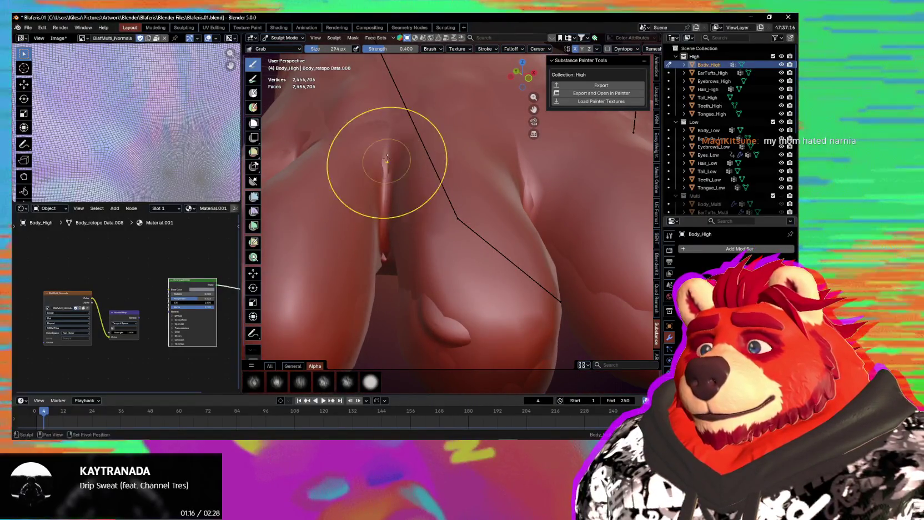
mouse_move(388, 267)
middle_down()
mouse_move(419, 227)
mouse_move(463, 239)
mouse_move(449, 205)
mouse_move(430, 233)
mouse_move(554, 318)
middle_up()
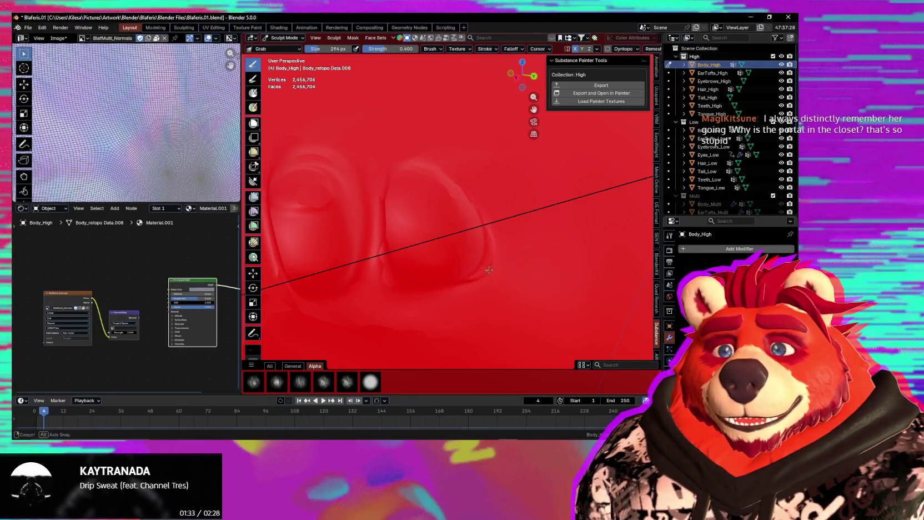
scroll(489, 270, down, 5)
mouse_move(382, 268)
middle_down()
mouse_move(474, 258)
mouse_move(464, 278)
mouse_move(506, 279)
mouse_move(520, 314)
mouse_move(523, 268)
mouse_move(480, 278)
mouse_move(492, 289)
mouse_move(378, 271)
mouse_move(456, 288)
middle_up()
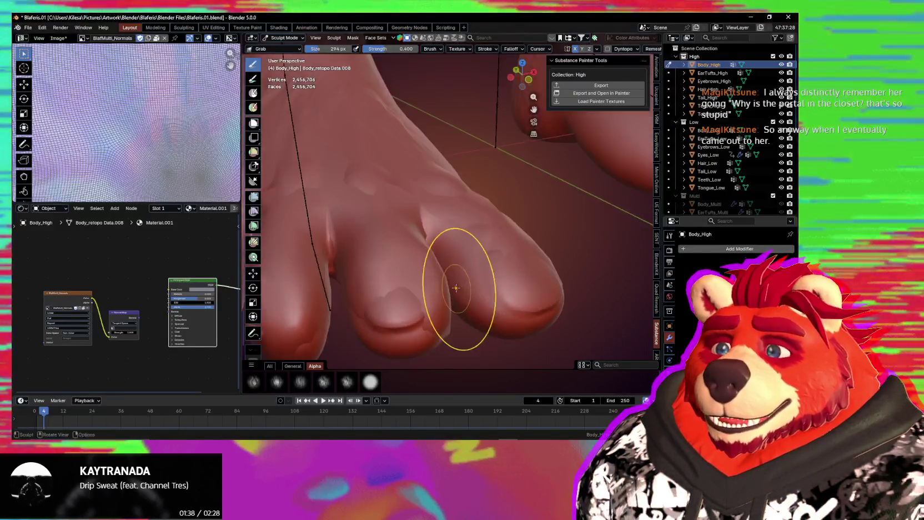
scroll(456, 246, up, 2)
scroll(457, 246, up, 2)
scroll(456, 246, up, 3)
mouse_move(456, 246)
middle_down()
mouse_move(519, 255)
mouse_move(547, 216)
mouse_move(526, 243)
middle_up()
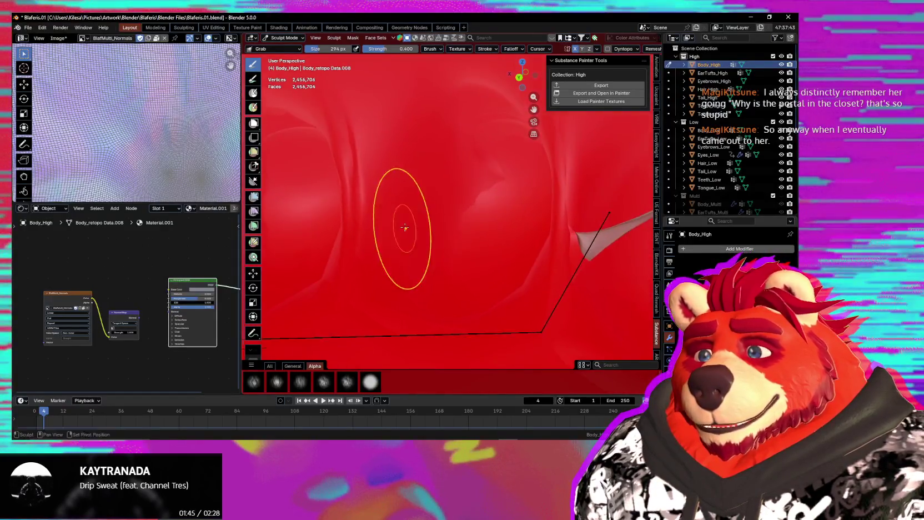
Drag two spike tips back into the skin with the Grab brush
middle_drag(494, 312, 411, 266)
mouse_move(483, 251)
middle_down()
mouse_move(411, 273)
mouse_move(517, 246)
mouse_move(439, 171)
middle_up()
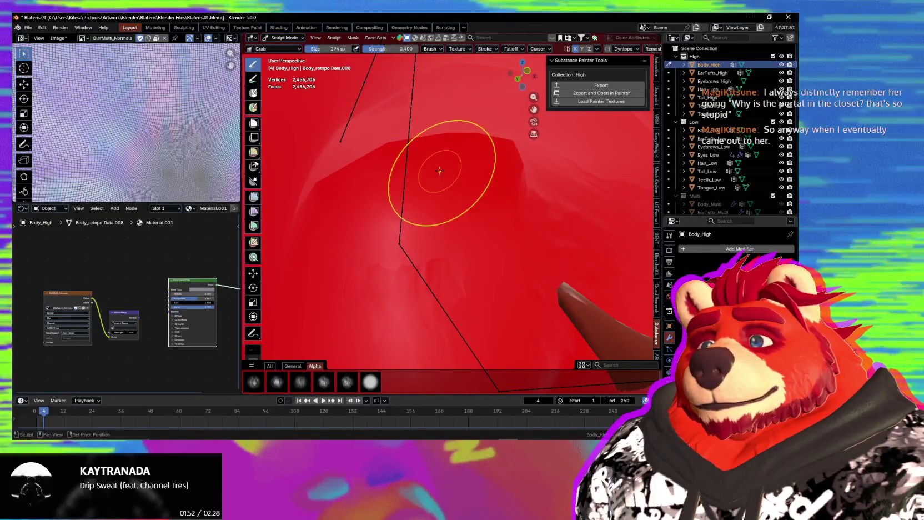
drag(558, 289, 563, 295)
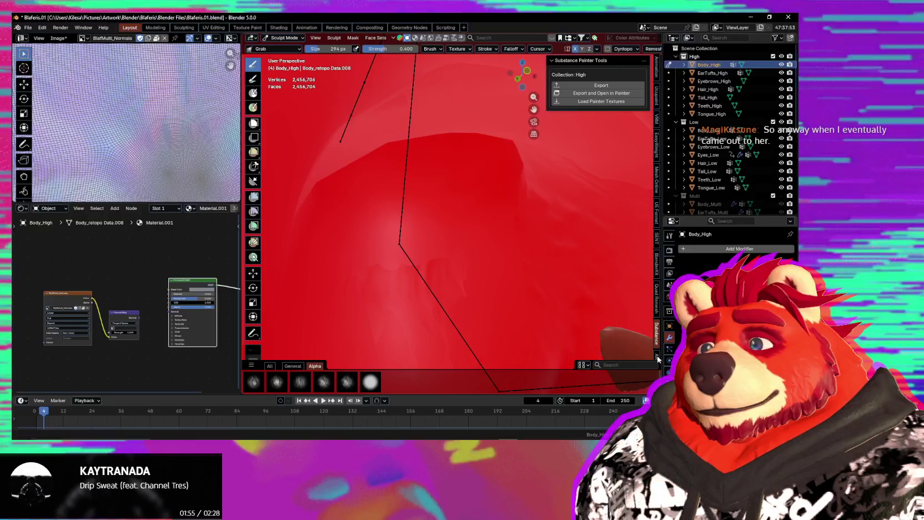
middle_drag(659, 361, 526, 254)
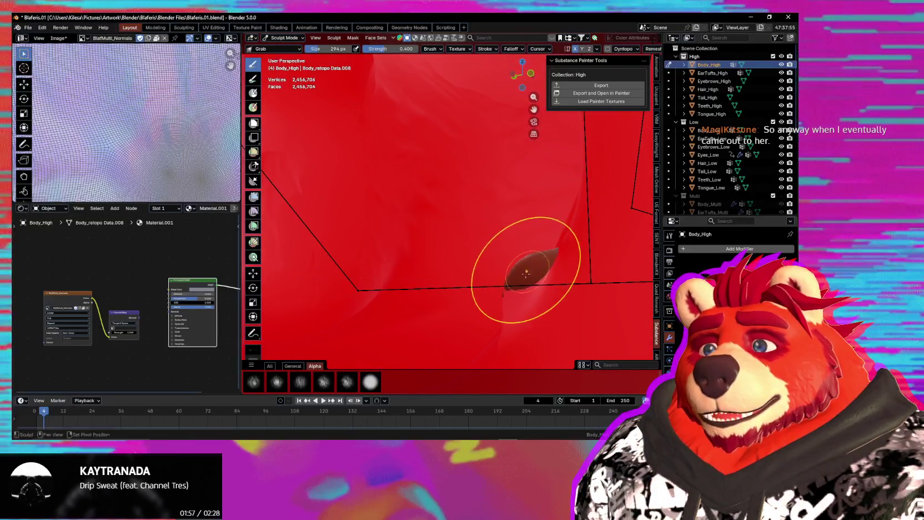
middle_drag(555, 290, 504, 248)
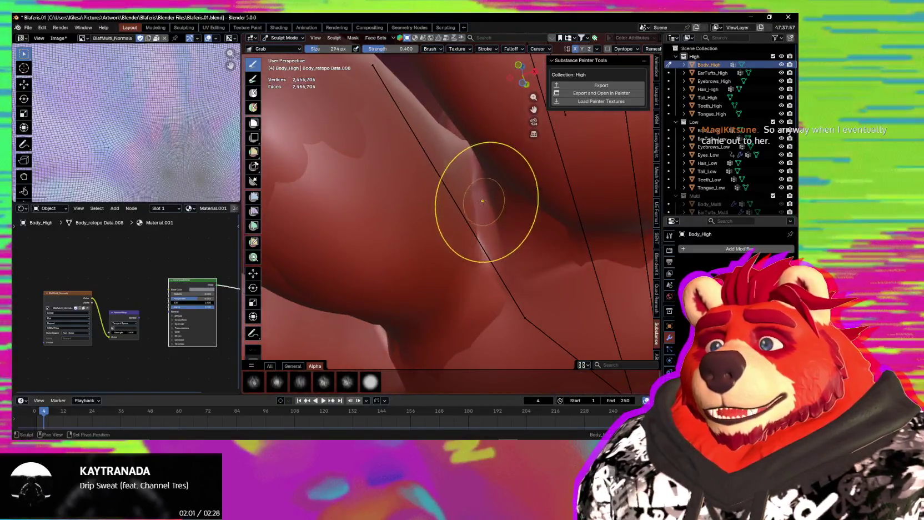
drag(486, 203, 479, 240)
Zoom out over the whole foot, then back in on the leg's skin
scroll(484, 196, down, 5)
middle_drag(483, 196, 461, 261)
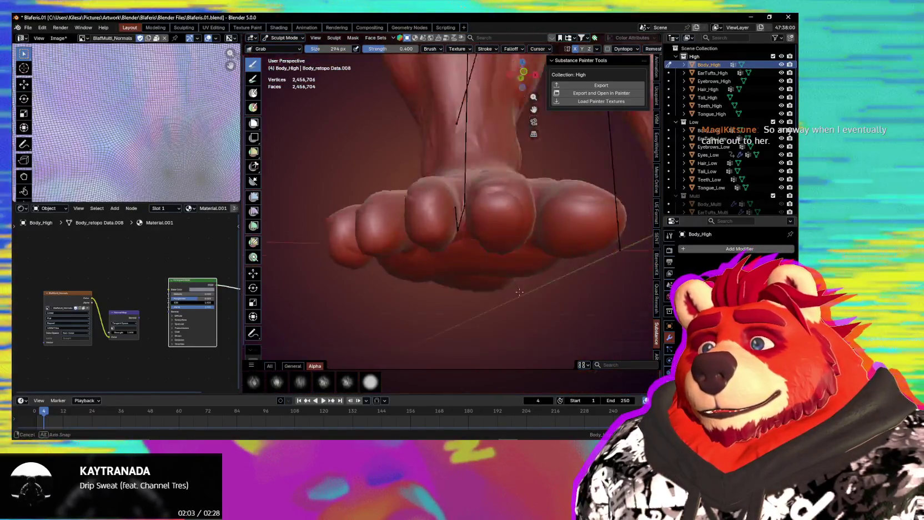
scroll(461, 260, up, 5)
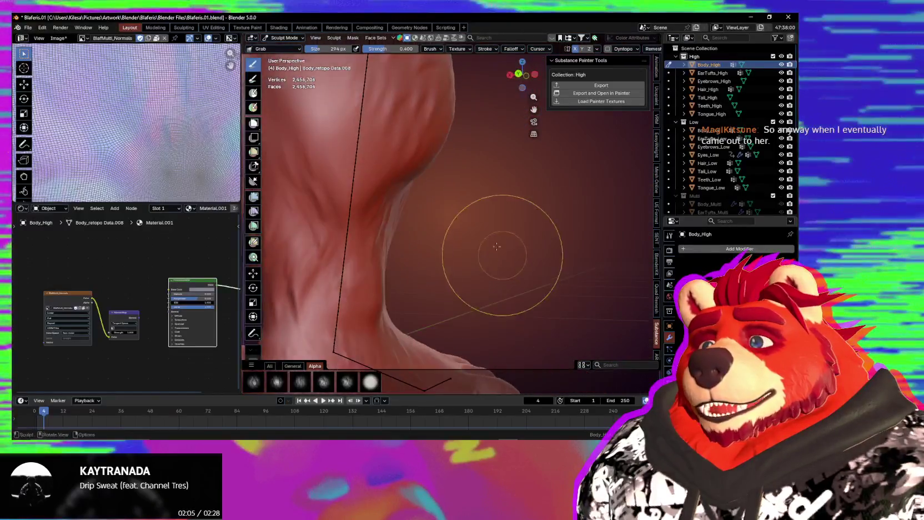
middle_drag(450, 309, 526, 320)
scroll(526, 320, up, 4)
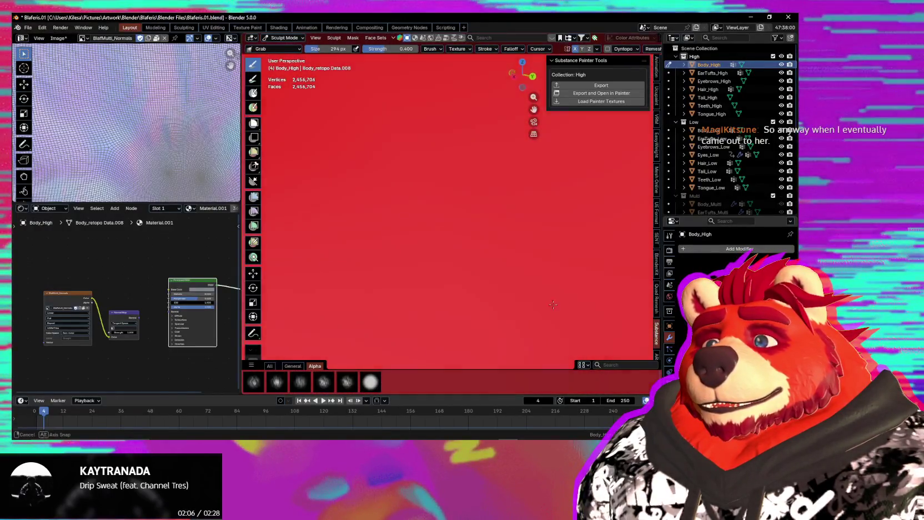
scroll(475, 259, down, 4)
scroll(563, 244, up, 2)
Orbit the leg and pull back to review both legs and feet from below
mouse_move(495, 247)
middle_down()
mouse_move(445, 246)
mouse_move(471, 237)
middle_up()
scroll(481, 275, down, 4)
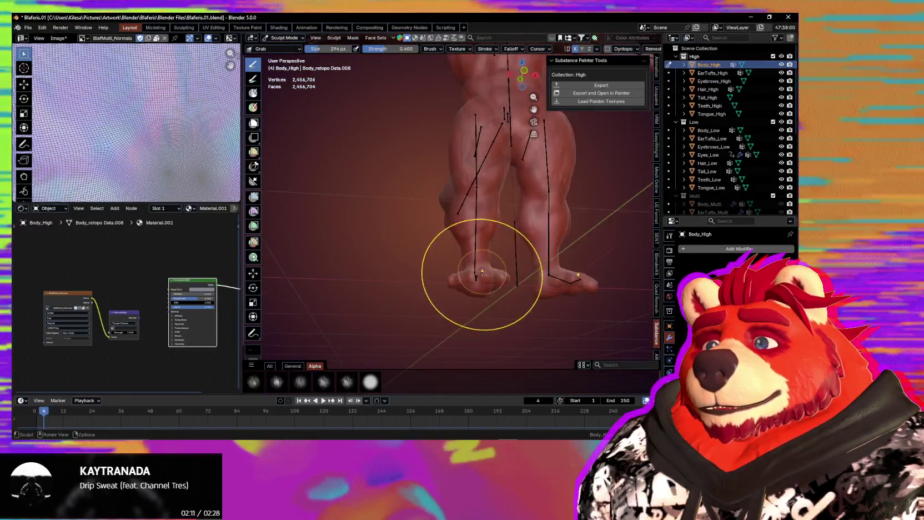
scroll(481, 274, down, 2)
mouse_move(467, 288)
middle_down()
mouse_move(455, 299)
mouse_move(495, 299)
mouse_move(465, 272)
mouse_move(503, 350)
middle_up()
scroll(503, 350, up, 2)
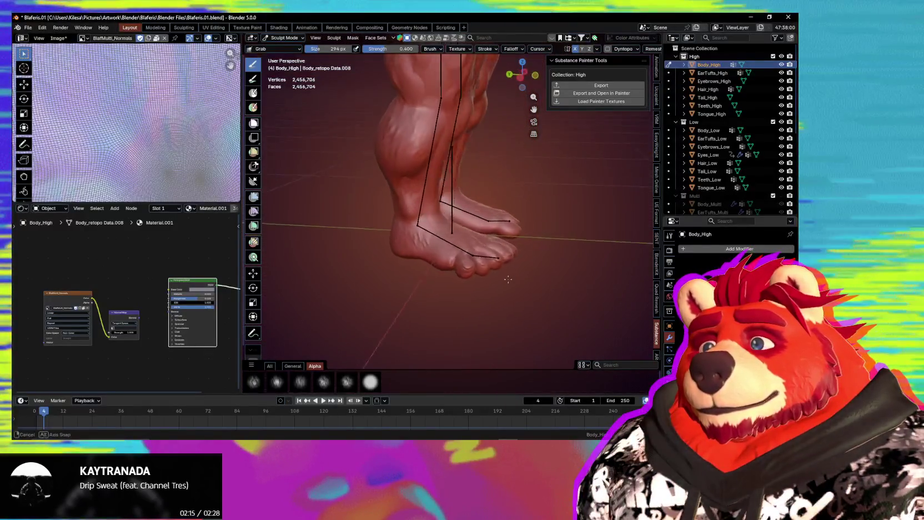
scroll(478, 311, down, 2)
middle_drag(478, 311, 419, 244)
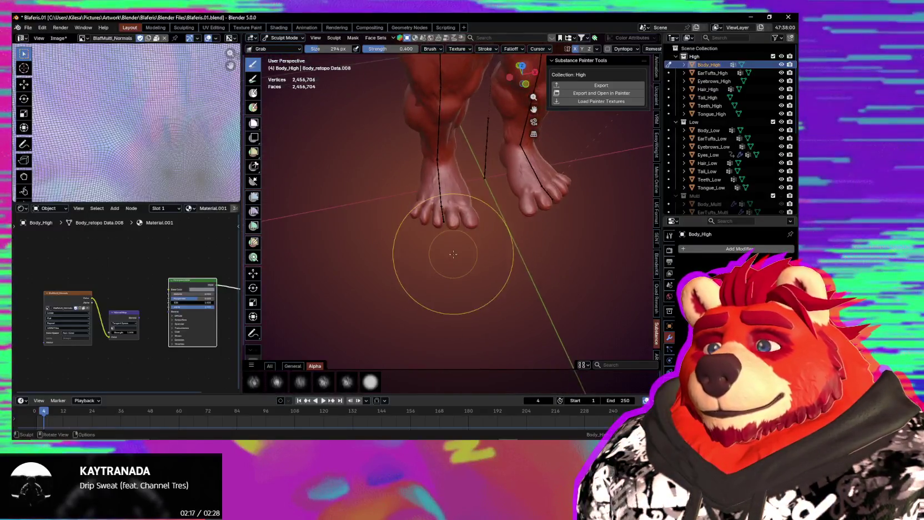
scroll(454, 258, up, 3)
scroll(456, 275, up, 2)
key(ctrl+Tab)
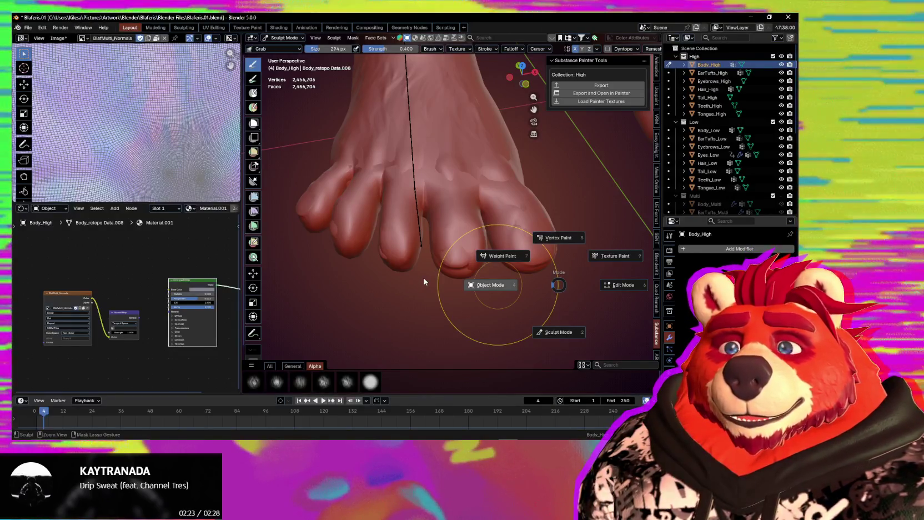
Return Body_High to Object Mode and export the High collection with Substance Painter Tools
click(424, 282)
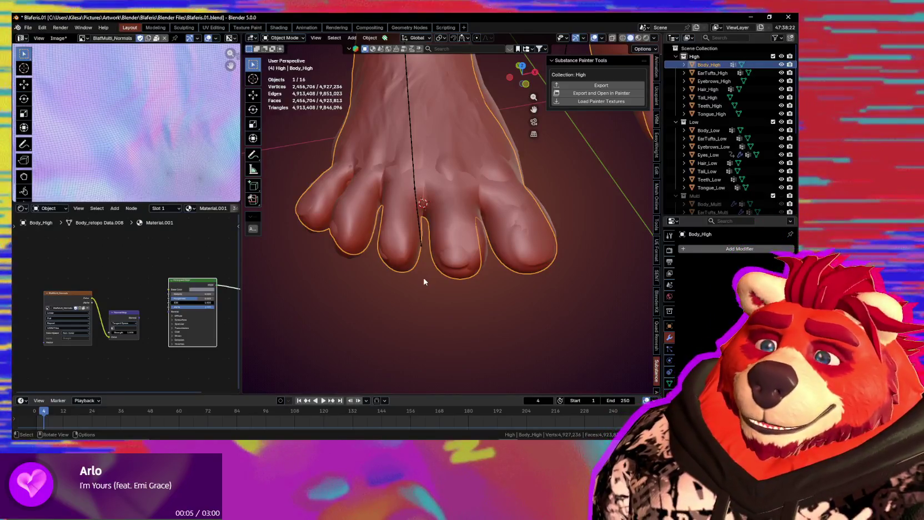
middle_drag(450, 269, 576, 167)
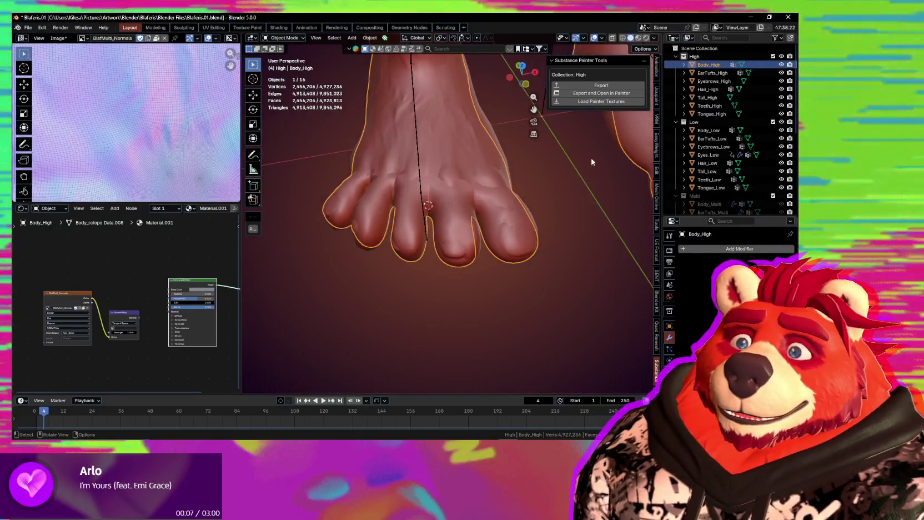
click(600, 84)
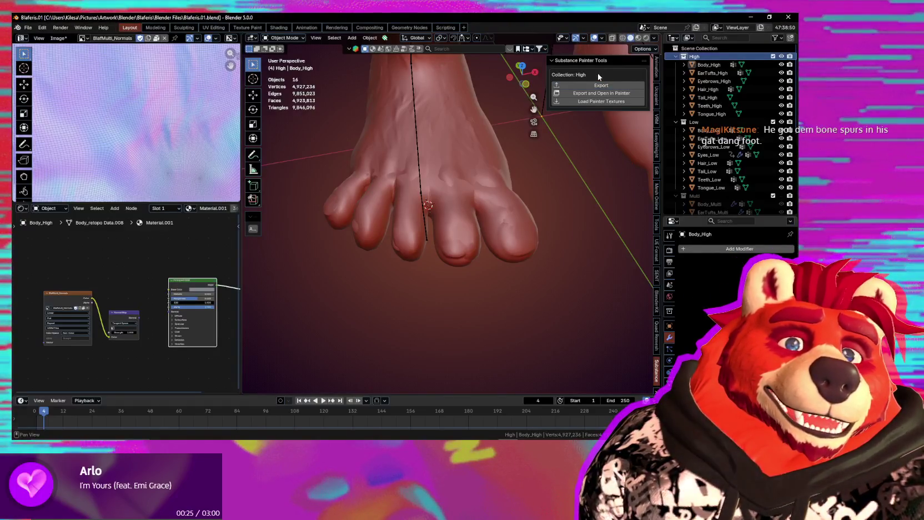
middle_drag(605, 123, 488, 168)
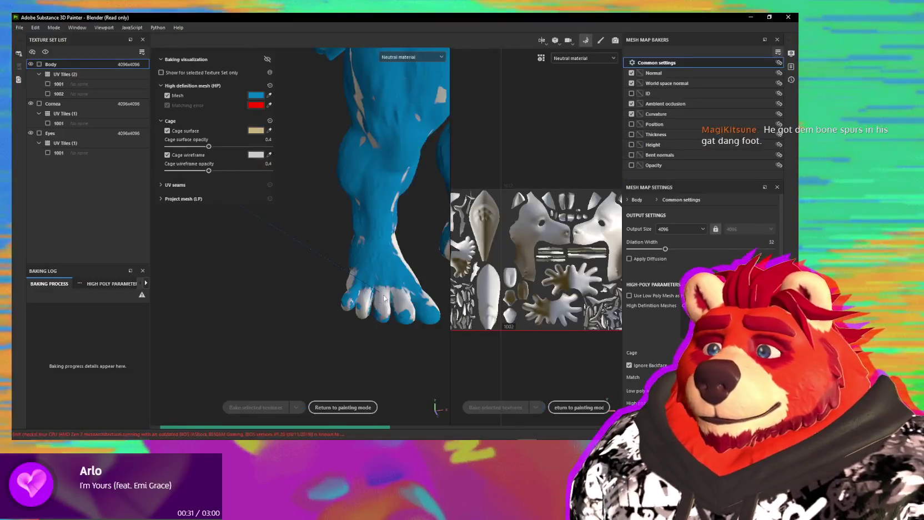
Set High.fbx as the high-definition mesh in Mesh Map Settings and check its foot coverage
alt+drag(401, 291, 353, 318)
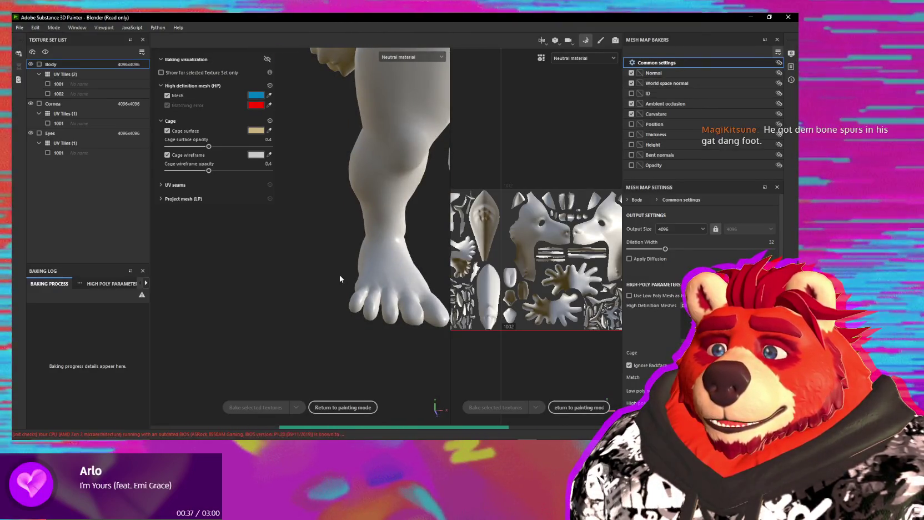
alt+drag(375, 289, 380, 262)
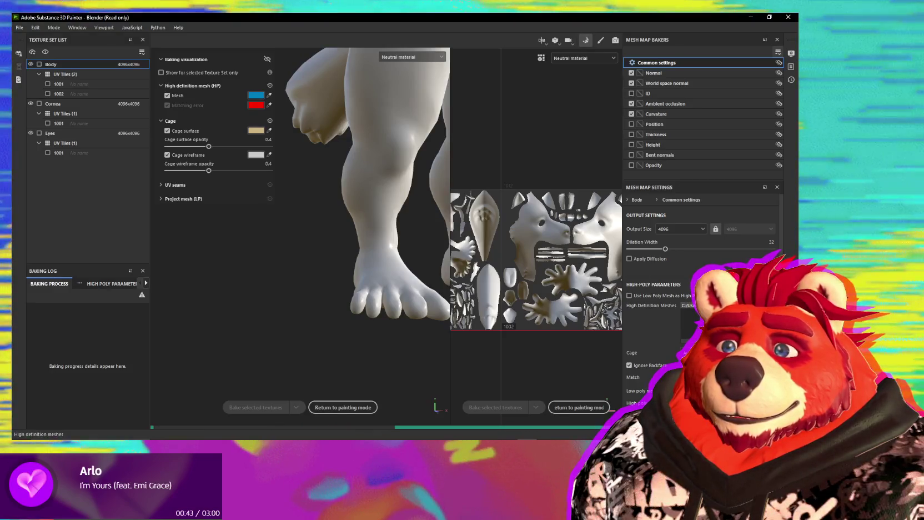
click(775, 306)
double_click(141, 91)
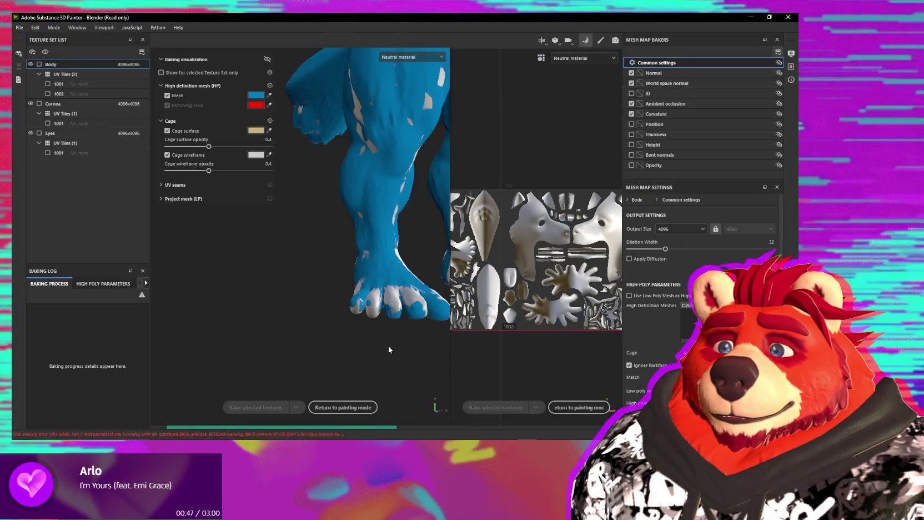
mouse_move(392, 325)
alt+mouse_down()
mouse_move(385, 280)
mouse_move(411, 289)
alt+mouse_up()
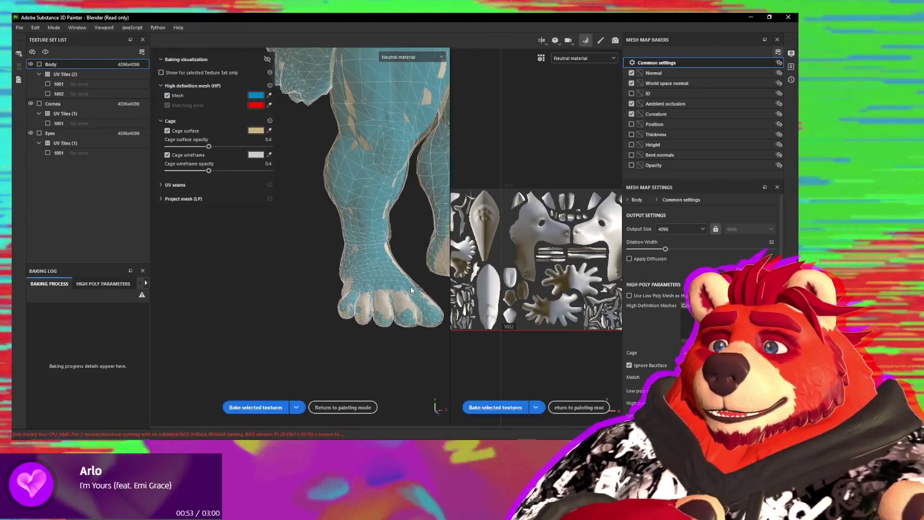
mouse_move(410, 287)
alt+mouse_down()
mouse_move(381, 266)
mouse_move(353, 289)
mouse_move(392, 230)
mouse_move(416, 232)
mouse_move(303, 227)
alt+mouse_up()
key(alt+Tab)
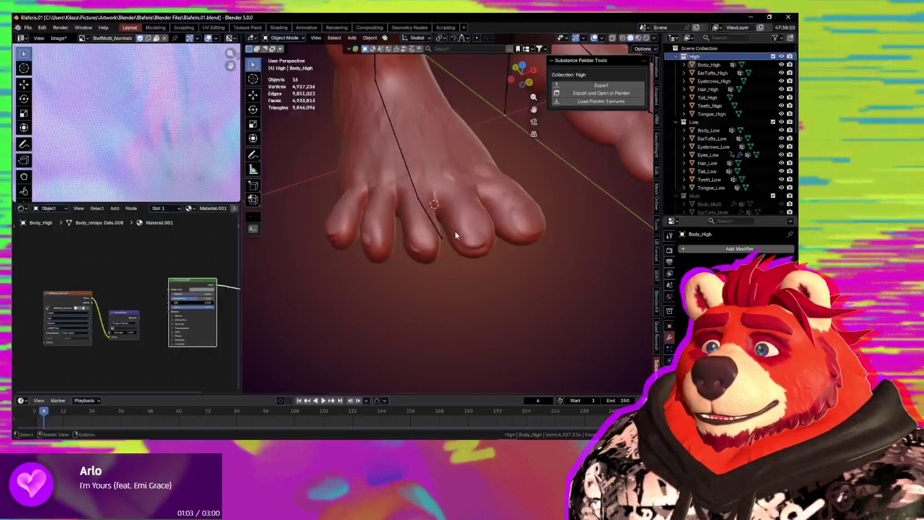
Orbit Blender's view around the feet, then the back and top of the mane
middle_drag(450, 231, 443, 143)
scroll(578, 380, up, 3)
scroll(577, 380, down, 5)
middle_drag(578, 380, 503, 164)
mouse_move(434, 197)
middle_down()
mouse_move(435, 76)
mouse_move(352, 134)
middle_up()
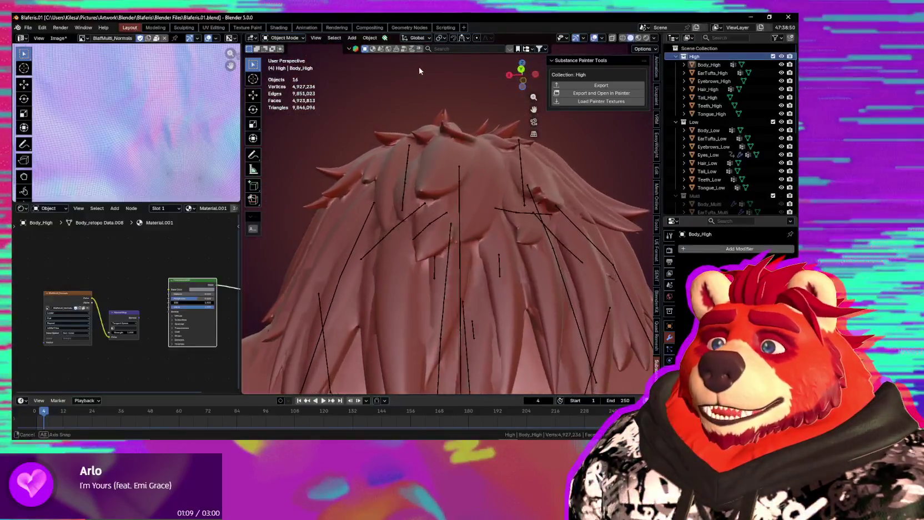
Back in Substance Painter, orbit and zoom the bake preview around the head
key(alt+Tab)
mouse_move(406, 155)
alt+mouse_down()
mouse_move(381, 217)
mouse_move(312, 202)
mouse_move(325, 218)
mouse_move(316, 174)
mouse_move(377, 166)
mouse_move(315, 191)
mouse_move(344, 214)
mouse_move(317, 195)
mouse_move(374, 212)
mouse_move(369, 243)
mouse_move(361, 174)
mouse_move(303, 173)
mouse_move(338, 186)
alt+mouse_up()
scroll(331, 222, down, 2)
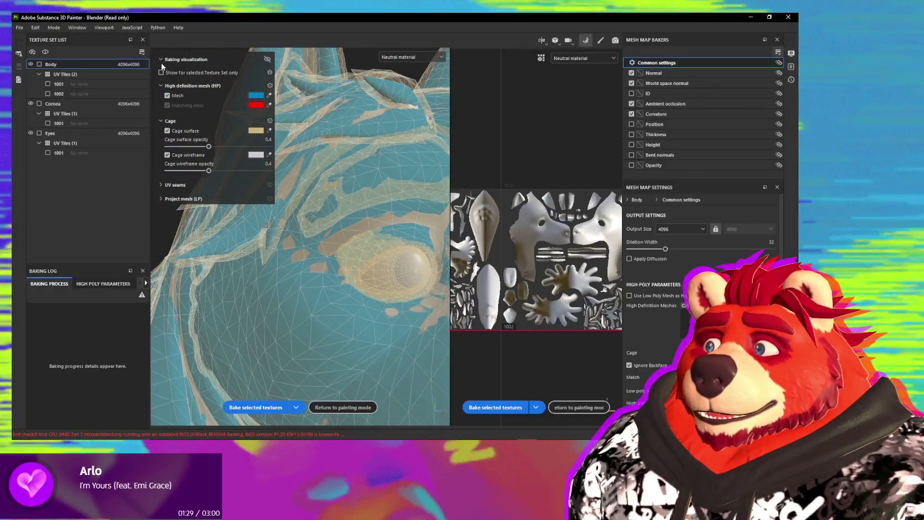
Collapse Baking visualization and tilt the preview toward the lower torso
click(161, 59)
scroll(352, 207, down, 2)
scroll(352, 207, down, 3)
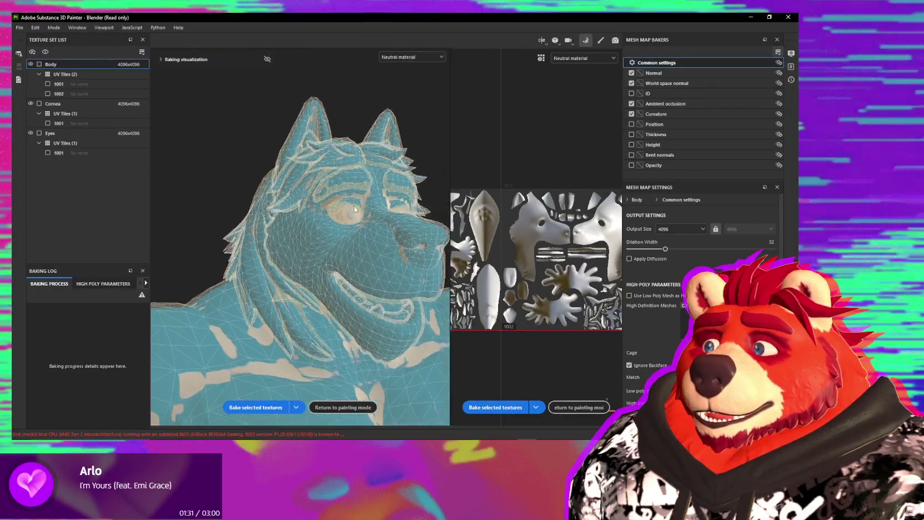
scroll(352, 206, down, 2)
scroll(366, 195, down, 2)
scroll(361, 217, down, 1)
alt+drag(351, 233, 344, 222)
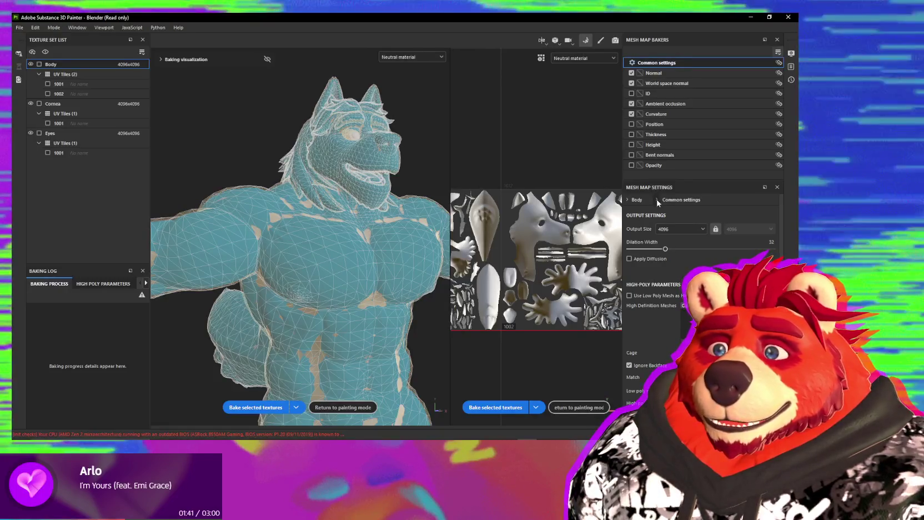
Review the Normal, World space normal, ID and Ambient occlusion baker settings
click(657, 200)
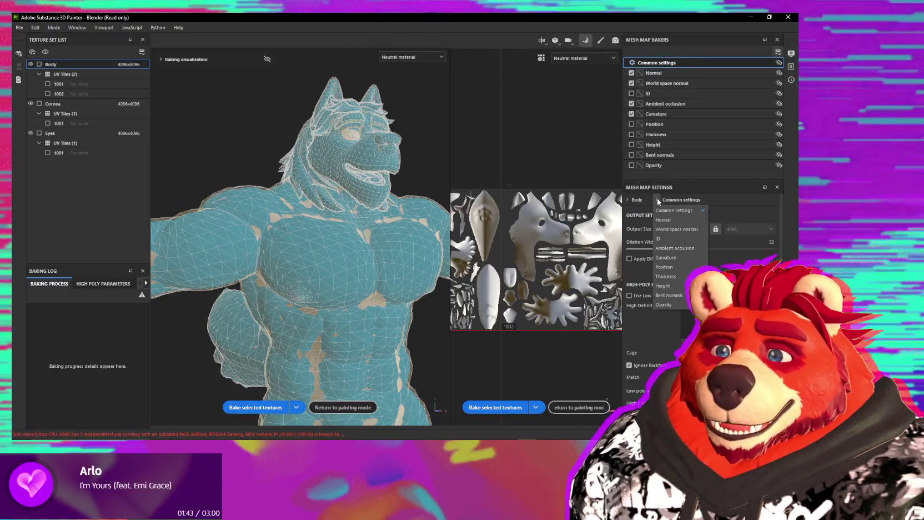
click(676, 220)
click(672, 200)
click(666, 229)
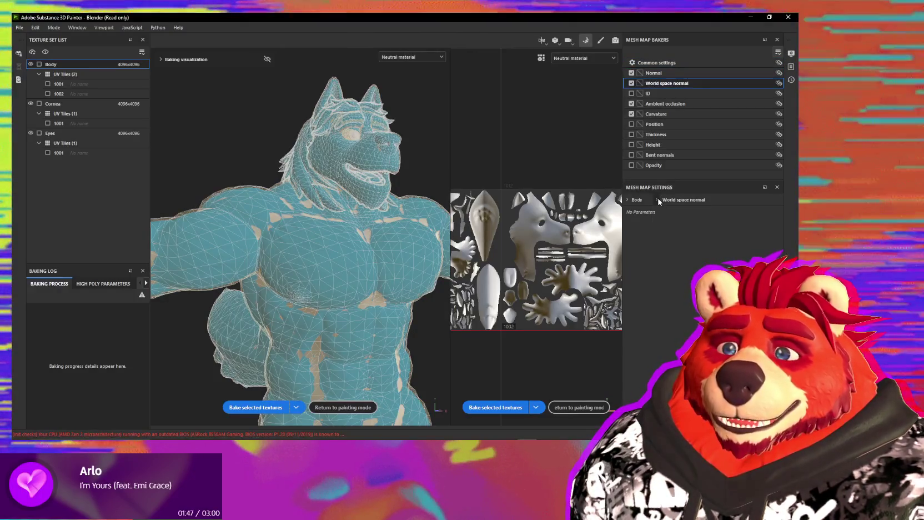
click(673, 200)
click(669, 236)
click(664, 200)
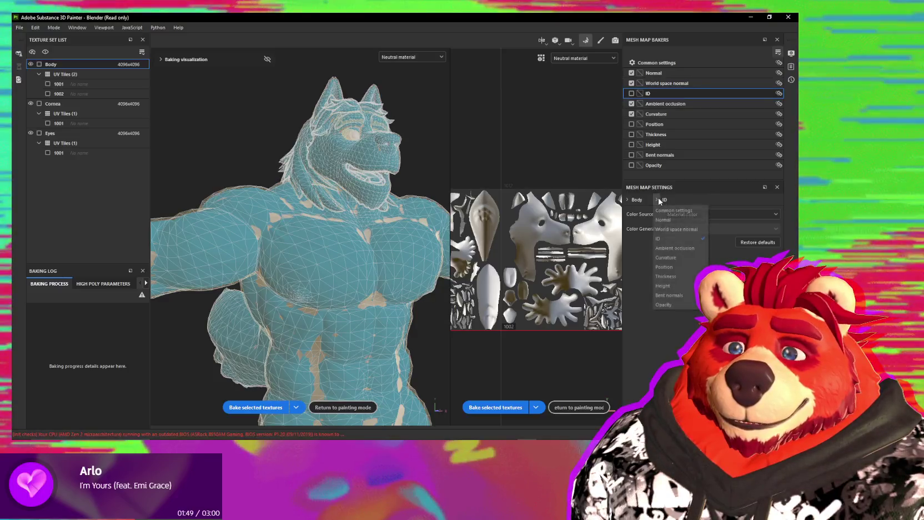
click(681, 249)
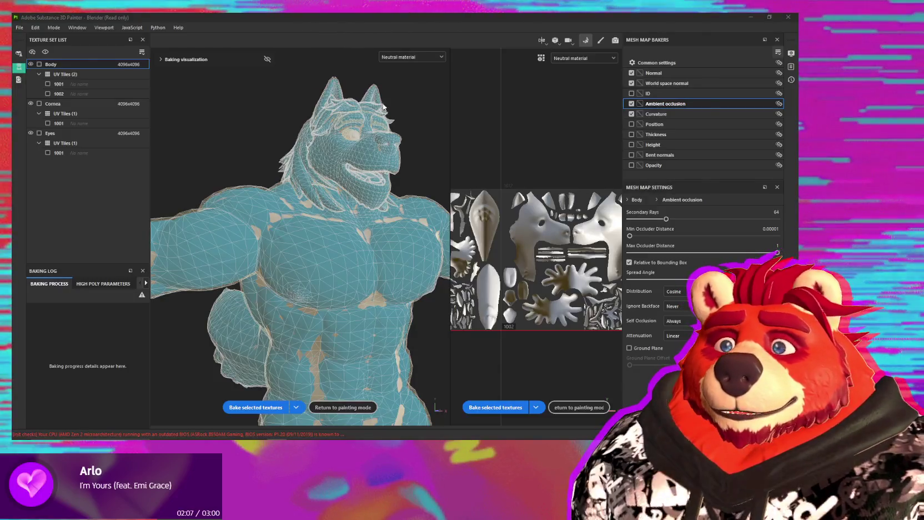
key(ctrl+o)
key(Escape)
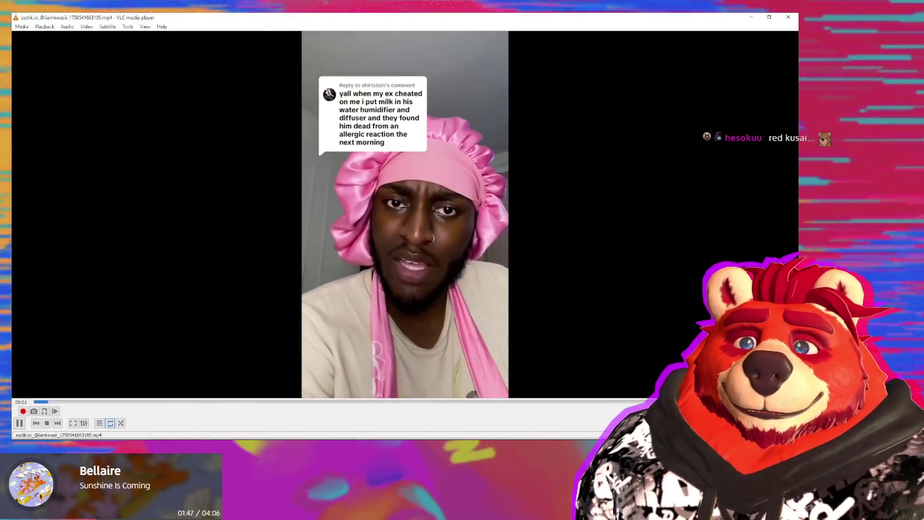
Raise VLC's playback volume to about 90% with Ctrl+Up, then put the player away
key(ctrl+Up)
key(ctrl+Up)
key(ctrl+Up)
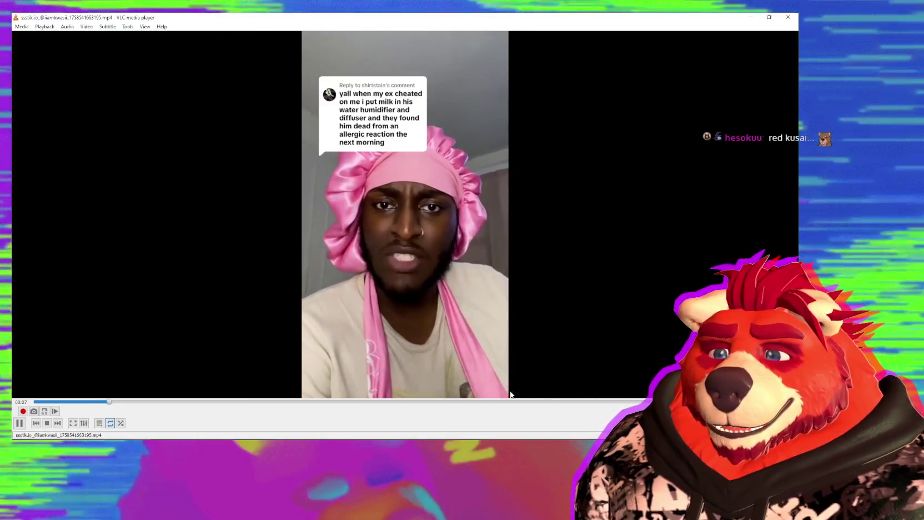
key(ctrl+Up)
key(ctrl+Up)
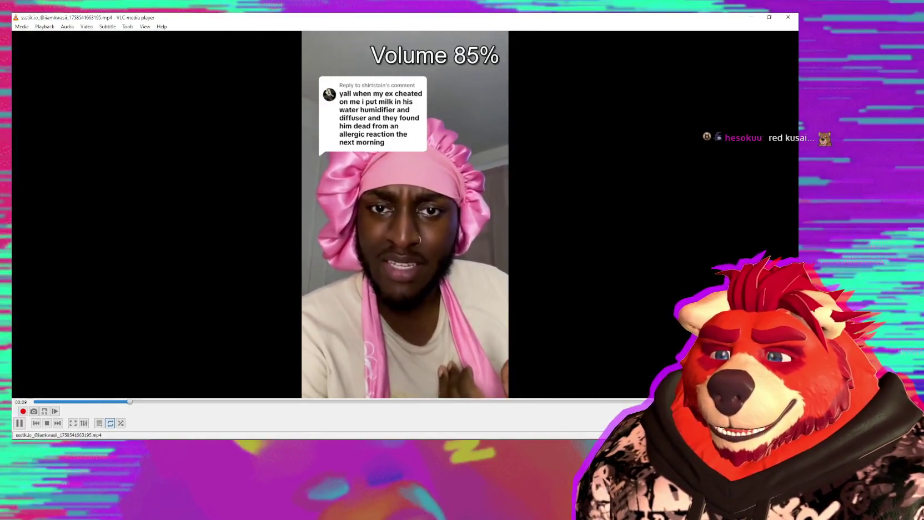
key(ctrl+Up)
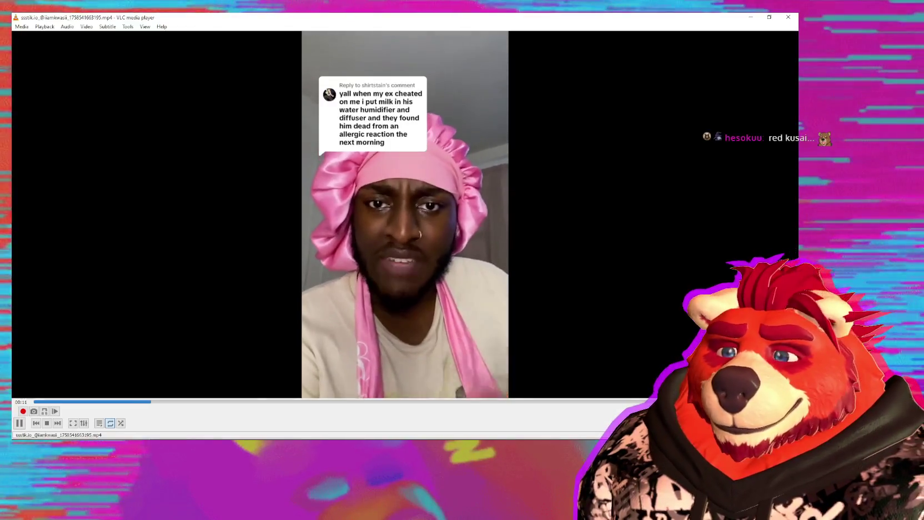
key(ctrl+Down)
key(ctrl+Up)
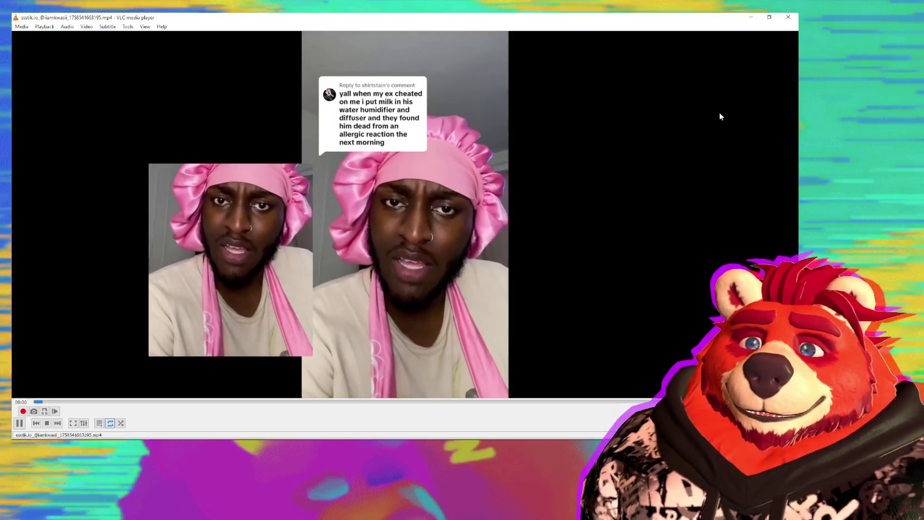
click(788, 17)
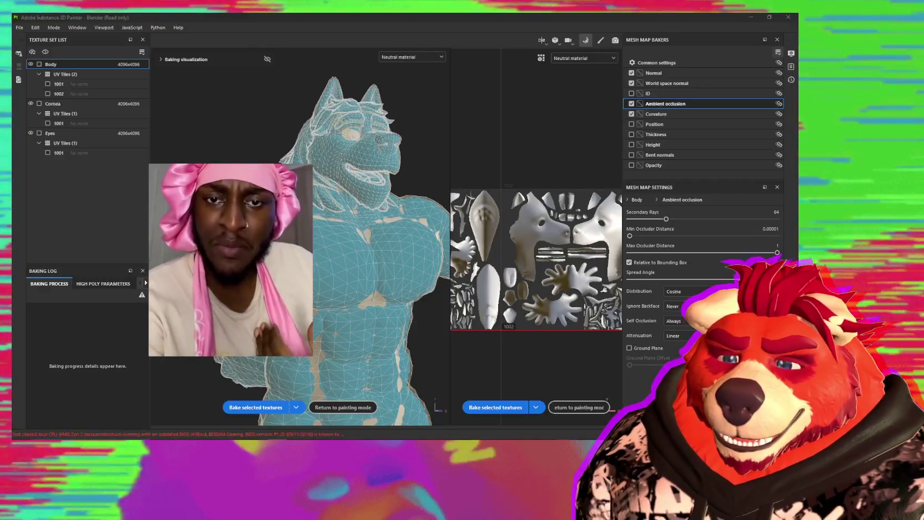
Resume the YouTube Music track and orbit the bake preview around the side, back and mane
click(565, 429)
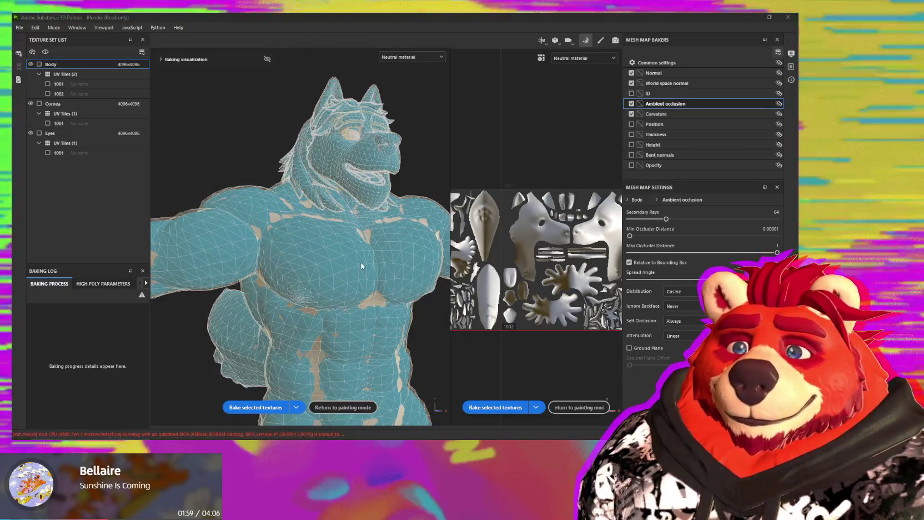
alt+drag(355, 261, 364, 282)
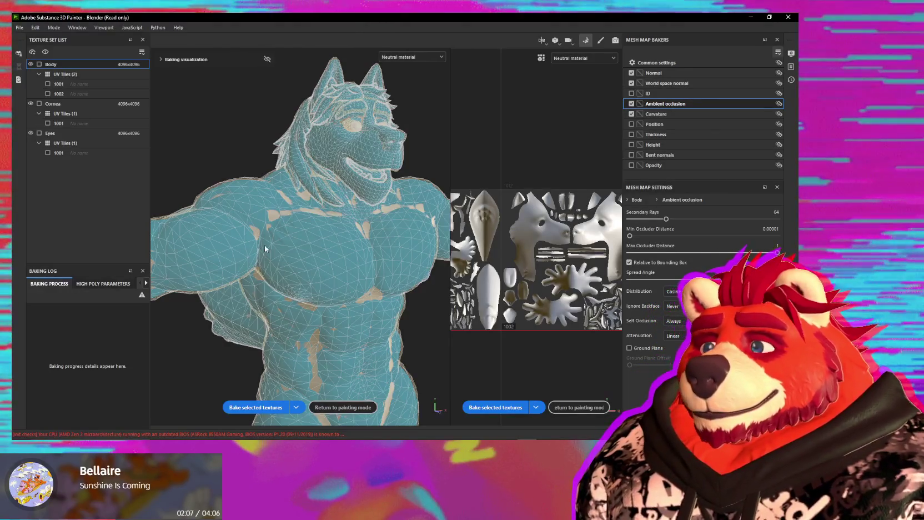
alt+drag(311, 238, 352, 243)
mouse_move(272, 193)
alt+mouse_down()
mouse_move(247, 252)
mouse_move(257, 239)
mouse_move(192, 271)
mouse_move(375, 311)
alt+mouse_up()
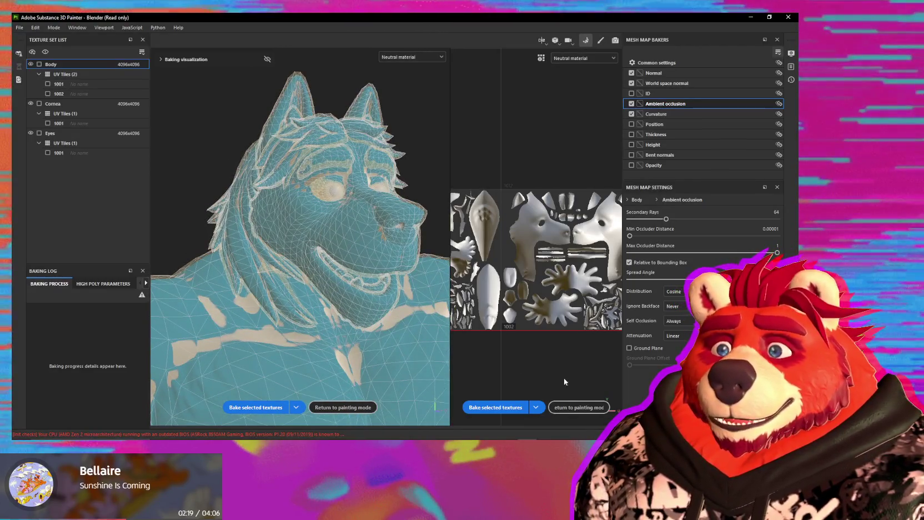